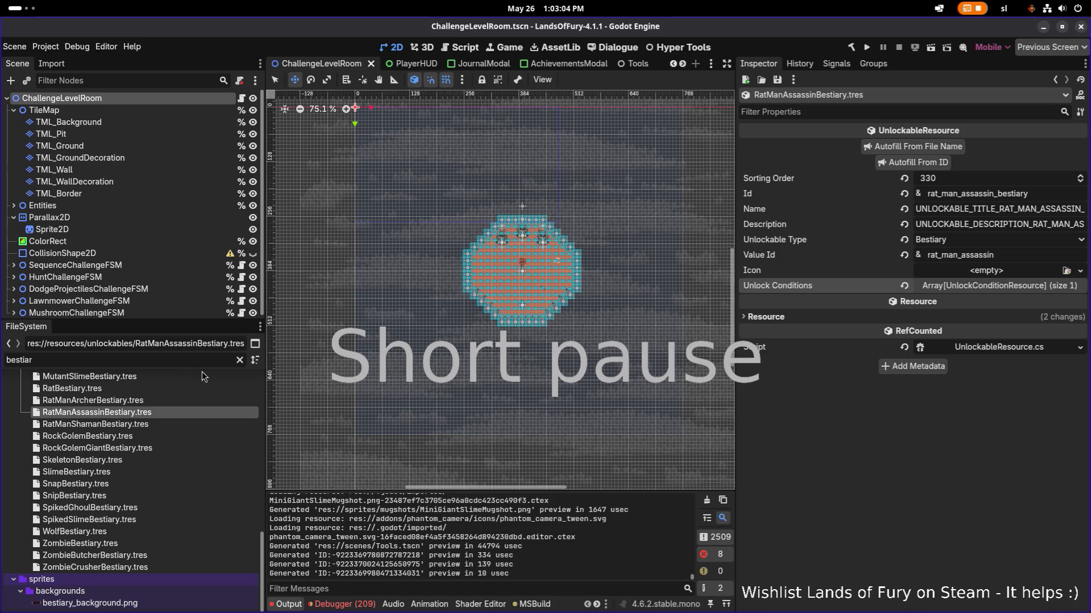
# Step: Browse the RatManArcher, RatManShaman and LilithCamp bestiary files, ending on GiantSlimeBestiary.tres in the Inspector
pyautogui.click(152, 401)
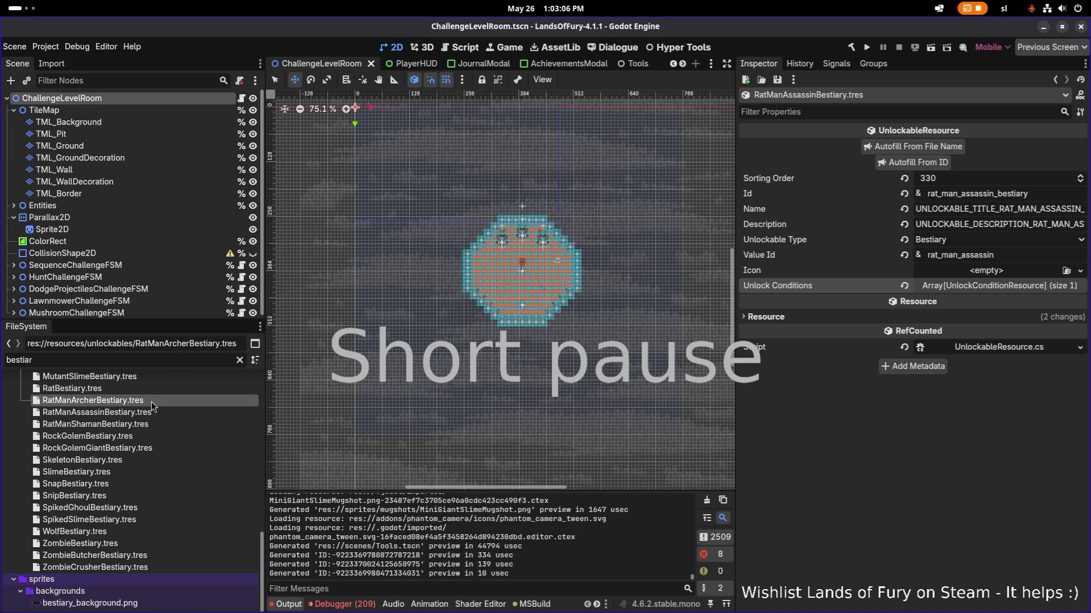
pyautogui.click(128, 427)
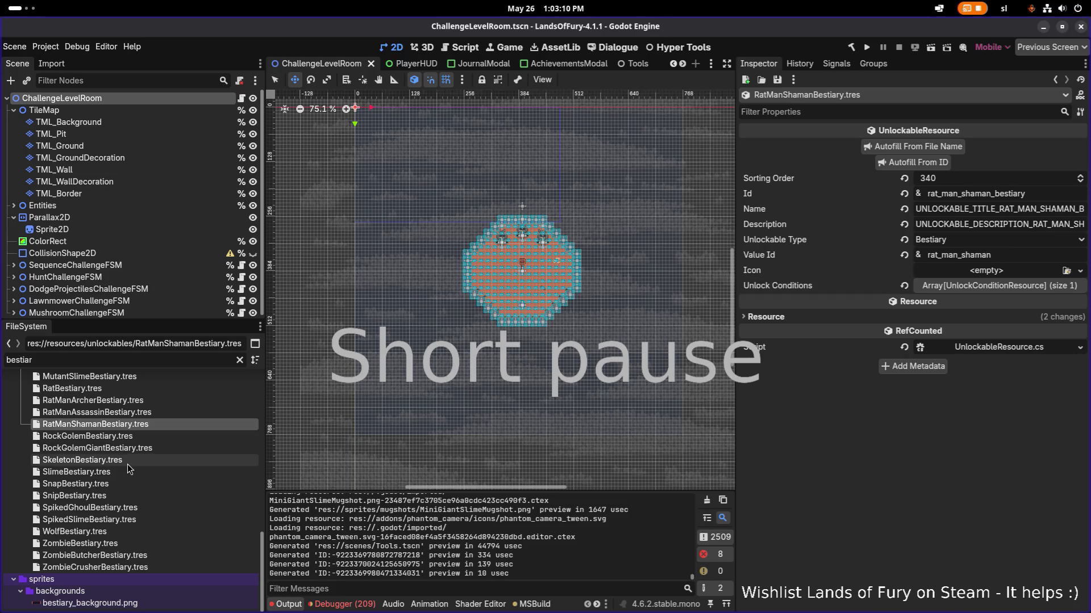
pyautogui.scroll(1, 127, 464)
pyautogui.scroll(2, 128, 466)
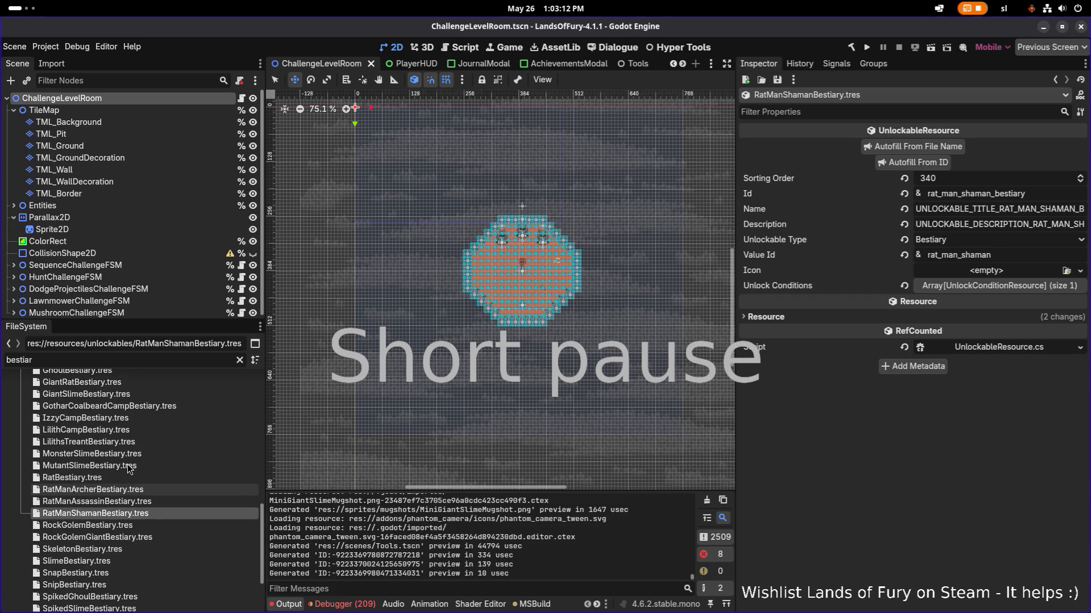
pyautogui.click(133, 430)
pyautogui.scroll(-3, 133, 430)
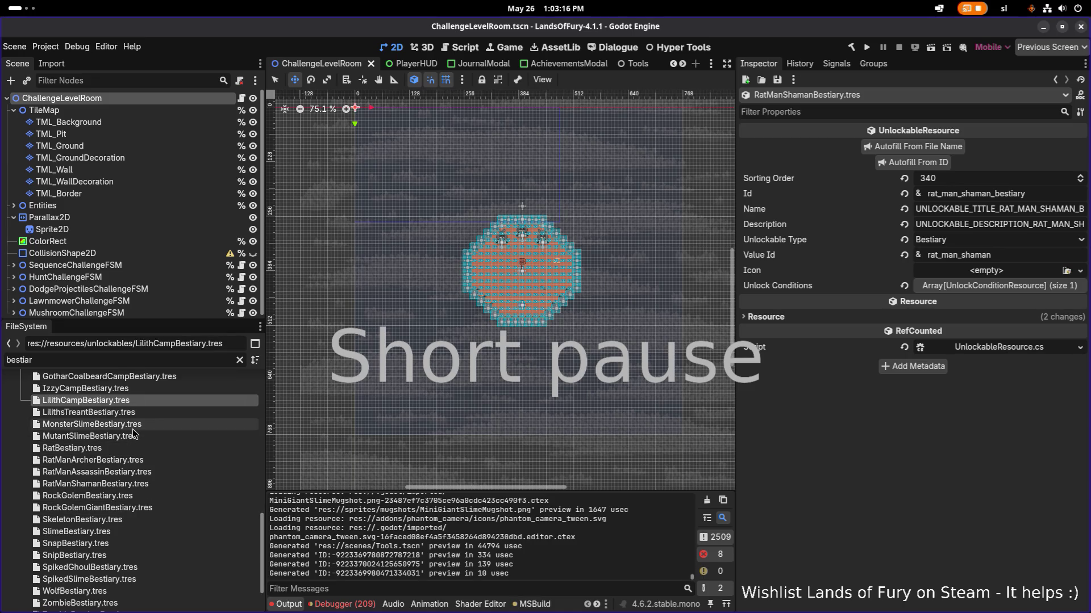
pyautogui.scroll(15, 132, 430)
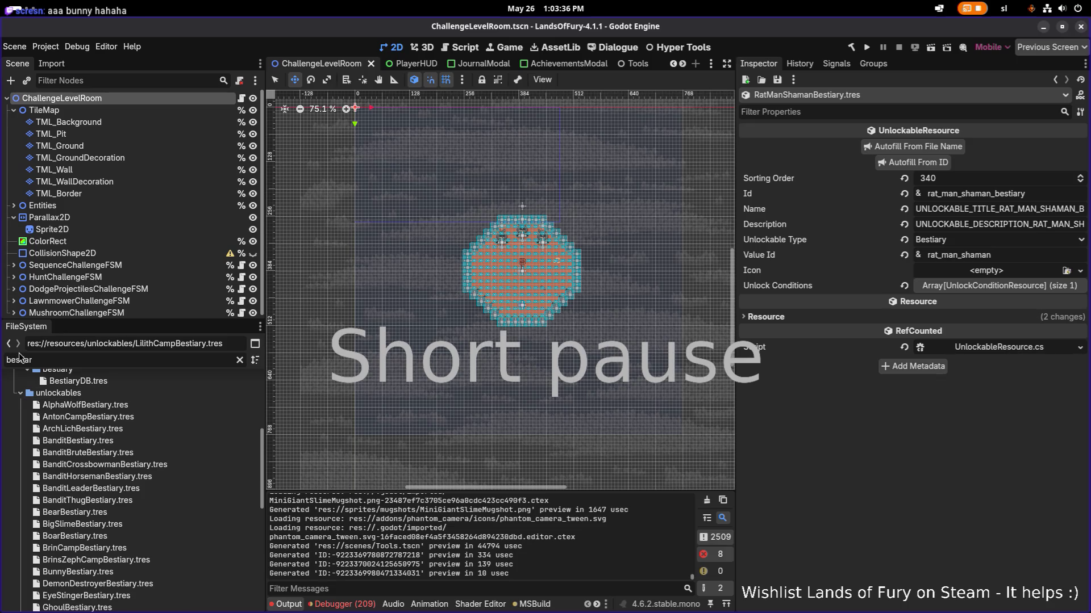
pyautogui.scroll(-4, 151, 442)
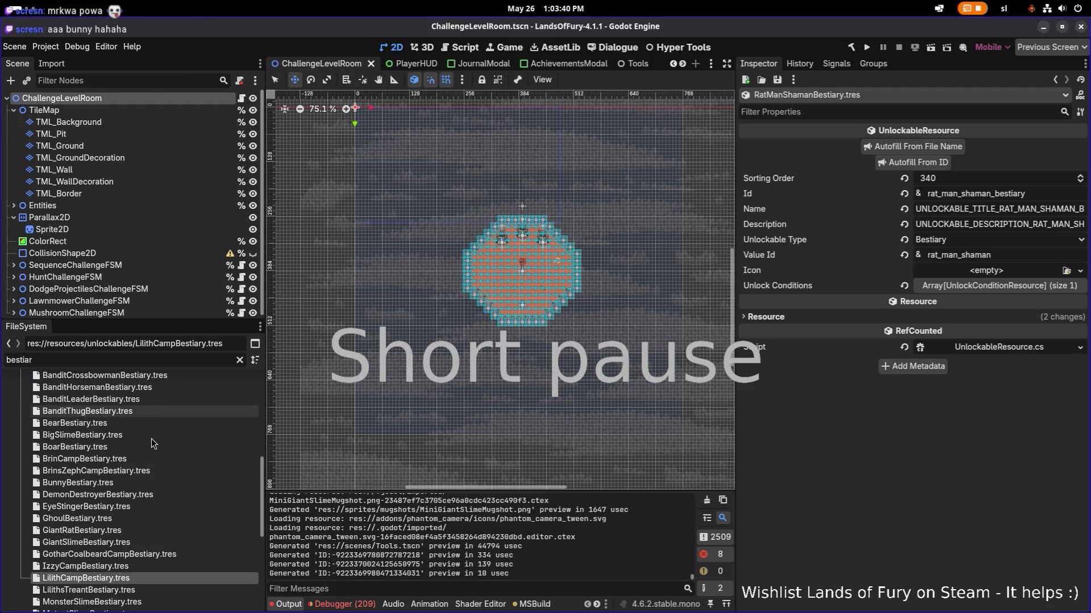
pyautogui.scroll(-8, 152, 439)
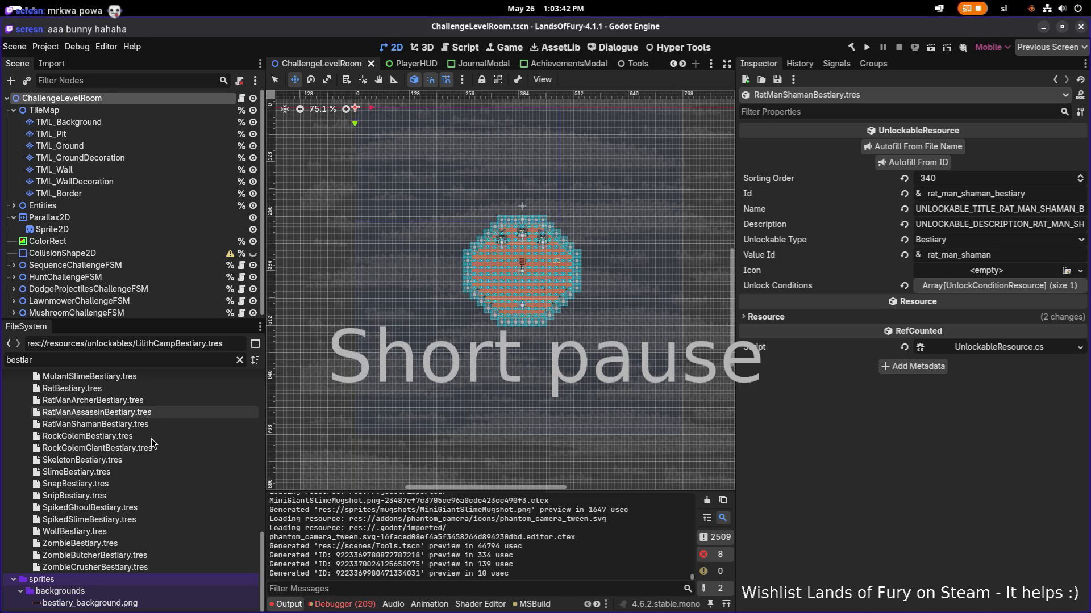
pyautogui.hotkey('alt', 'Tab')
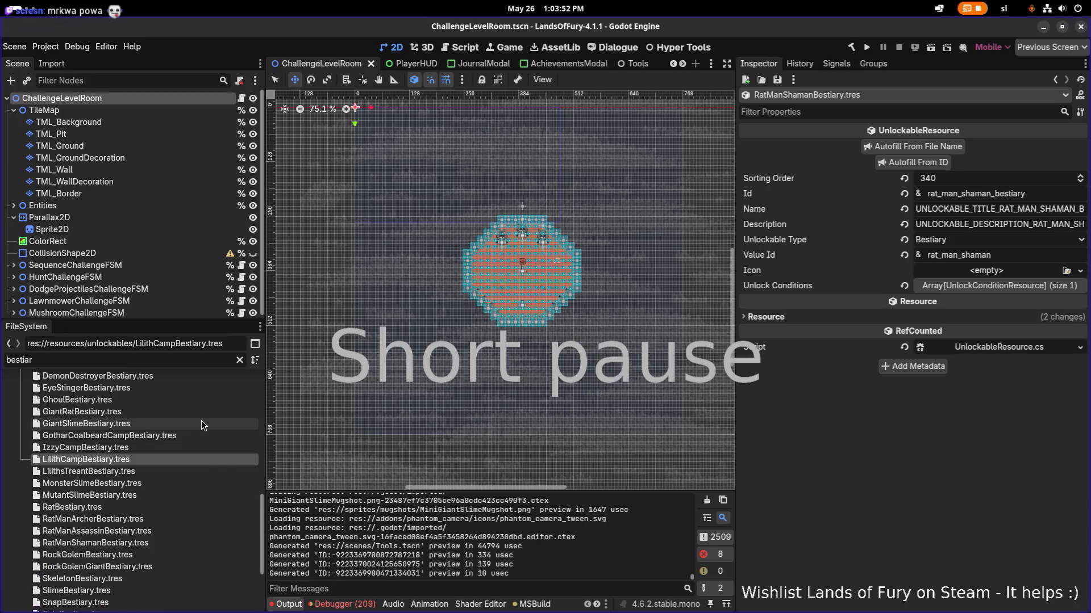
pyautogui.click(203, 426)
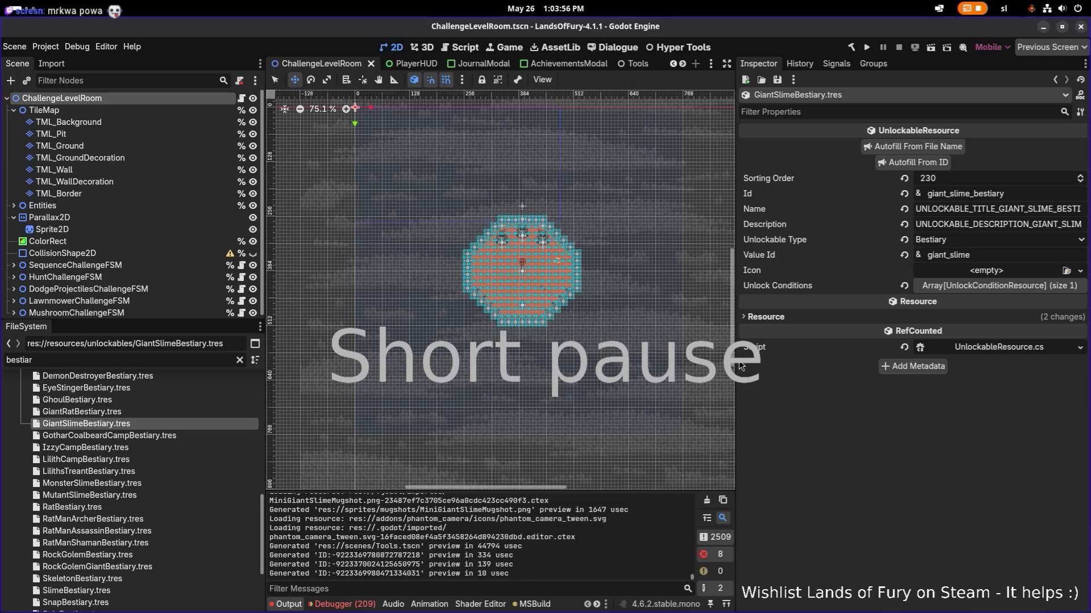
# Step: Widen the Inspector so GiantSlimeBestiary's full title and description keys are readable
pyautogui.moveTo(736, 344)
pyautogui.mouseDown()
pyautogui.moveTo(597, 341)
pyautogui.moveTo(650, 343)
pyautogui.mouseUp()
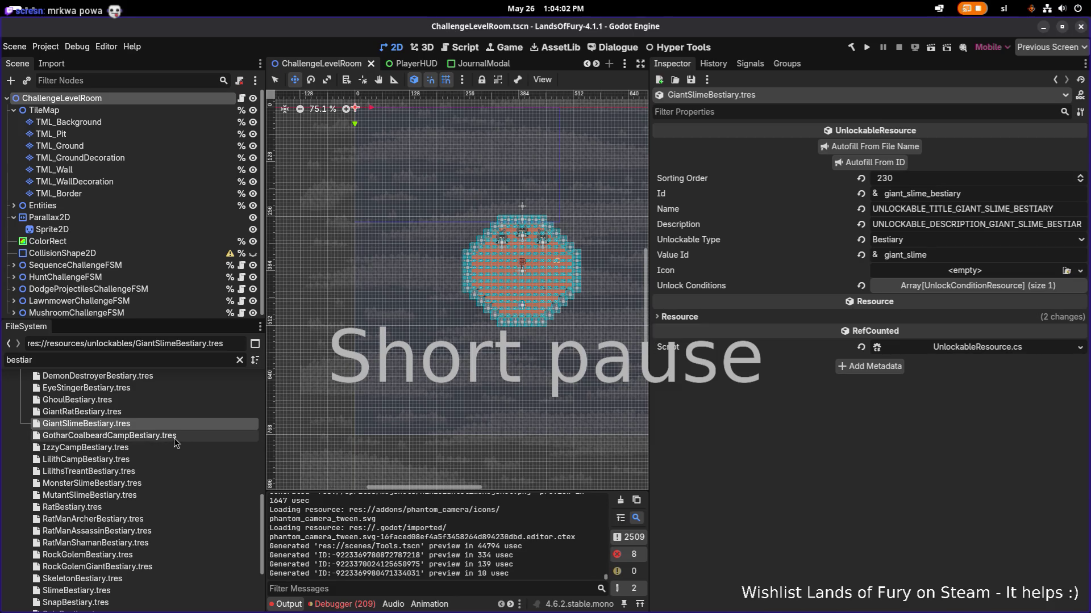
pyautogui.scroll(3, 173, 442)
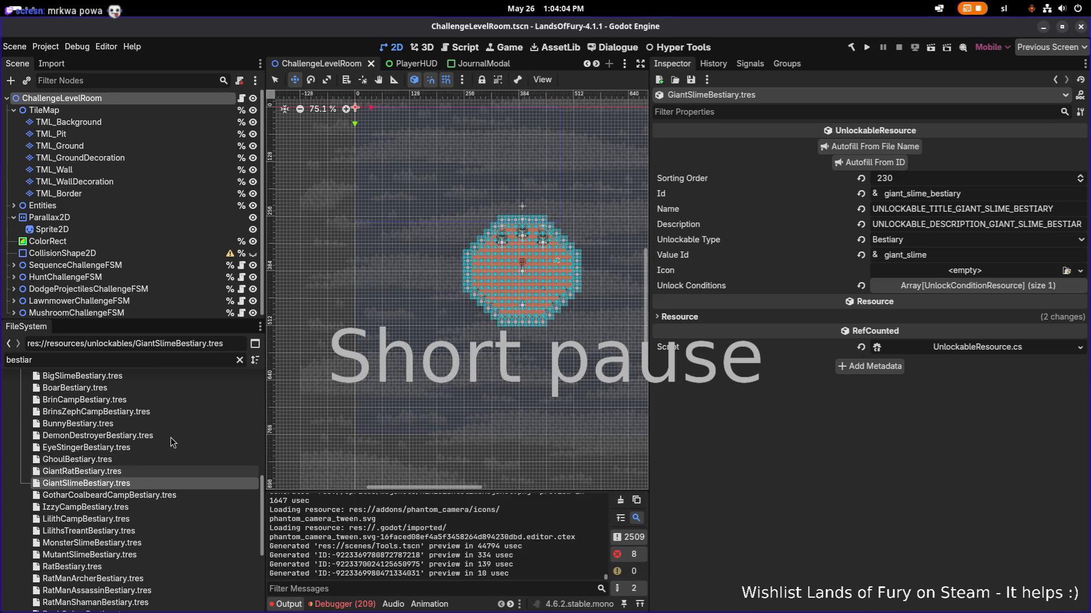
pyautogui.scroll(3, 173, 442)
pyautogui.scroll(-2, 173, 443)
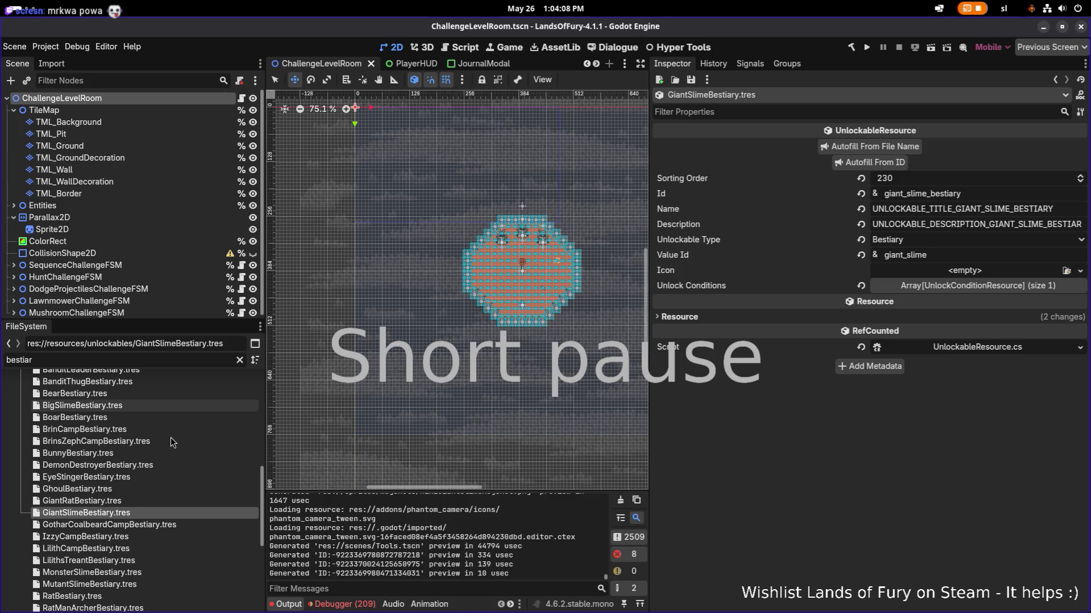
# Step: Check the Translations spreadsheet, then return to Godot and expand the Unlock Conditions array
pyautogui.hotkey('alt', 'Tab')
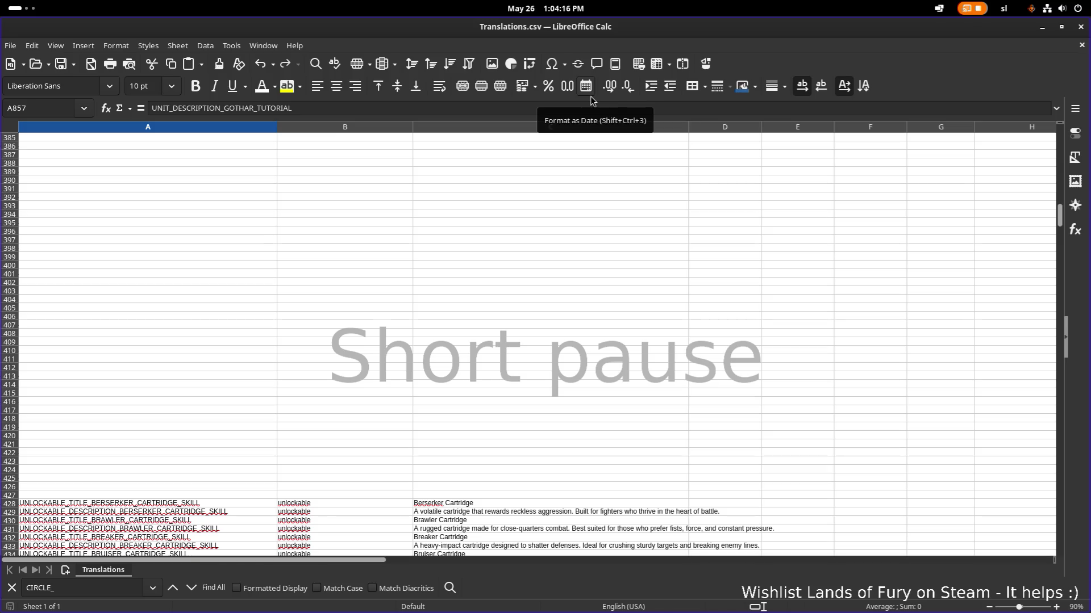
pyautogui.moveTo(497, 112)
pyautogui.mouseDown()
pyautogui.moveTo(437, 239)
pyautogui.moveTo(34, 90)
pyautogui.moveTo(0, 34)
pyautogui.mouseUp()
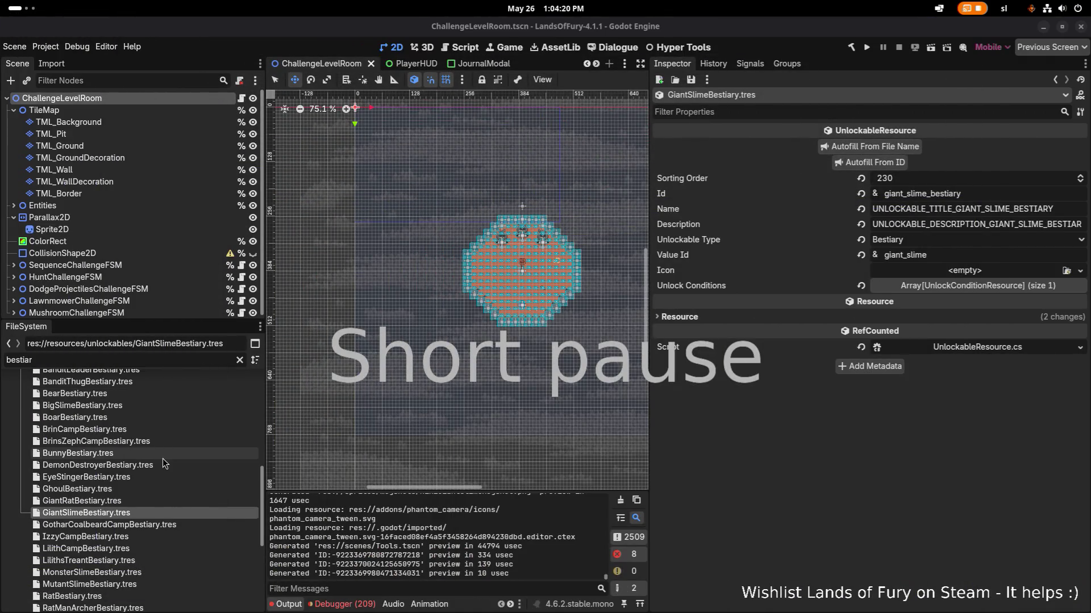
pyautogui.click(164, 490)
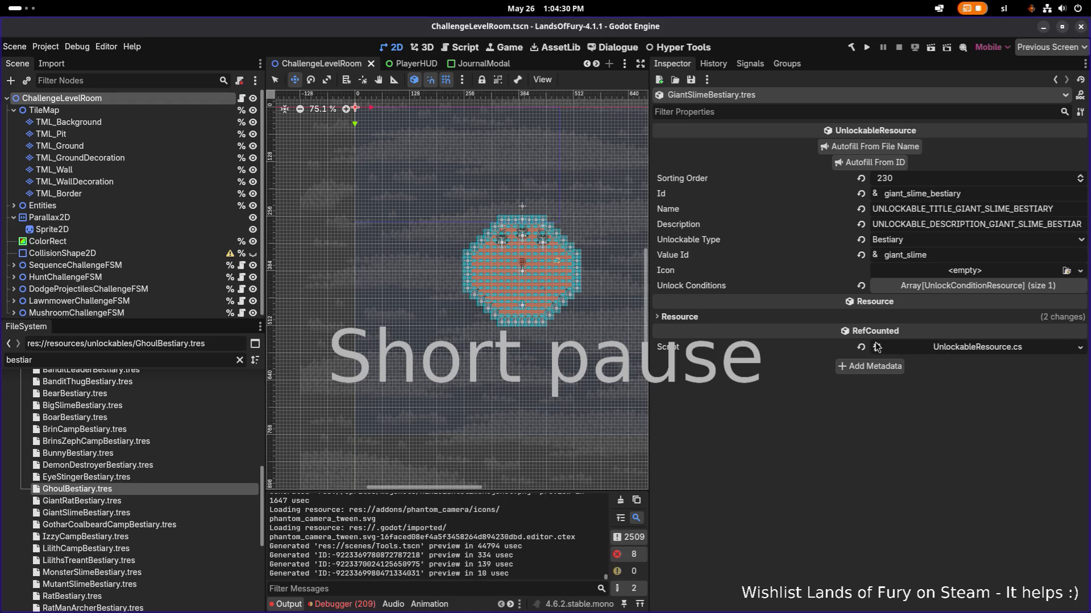
pyautogui.click(956, 289)
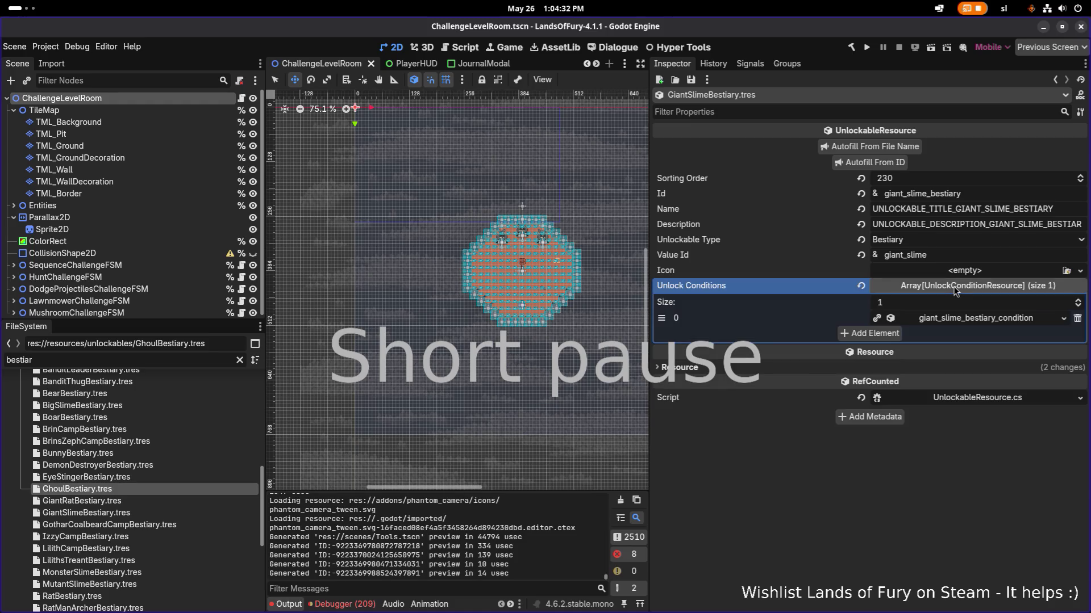
# Step: Expand the first unlock condition to show Unit Id giant_slime with 10 Required Kills
pyautogui.click(960, 322)
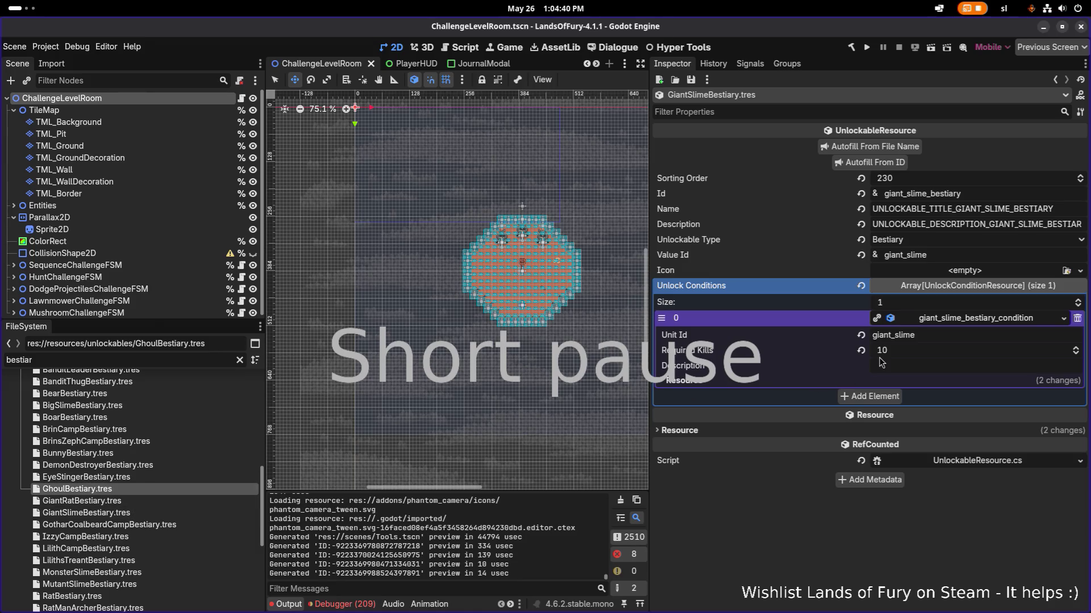
pyautogui.rightClick(953, 322)
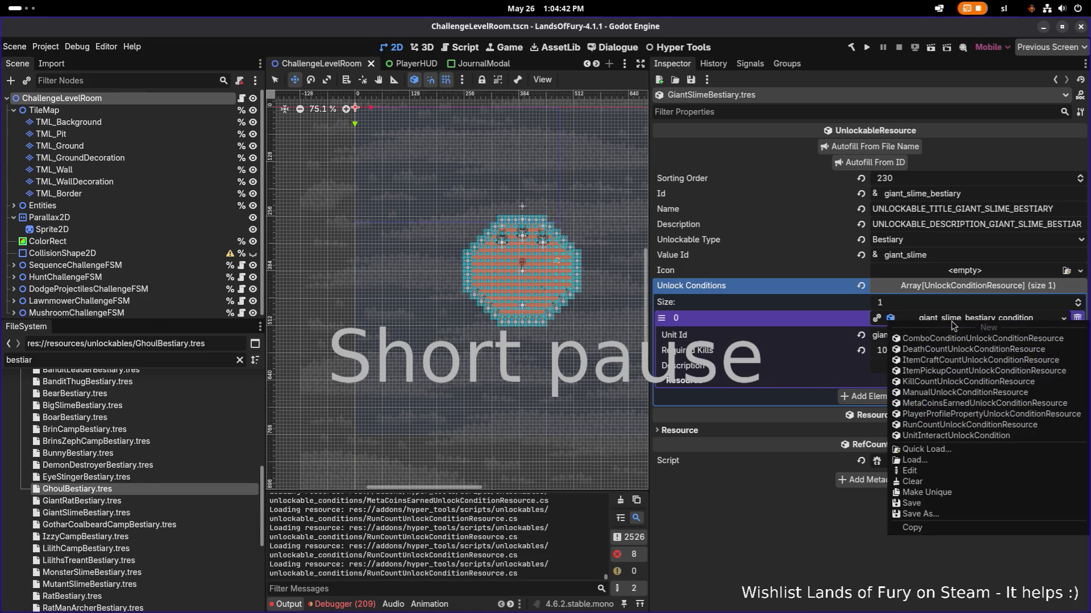
pyautogui.click(790, 539)
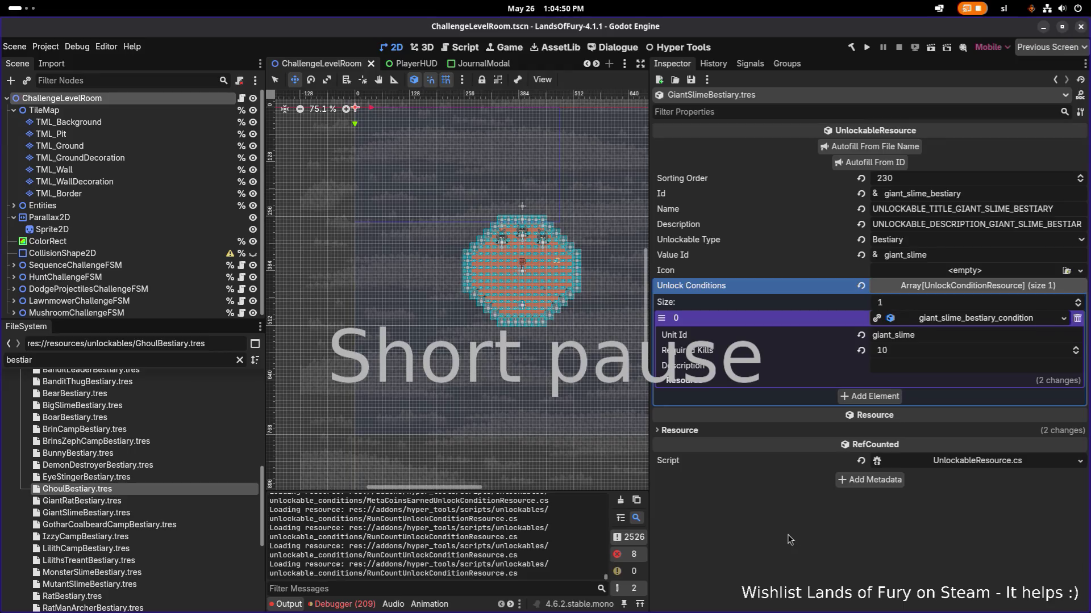
# Step: Select GiantRatBestiary.tres and cycle through the open application windows
pyautogui.click(180, 505)
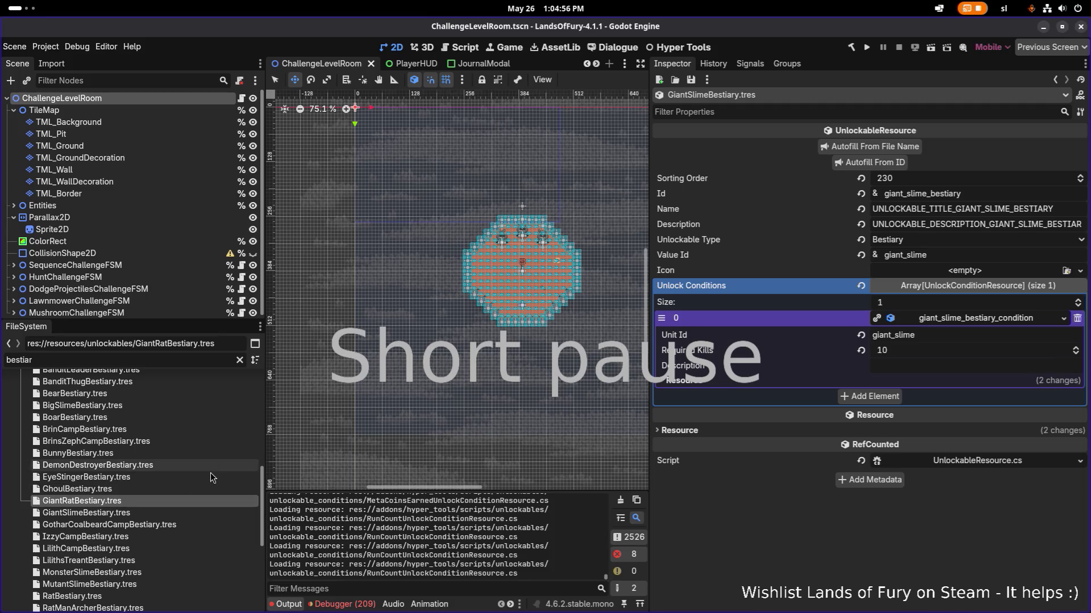
pyautogui.moveTo(540, 27)
pyautogui.mouseDown()
pyautogui.moveTo(982, 159)
pyautogui.moveTo(1079, 156)
pyautogui.moveTo(1048, 156)
pyautogui.moveTo(939, 202)
pyautogui.moveTo(709, 155)
pyautogui.moveTo(1035, 175)
pyautogui.moveTo(813, 246)
pyautogui.moveTo(1085, 302)
pyautogui.moveTo(1079, 3)
pyautogui.mouseUp()
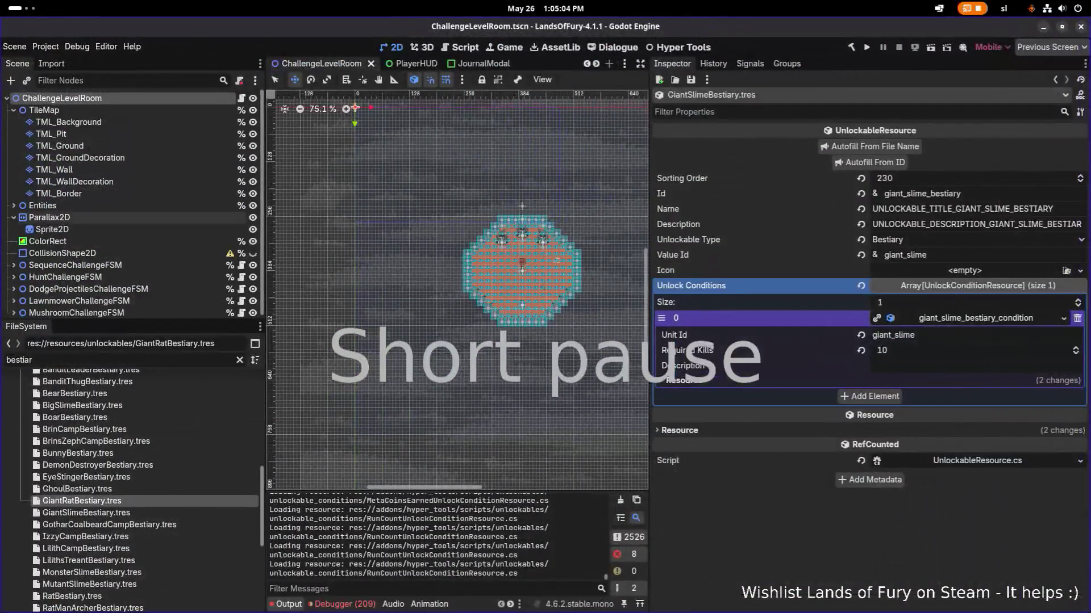
pyautogui.hotkey('alt', 'Tab')
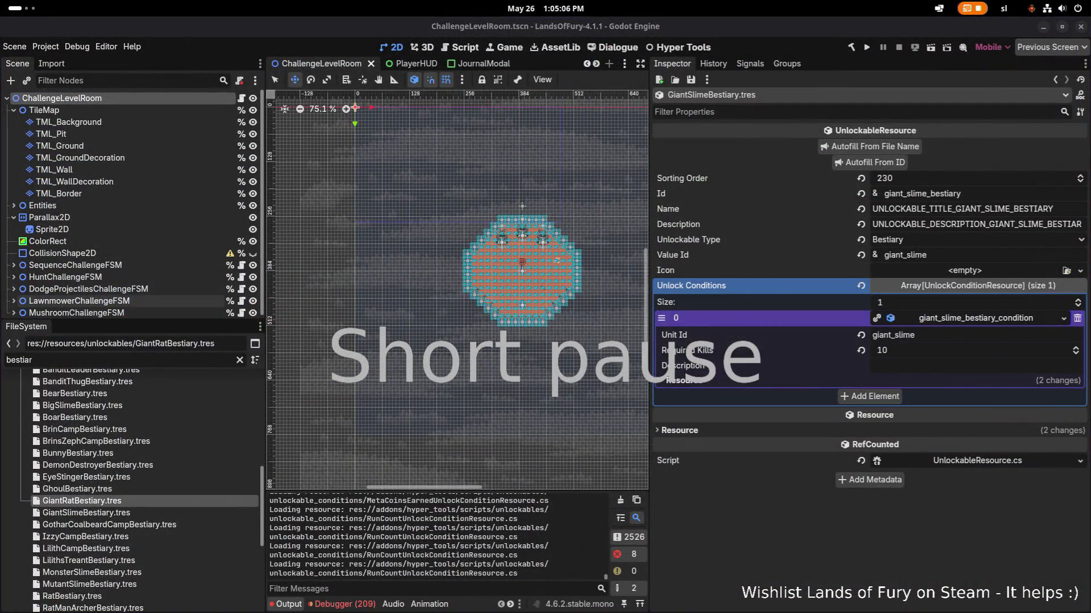
pyautogui.hotkey('alt', 'Tab')
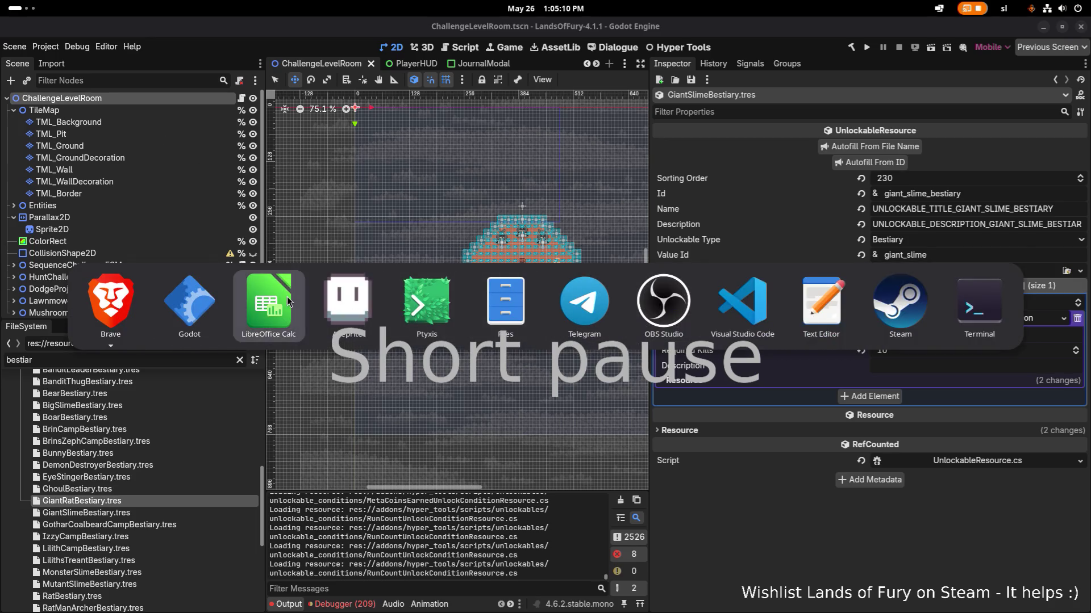
# Step: Filter the FileSystem for 'bunnywi' and open BunnyWizard.tres in the Inspector
pyautogui.press('Escape')
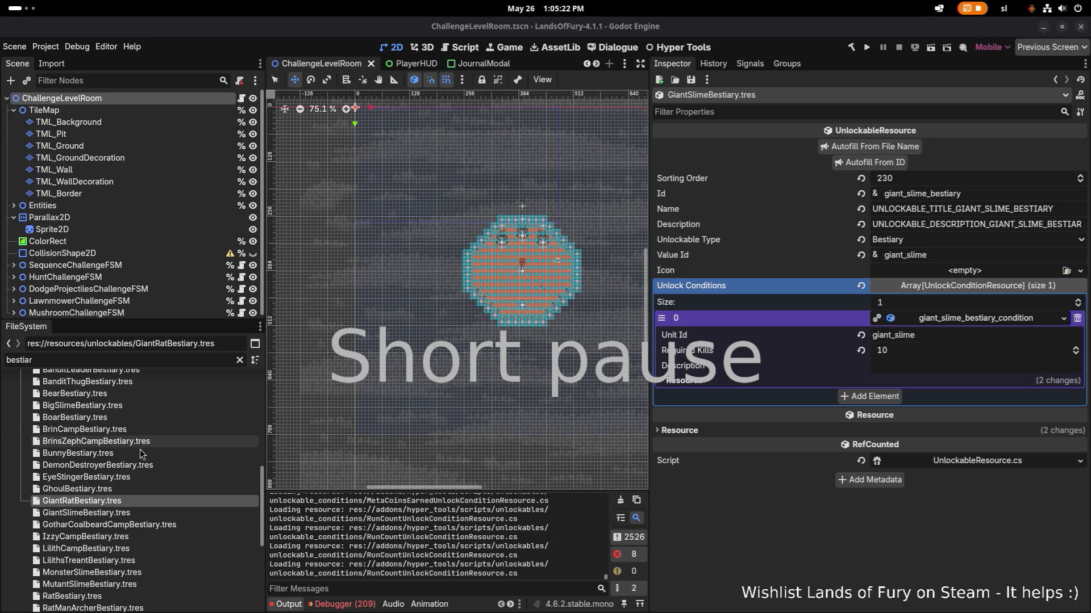
pyautogui.click(130, 359)
pyautogui.doubleClick(130, 359)
pyautogui.write('bunny')
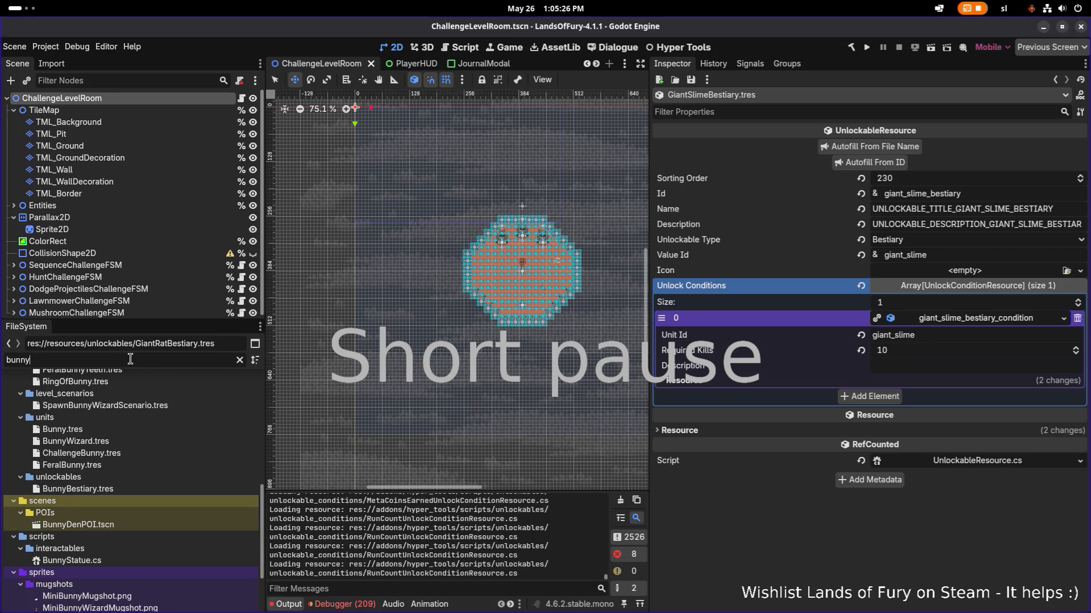
pyautogui.write('wiz')
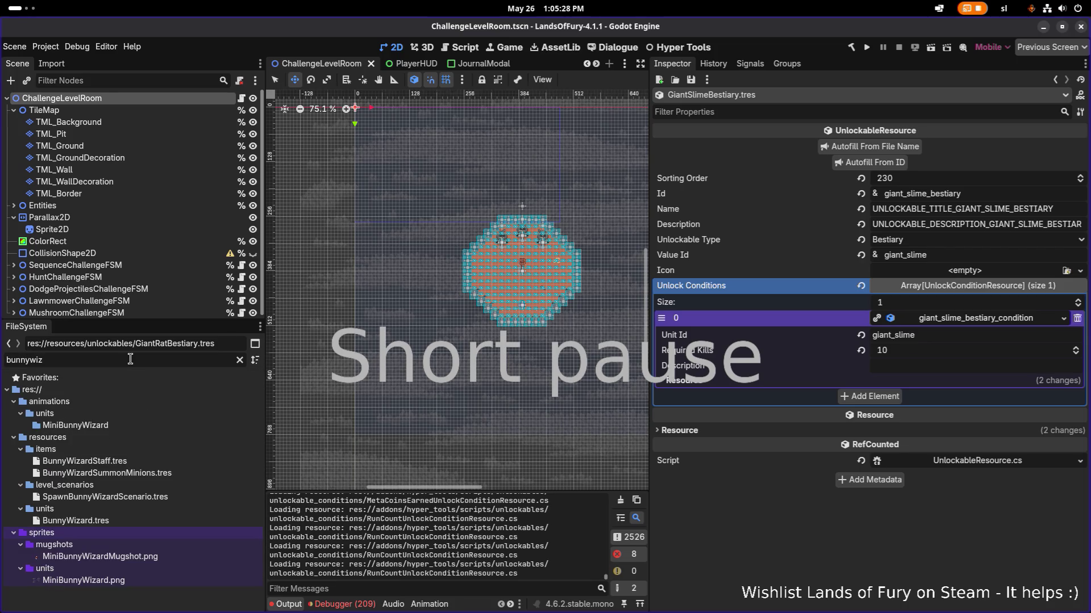
pyautogui.doubleClick(75, 520)
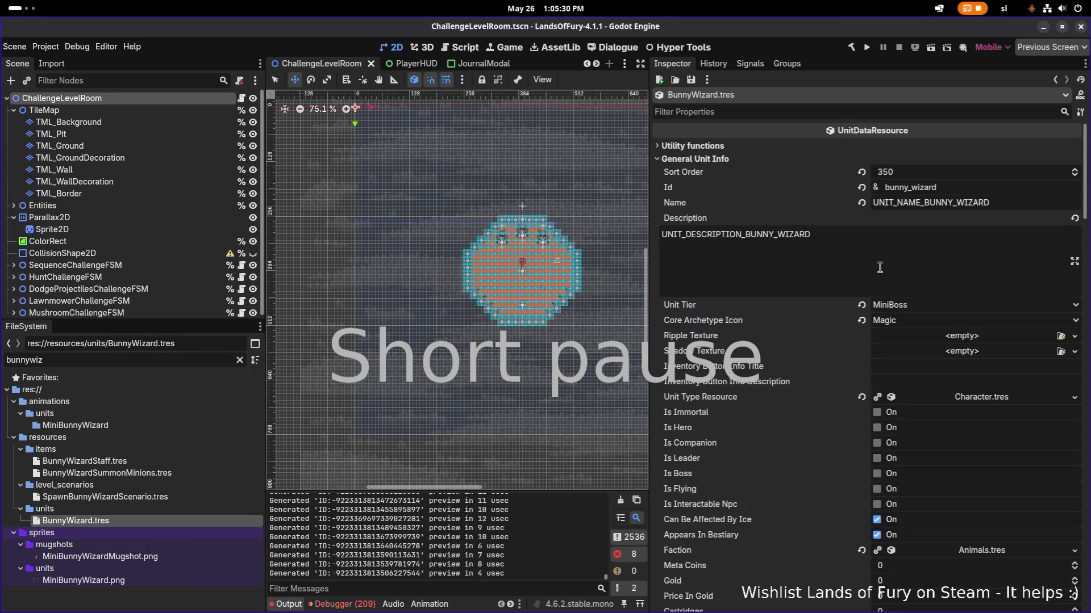
# Step: Grab the name key UNIT_NAME_BUNNY_WIZARD and bring the Translations spreadsheet forward
pyautogui.doubleClick(1000, 202)
pyautogui.hotkey('ctrl', 'c')
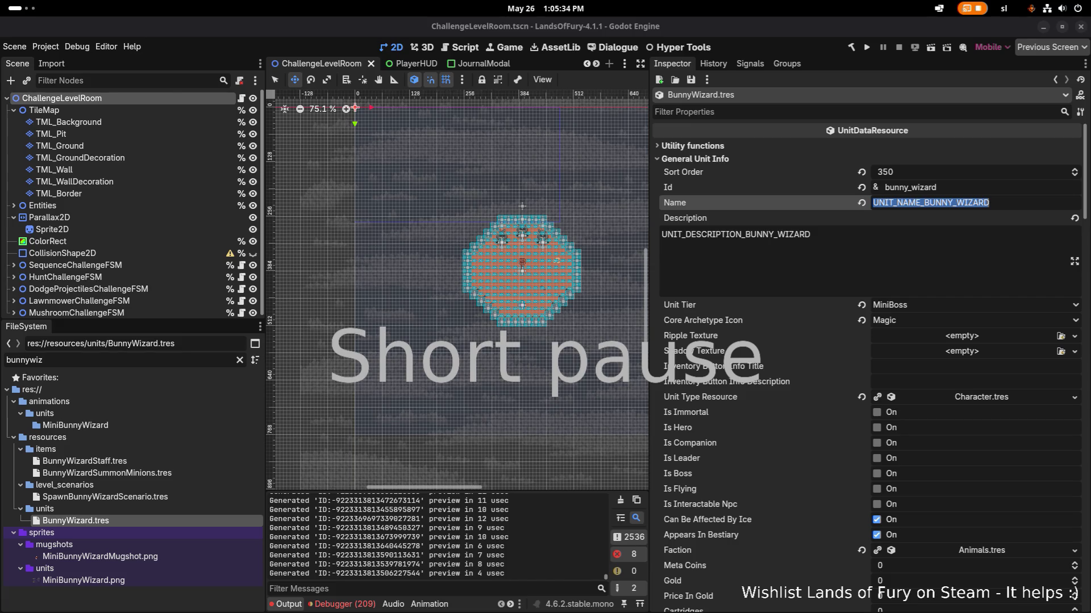
pyautogui.hotkey('alt', 'Tab')
pyautogui.click(146, 486)
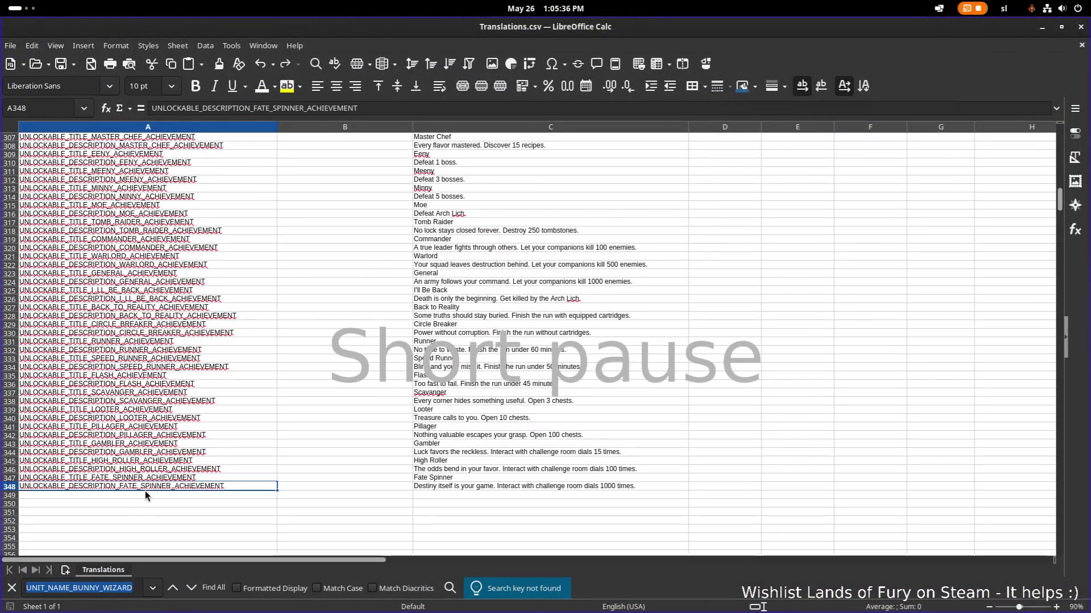
pyautogui.click(139, 497)
pyautogui.hotkey('ctrl', 'v')
pyautogui.press('Return')
pyautogui.hotkey('ctrl', 'v')
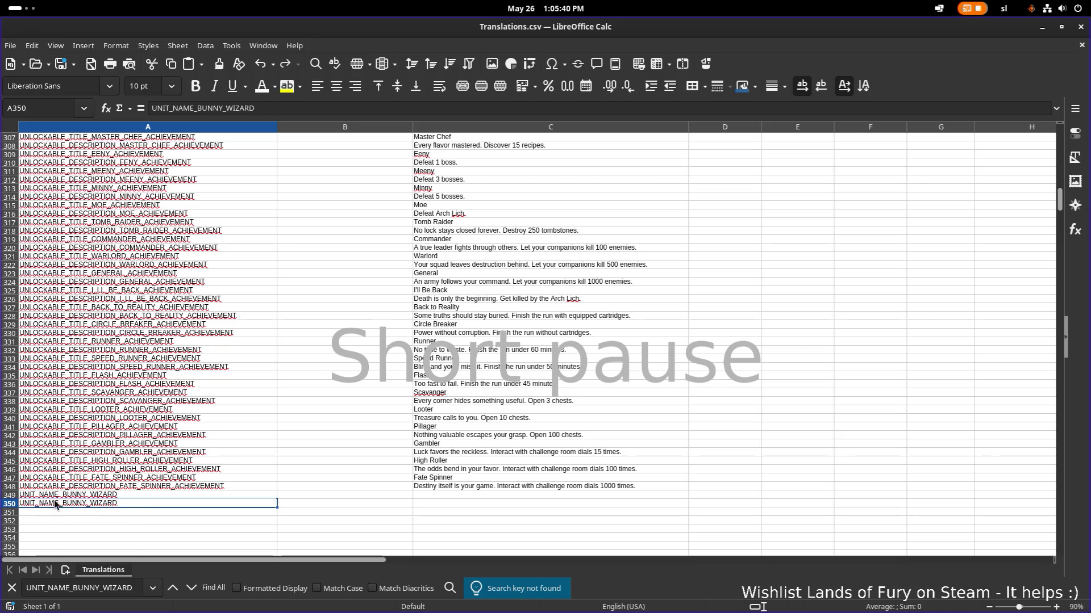
pyautogui.moveTo(121, 497); pyautogui.dragTo(124, 504)
pyautogui.hotkey('ctrl', 'c')
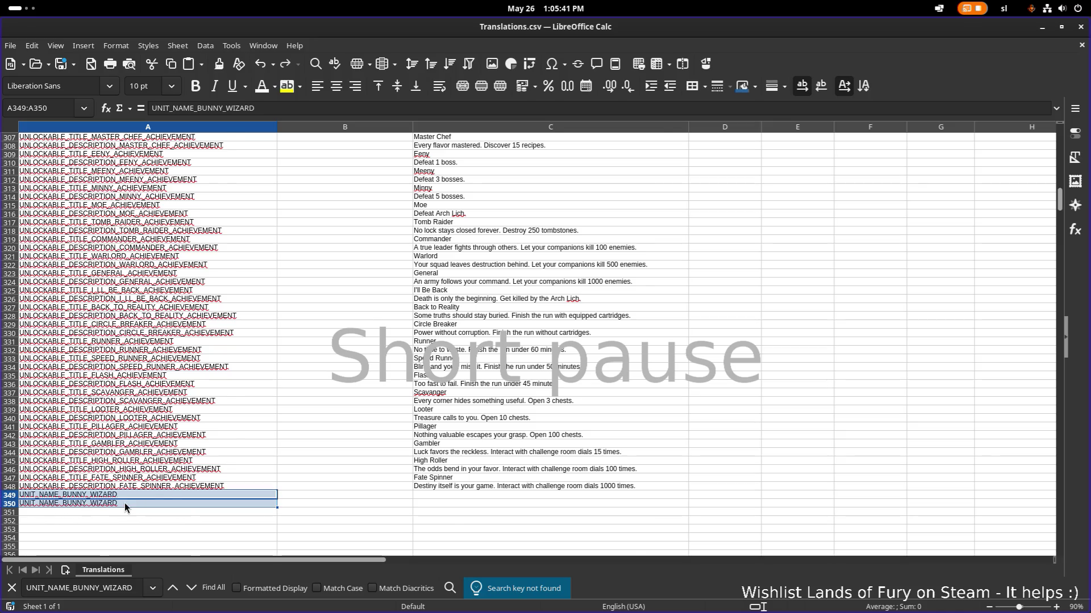
pyautogui.scroll(20, 126, 503)
pyautogui.scroll(3, 130, 505)
pyautogui.scroll(-20, 129, 505)
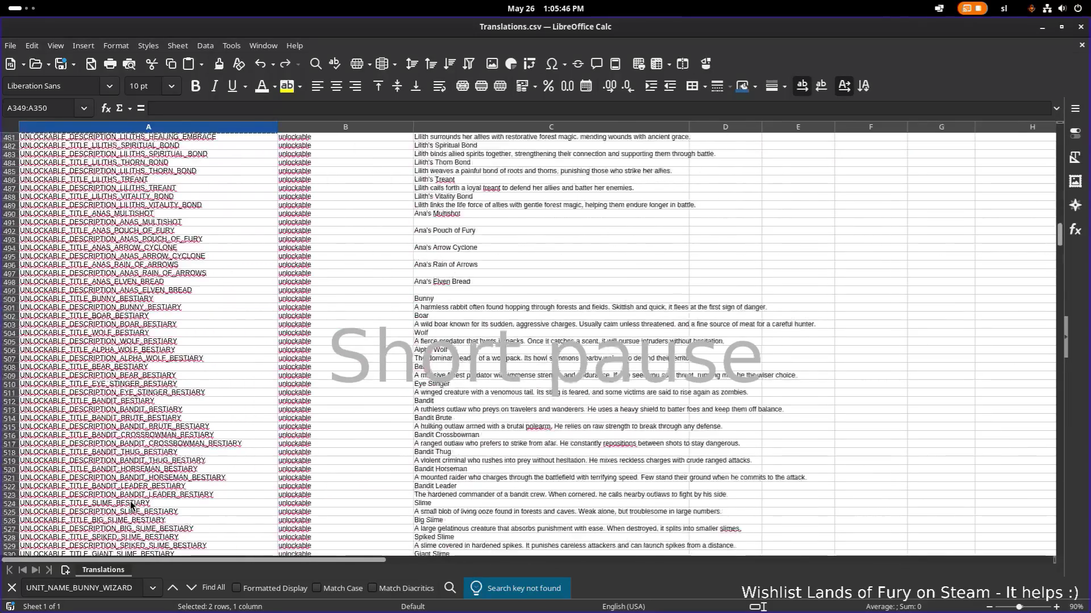
pyautogui.scroll(-20, 131, 505)
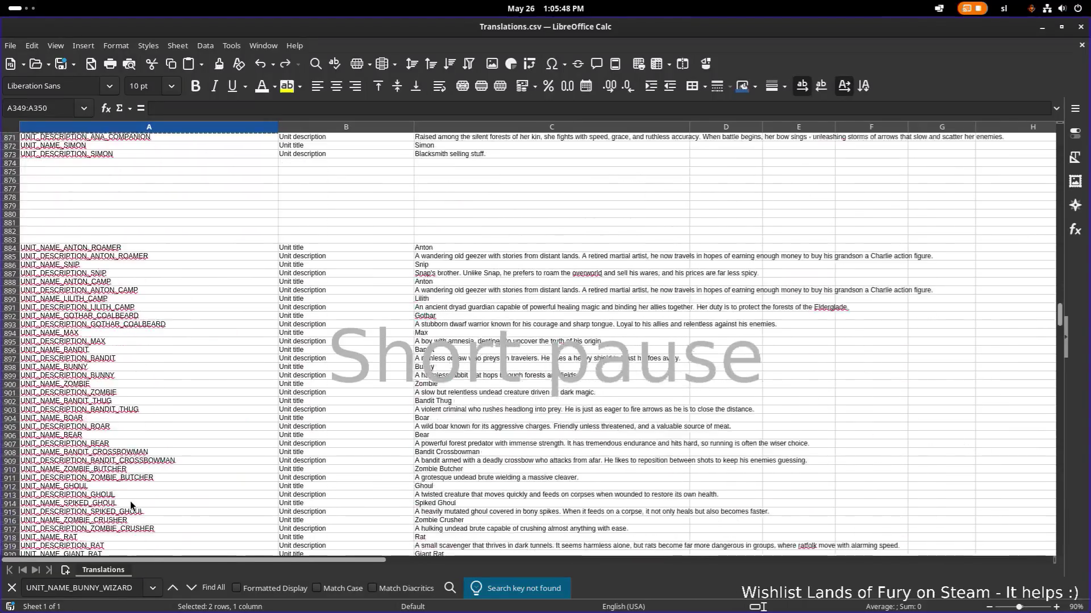
pyautogui.scroll(11, 130, 505)
pyautogui.click(130, 458)
pyautogui.click(144, 438)
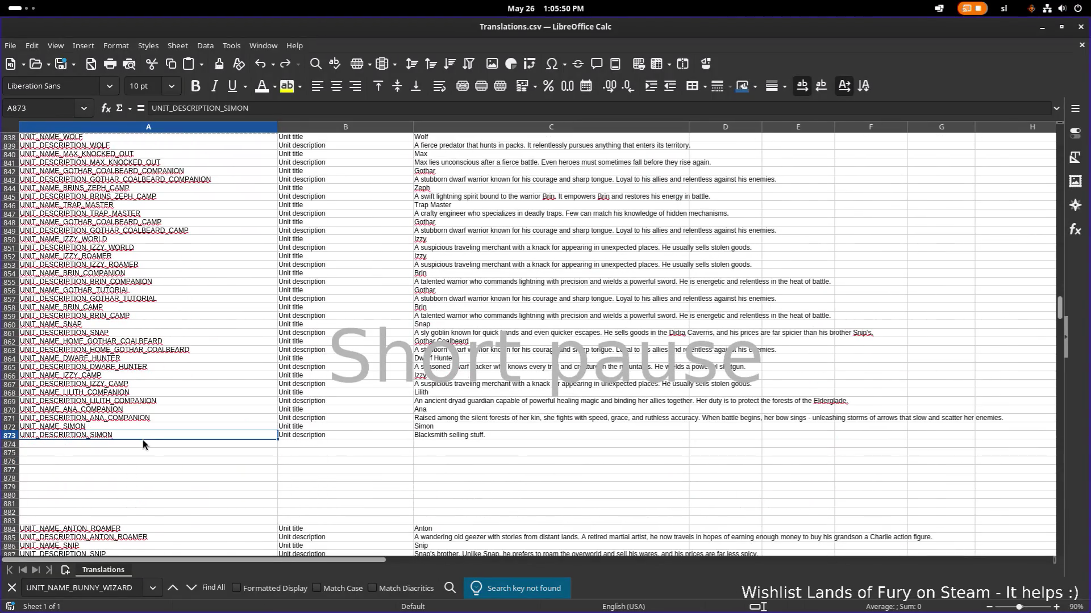
pyautogui.click(149, 446)
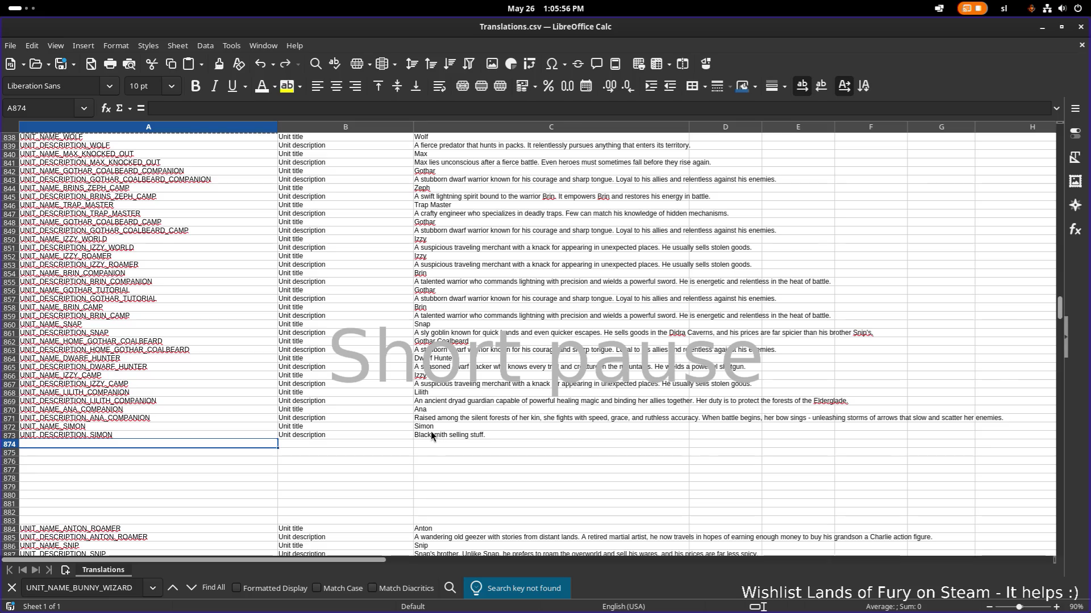
pyautogui.scroll(-20, 424, 430)
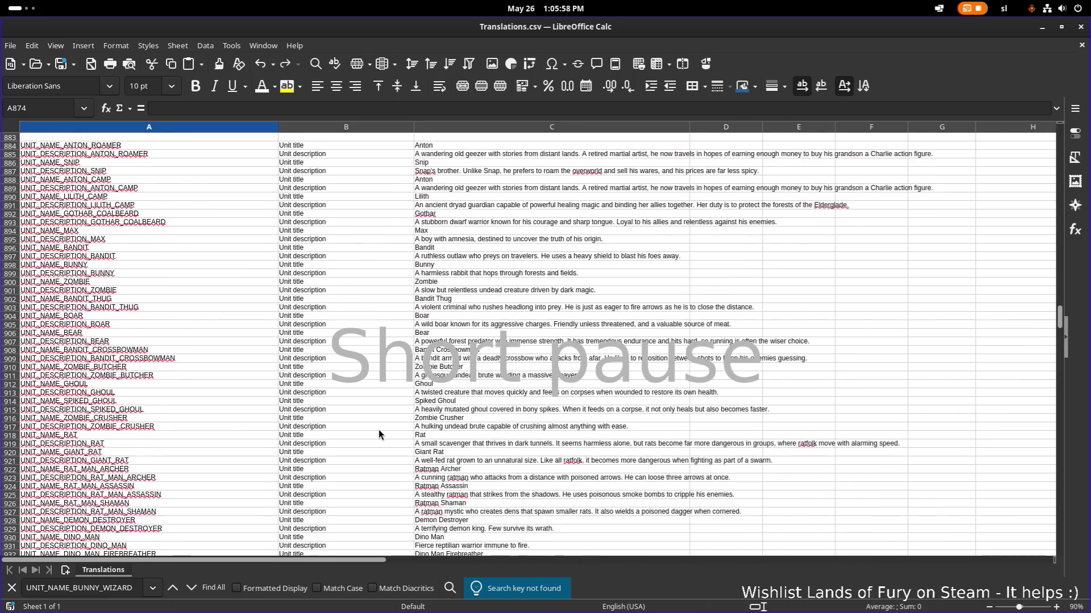
pyautogui.click(60, 370)
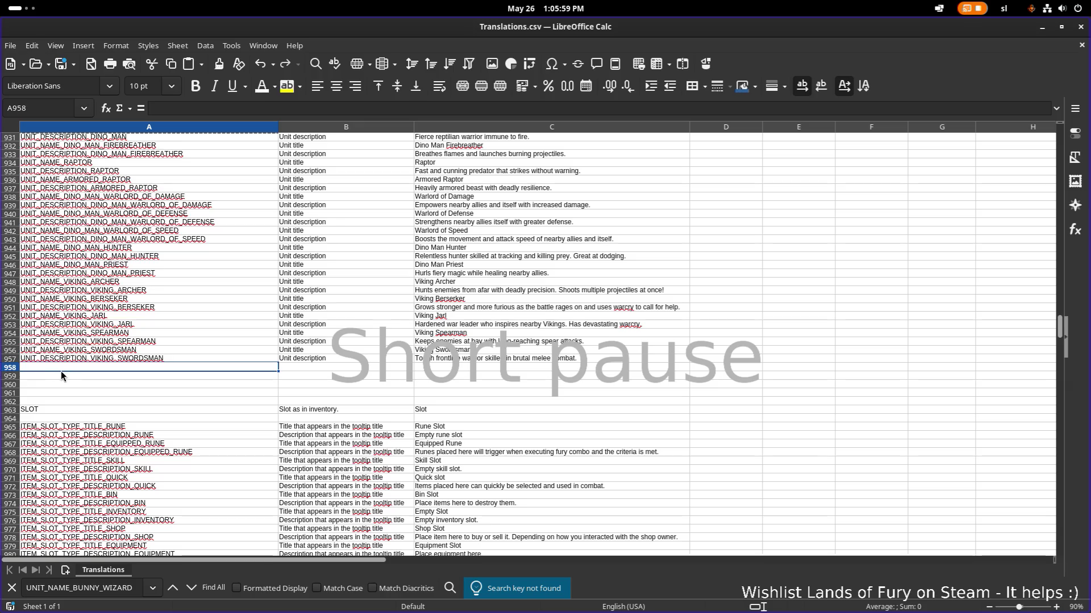
# Step: Paste the key into A958:A959 and change A959 to UNIT_DESCRIPTION_BUNNY_WIZARD
pyautogui.hotkey('ctrl', 'v')
pyautogui.click(40, 375)
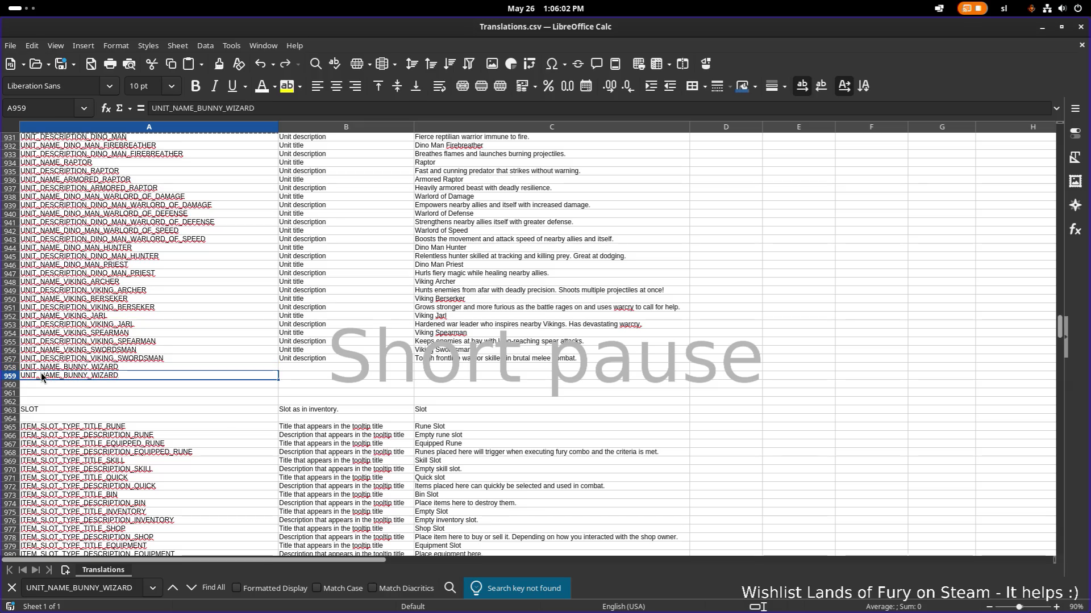
pyautogui.doubleClick(56, 376)
pyautogui.write('DESCRIP')
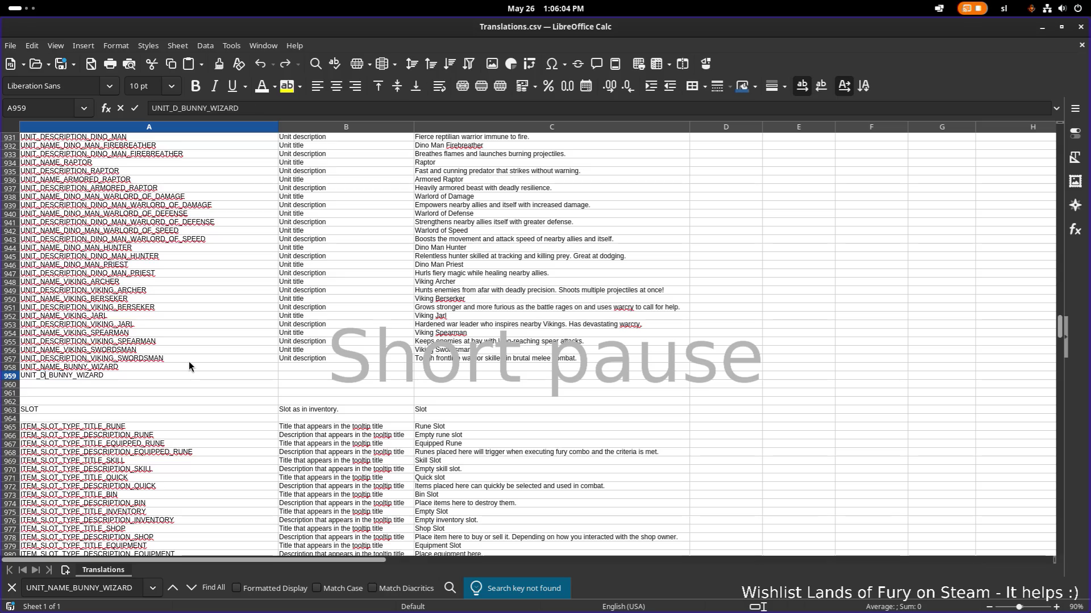
pyautogui.write('TION')
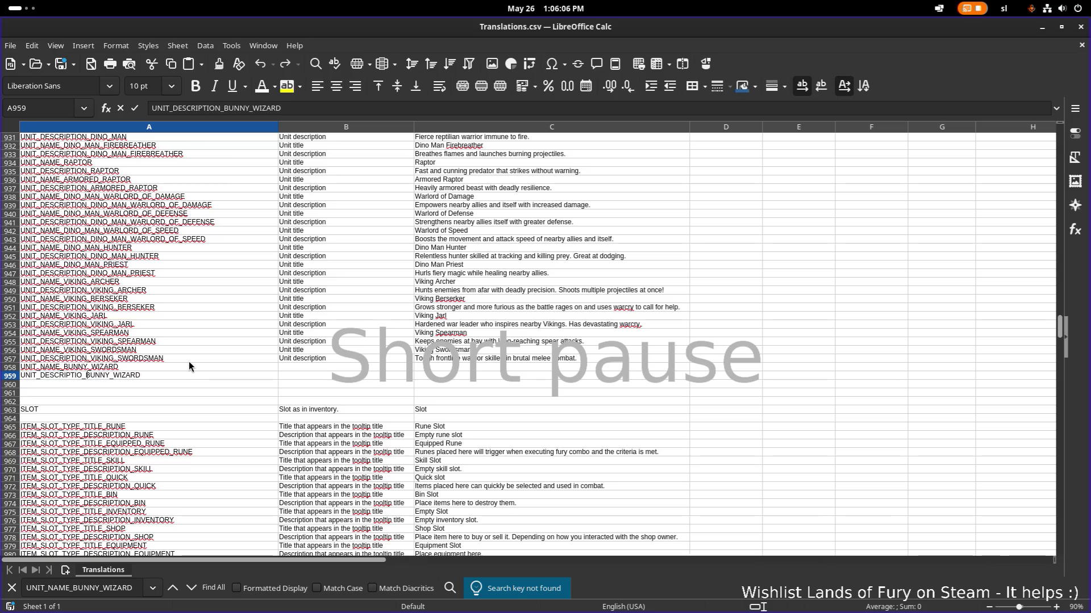
pyautogui.click(330, 358)
# Step: Copy the Unit title and Unit description labels from B956:B957 into B958:B959
pyautogui.moveTo(331, 357); pyautogui.dragTo(334, 353)
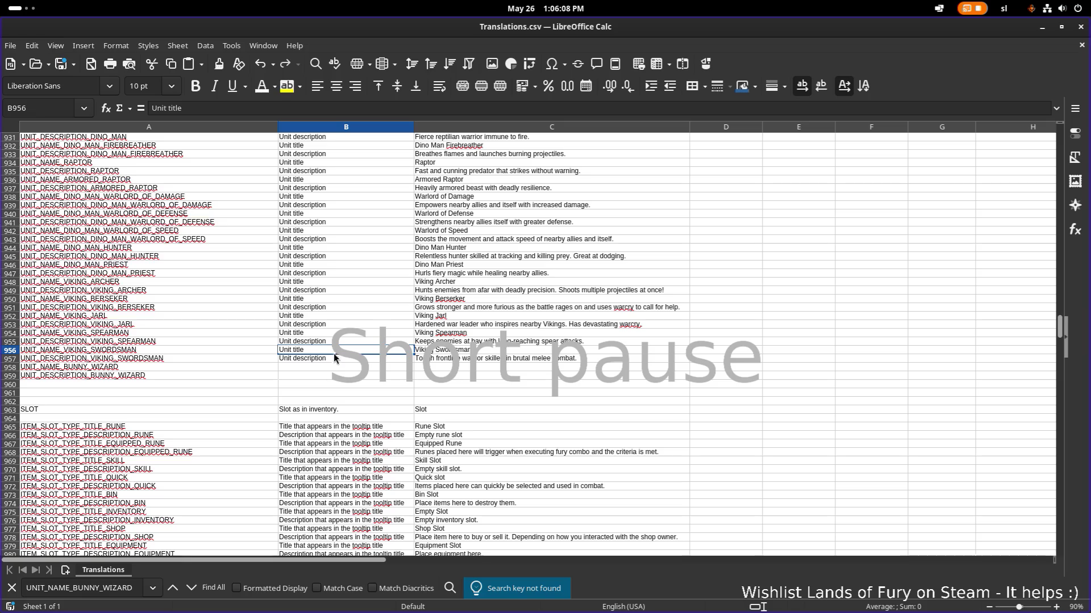
pyautogui.hotkey('ctrl', 'c')
pyautogui.click(335, 367)
pyautogui.hotkey('ctrl', 'v')
# Step: Enter the title Bunny Wizard Simon in C958 and begin an entry in C959
pyautogui.doubleClick(447, 369)
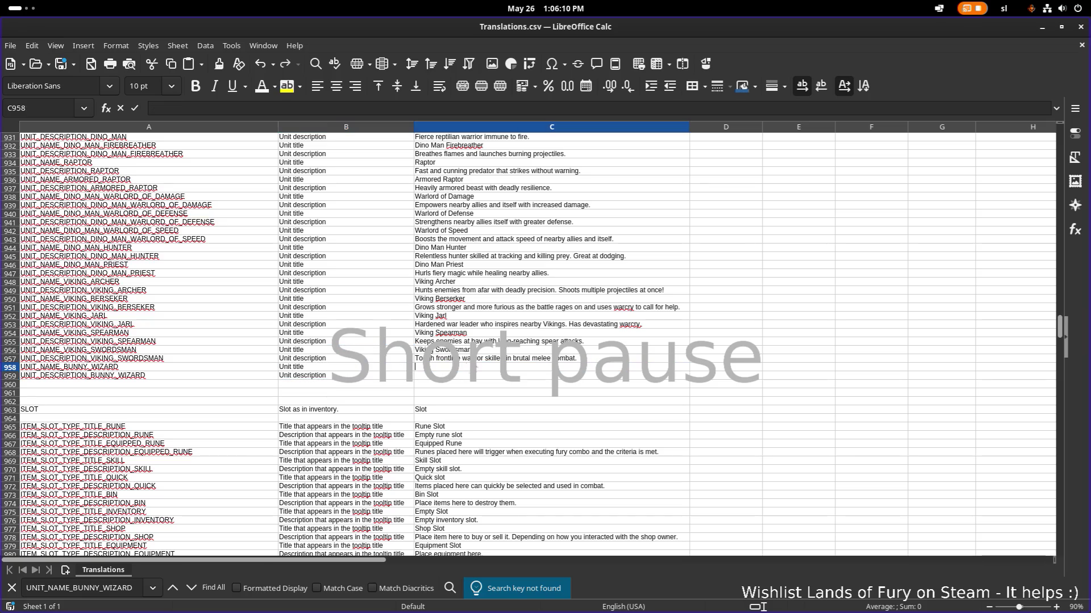
pyautogui.write('Bunny Wizard Simon')
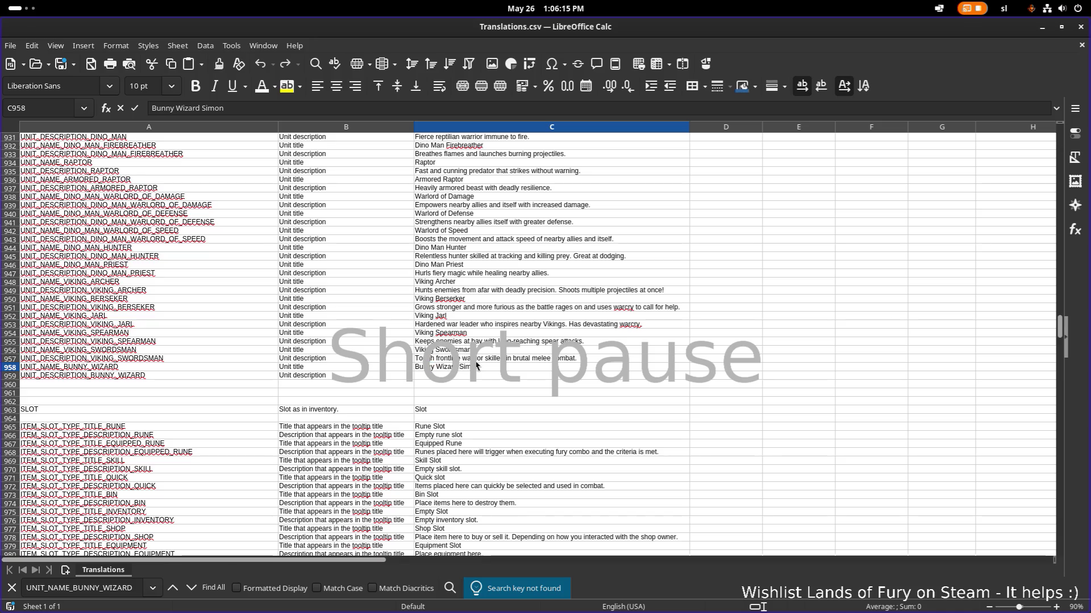
pyautogui.press('Return')
pyautogui.write('H')
pyautogui.press('BackSpace')
pyautogui.write('He')
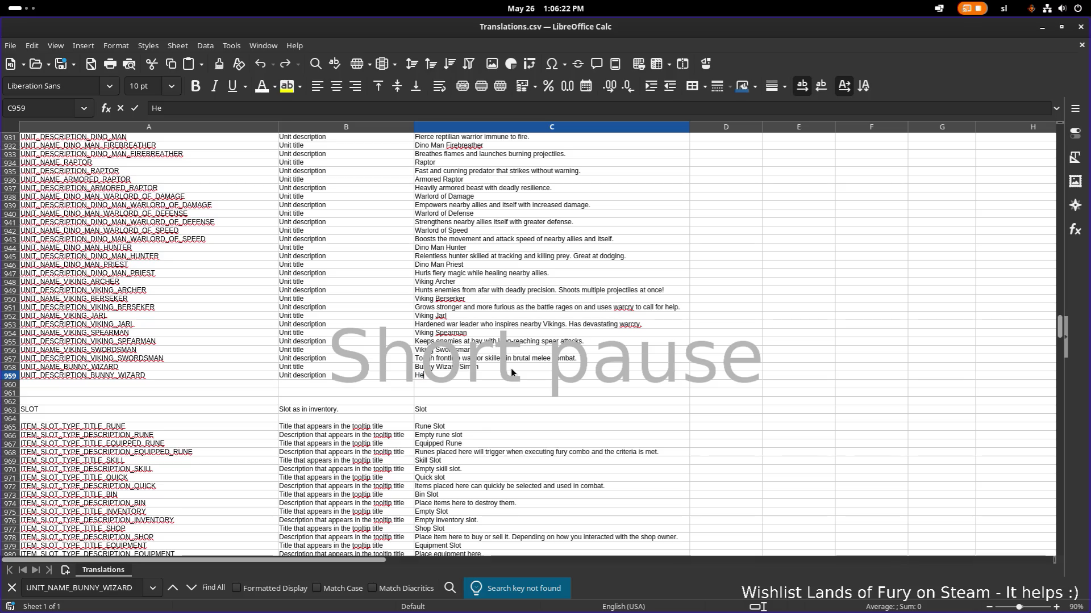
pyautogui.click(500, 370)
# Step: Paste the Bunny Wizard description into C959 as unformatted text and strip the leading 'n '
pyautogui.hotkey('ctrl', 'c')
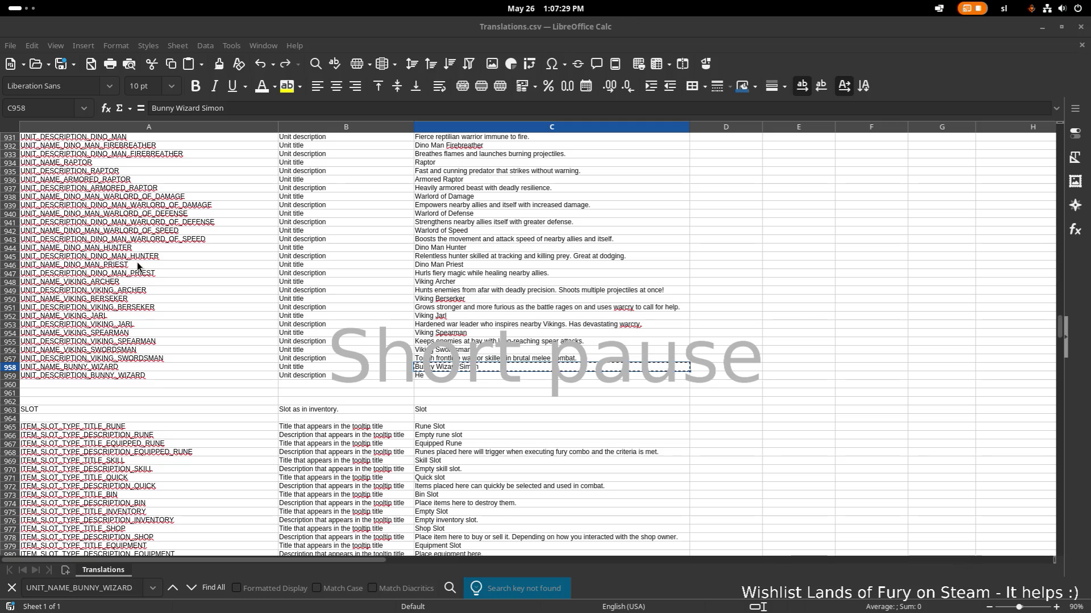
pyautogui.click(543, 376)
pyautogui.hotkey('ctrl', 'v')
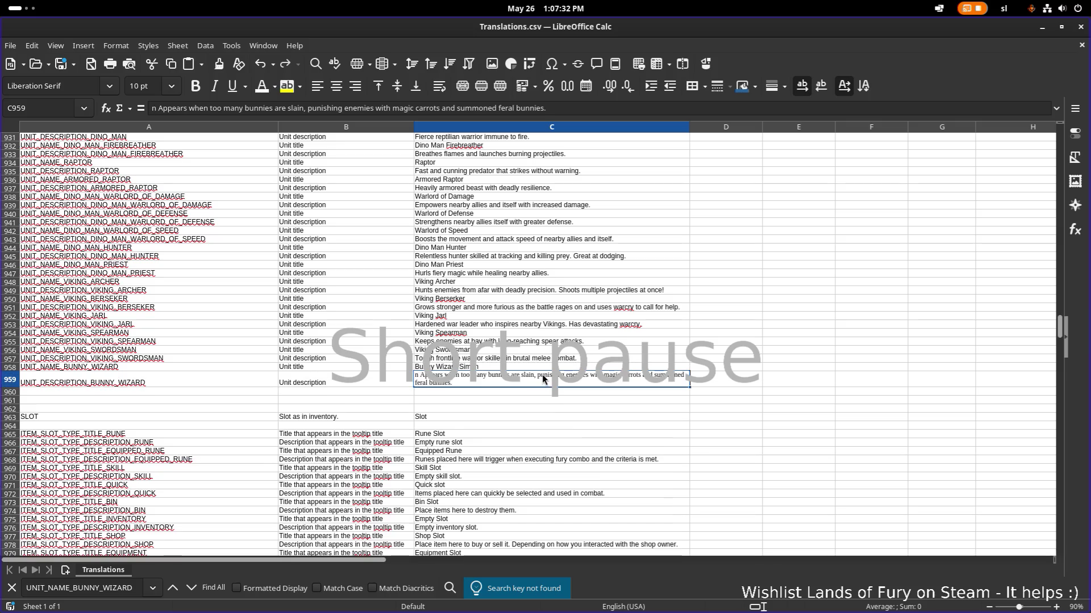
pyautogui.hotkey('ctrl', 'z')
pyautogui.hotkey('ctrl', 'shift', 'v')
pyautogui.doubleClick(544, 244)
pyautogui.doubleClick(445, 376)
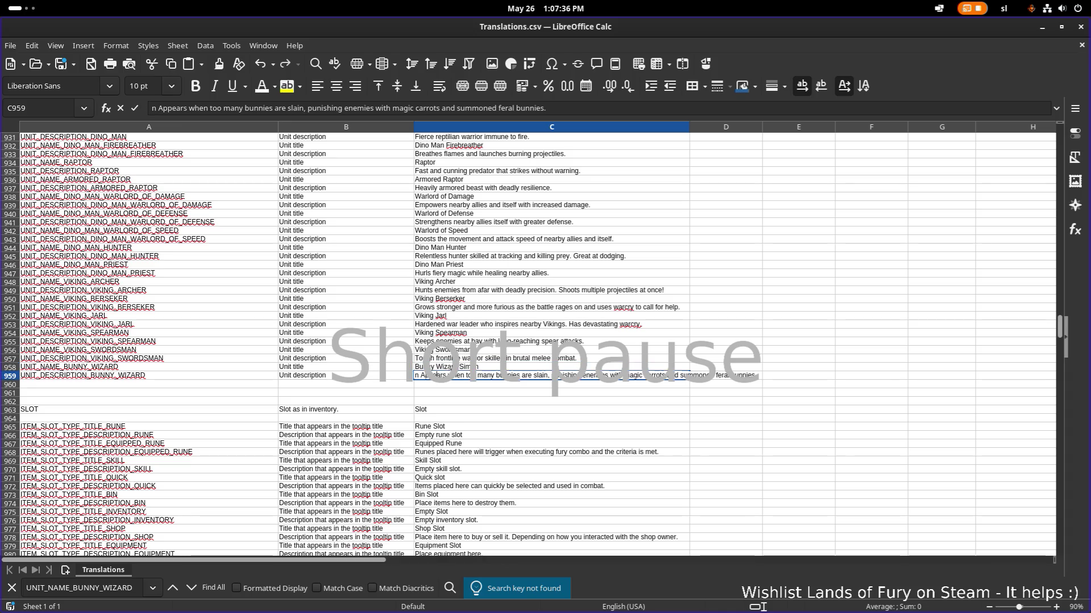
pyautogui.press('Home')
pyautogui.press('Delete')
pyautogui.press('Delete')
pyautogui.press('Return')
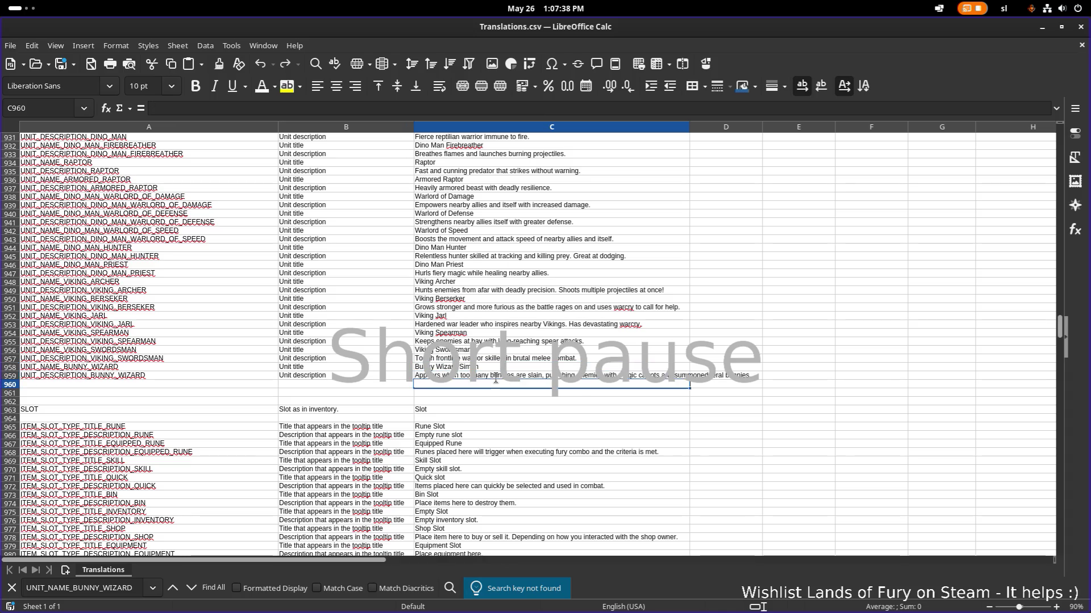
# Step: Review earlier unit rows such as the Viking Spearman, Rat Man Shaman and Dino Man keys
pyautogui.click(559, 343)
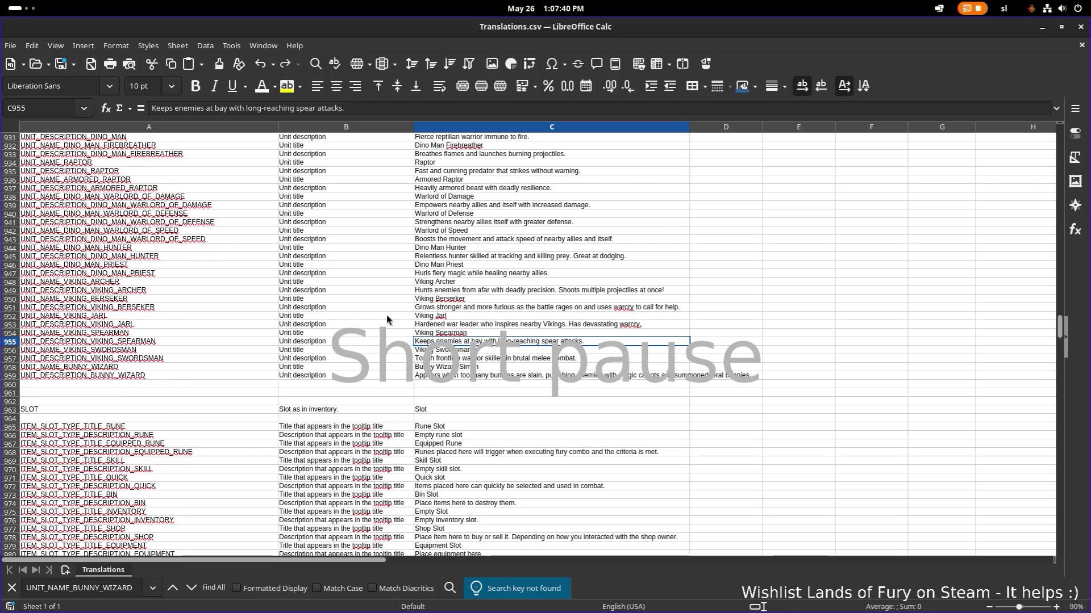
pyautogui.scroll(1, 217, 214)
pyautogui.click(216, 200)
pyautogui.scroll(2, 187, 208)
pyautogui.click(154, 174)
pyautogui.click(142, 182)
pyautogui.click(142, 188)
pyautogui.click(126, 207)
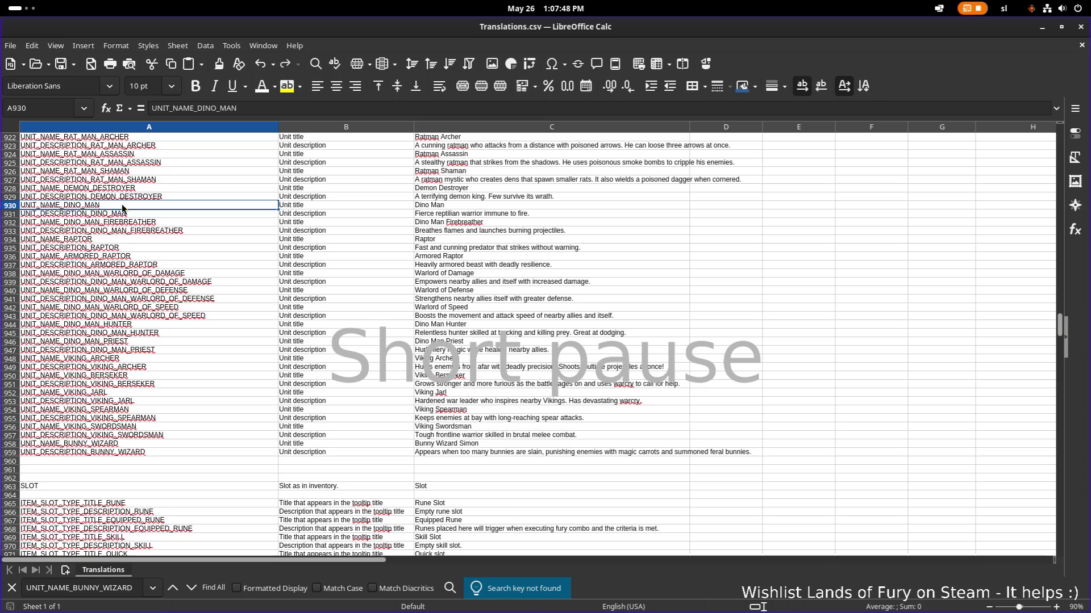
pyautogui.scroll(2, 122, 208)
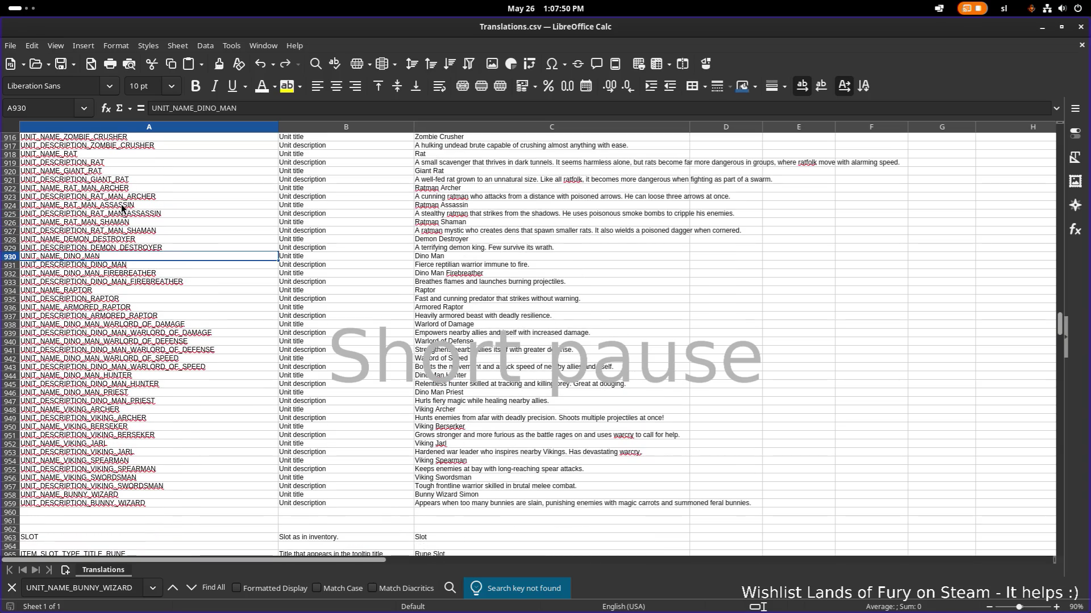
pyautogui.scroll(4, 122, 209)
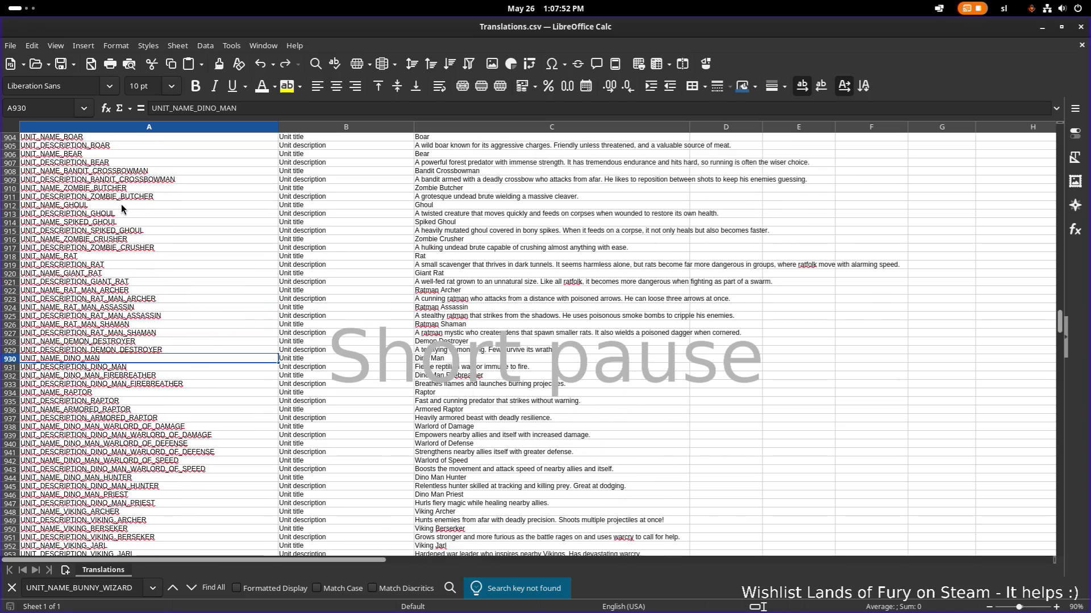
pyautogui.scroll(-3, 122, 208)
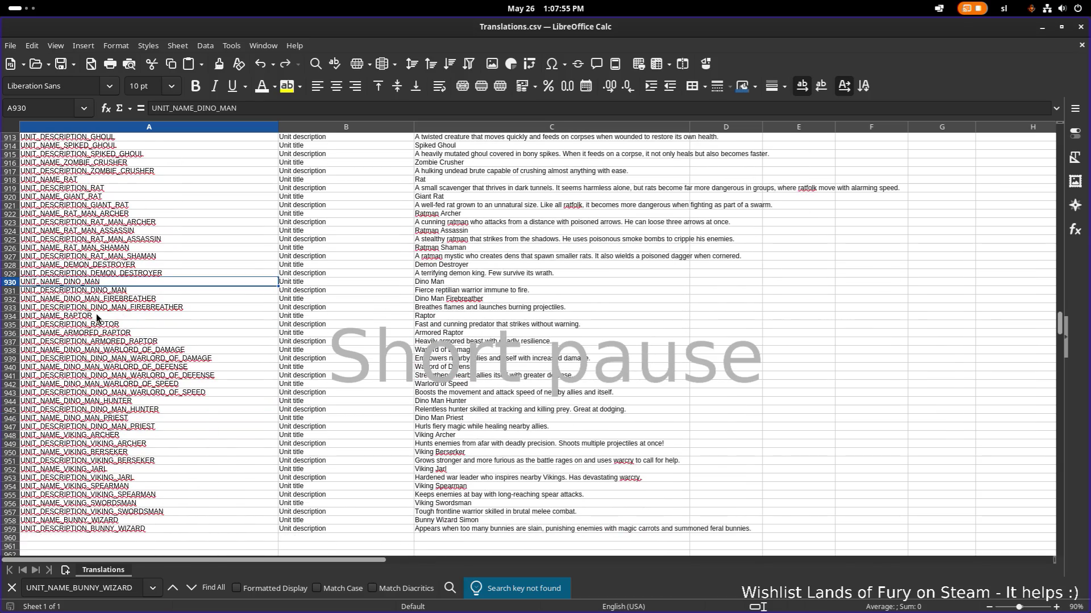
pyautogui.scroll(1, 131, 381)
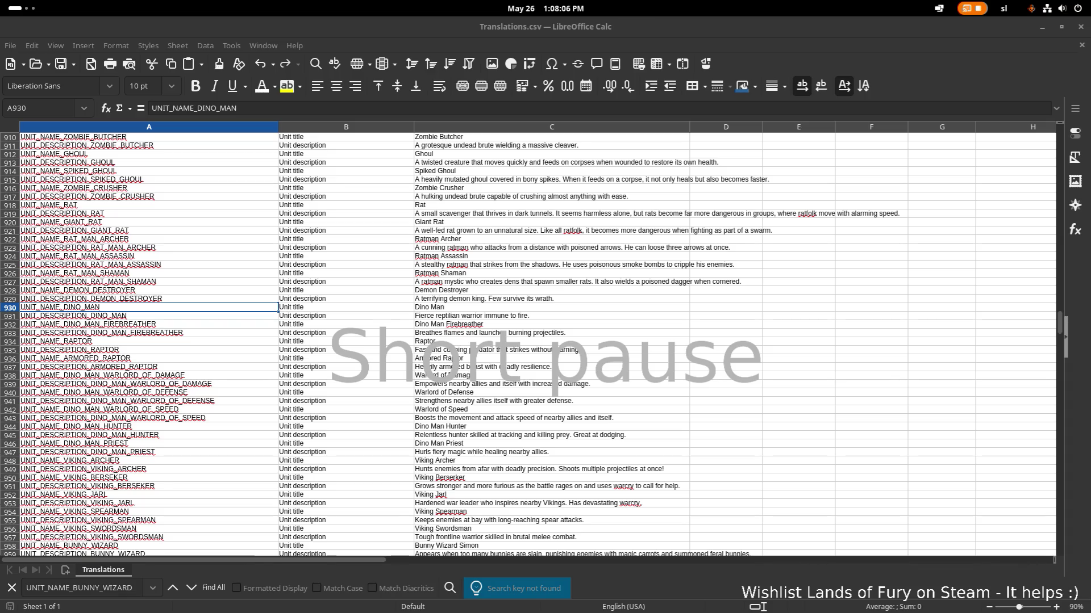
pyautogui.hotkey('alt', 'Tab')
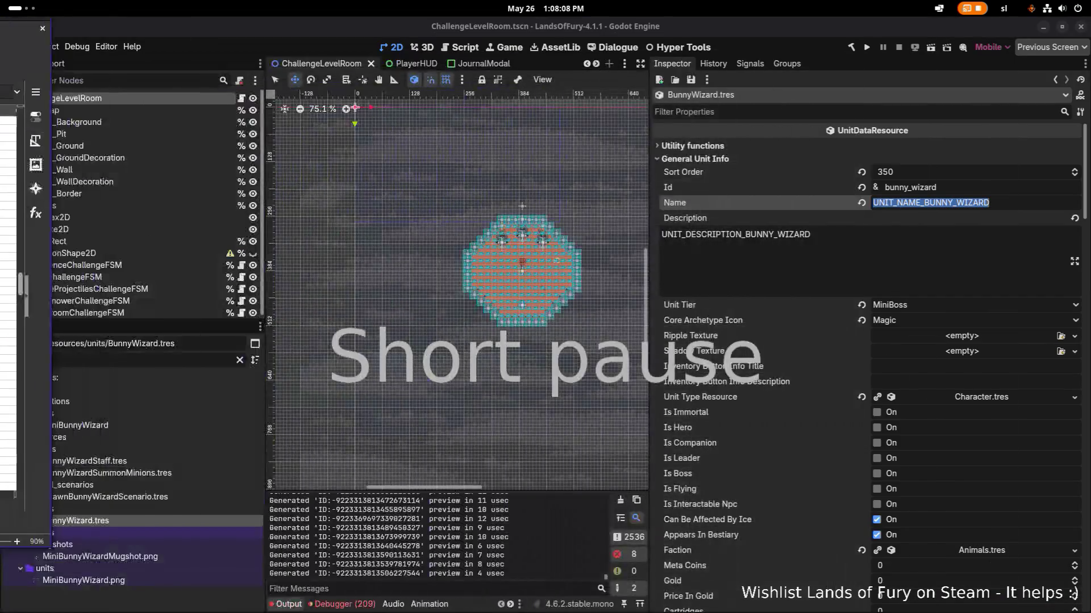
# Step: Filter the FileSystem for 'unlockables' and open Unlockables.tres at its 42-entry Bestiary array
pyautogui.click(170, 359)
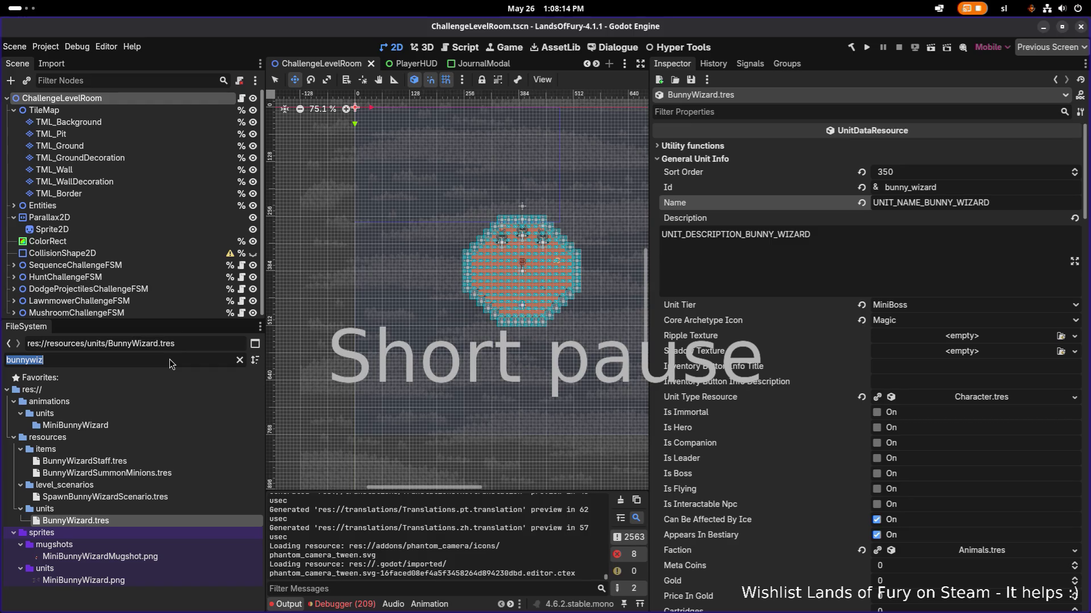
pyautogui.write('bestiary')
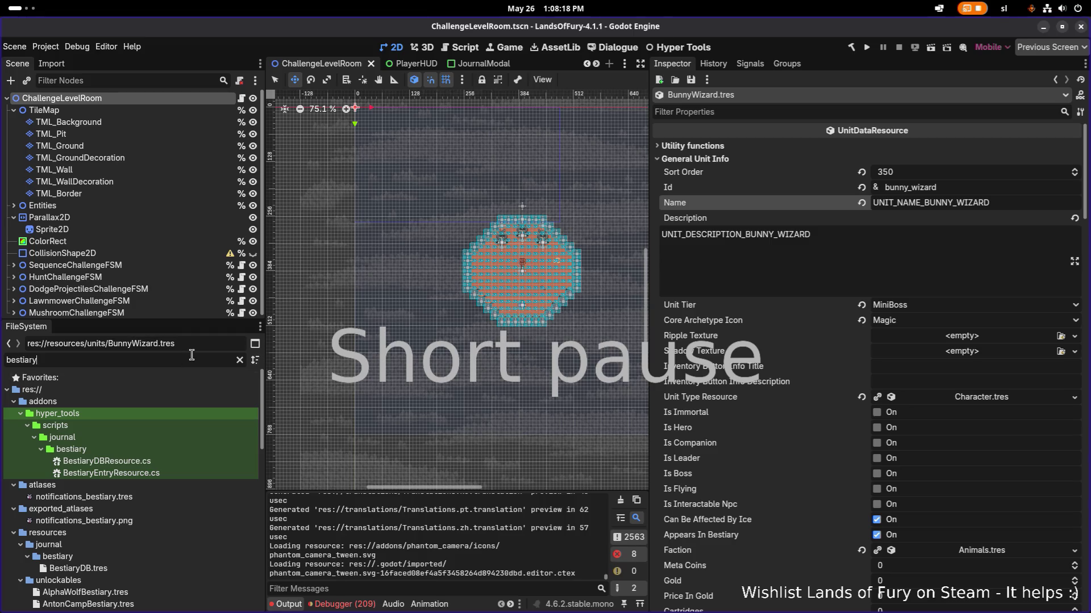
pyautogui.doubleClick(192, 355)
pyautogui.write('unlocka')
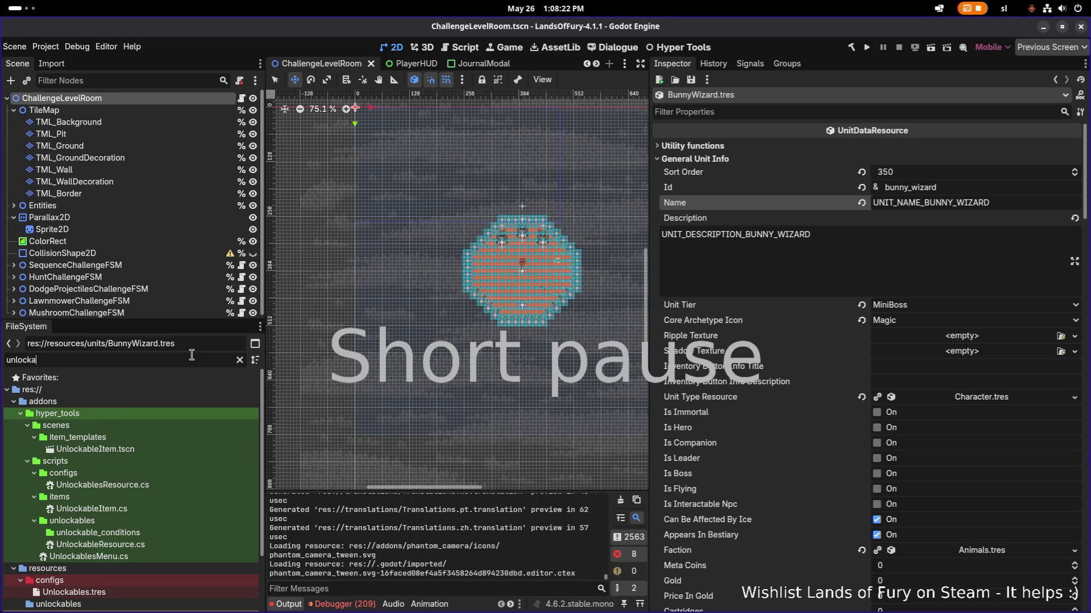
pyautogui.write('bles')
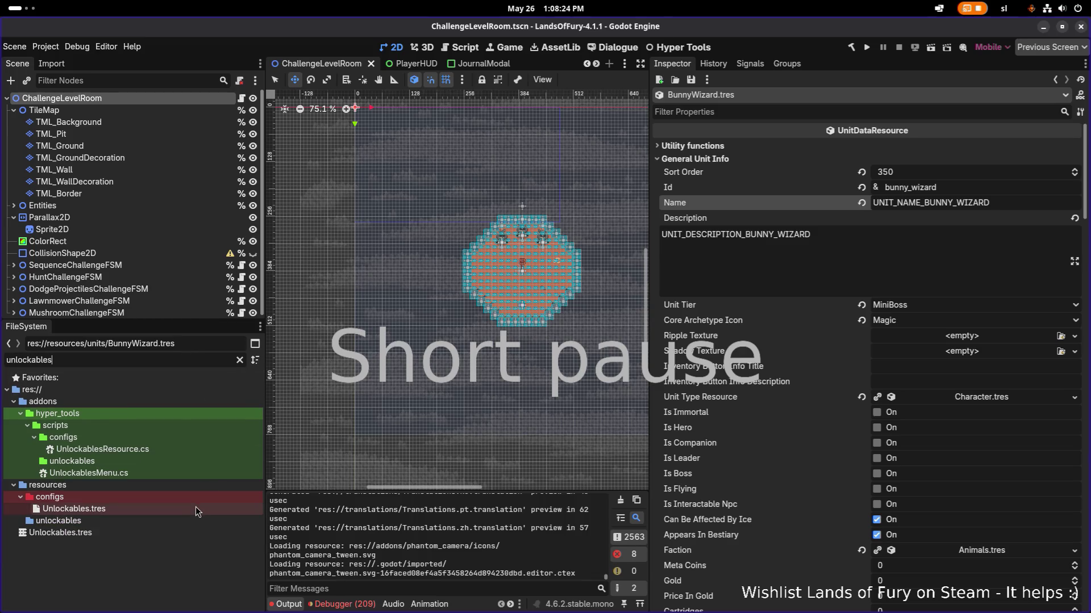
pyautogui.click(195, 506)
pyautogui.scroll(5, 814, 322)
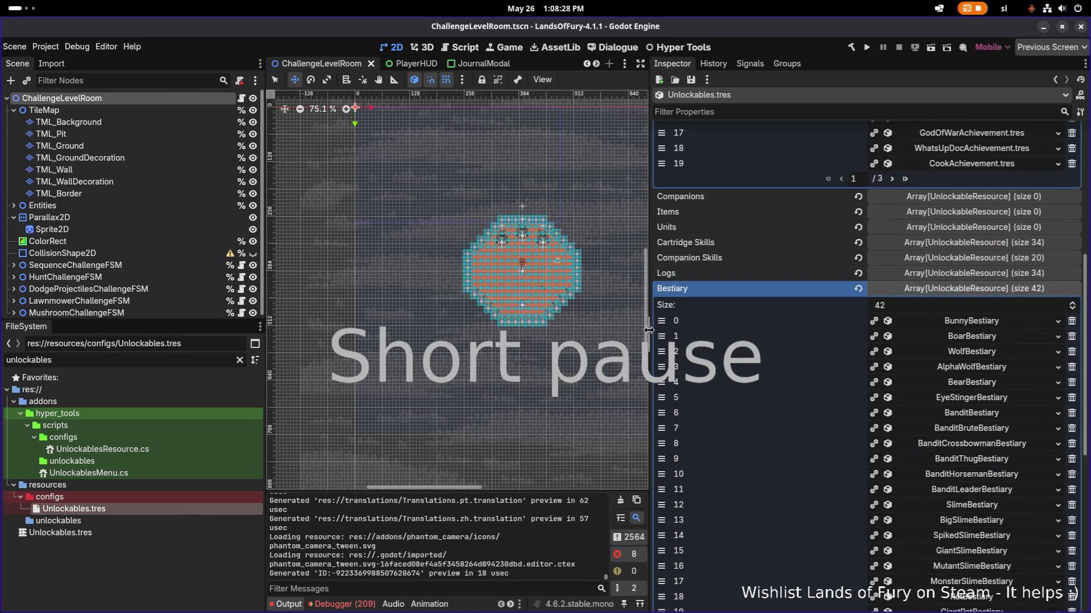
# Step: Add four empty Bestiary entries and move them up into slots 31–34
pyautogui.moveTo(648, 335); pyautogui.dragTo(505, 335)
pyautogui.scroll(-5, 850, 382)
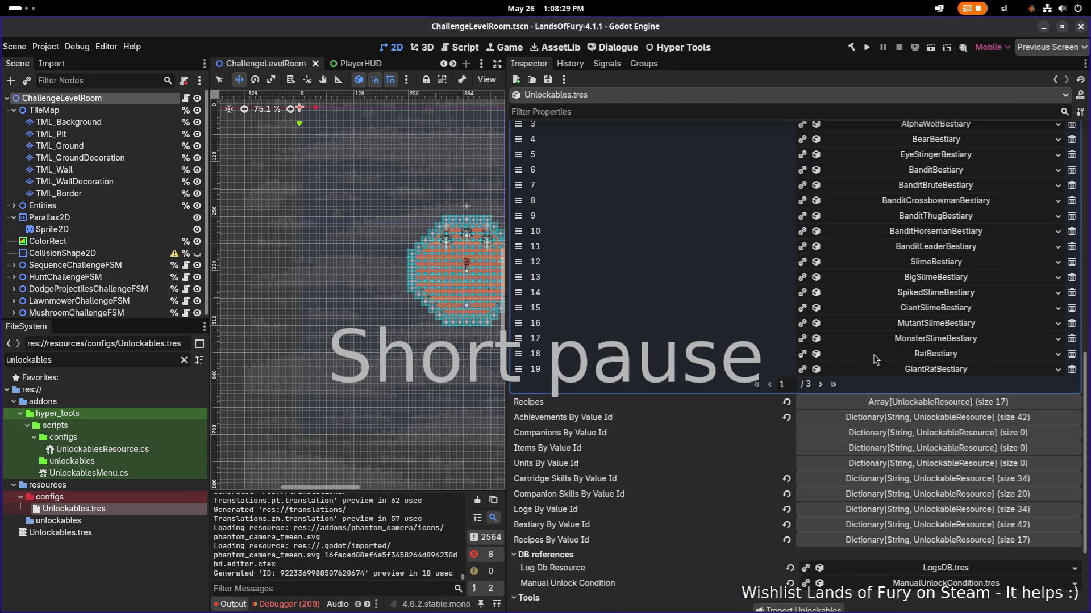
pyautogui.click(821, 385)
pyautogui.click(821, 385)
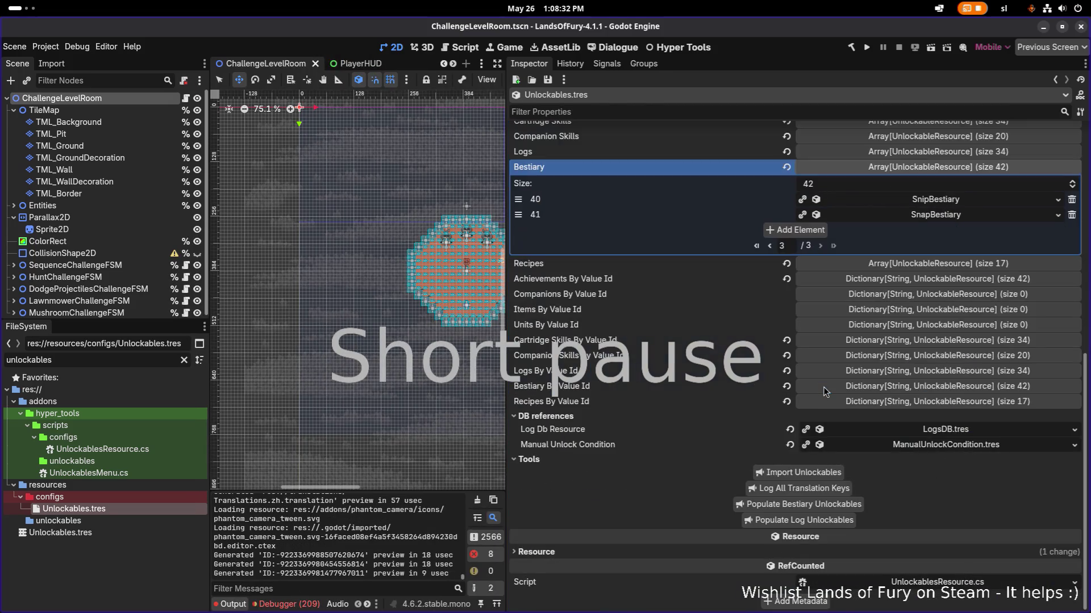
pyautogui.click(785, 231)
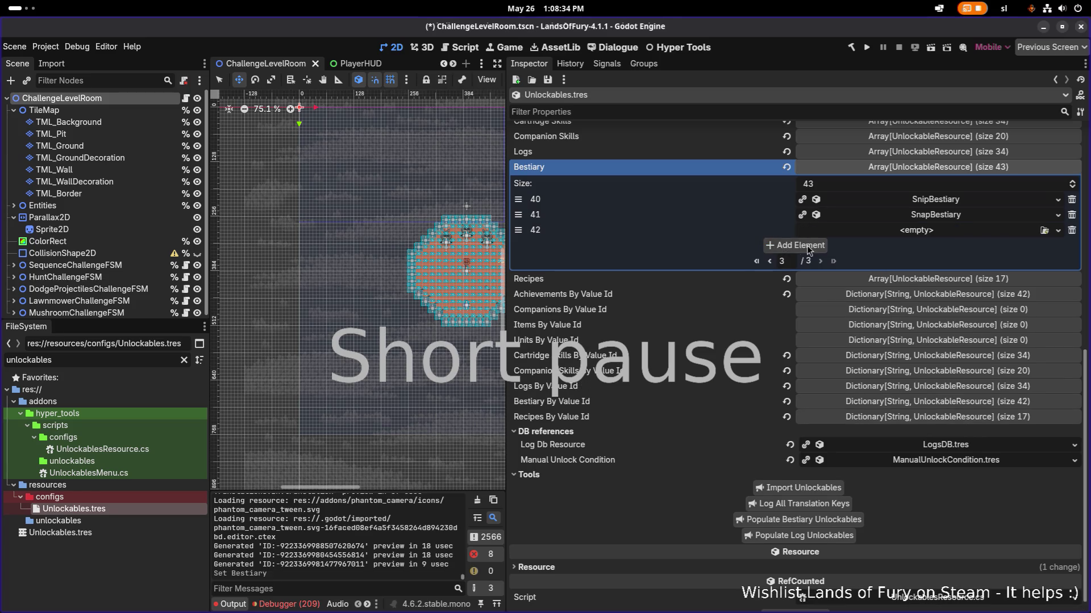
pyautogui.click(798, 245)
pyautogui.click(802, 261)
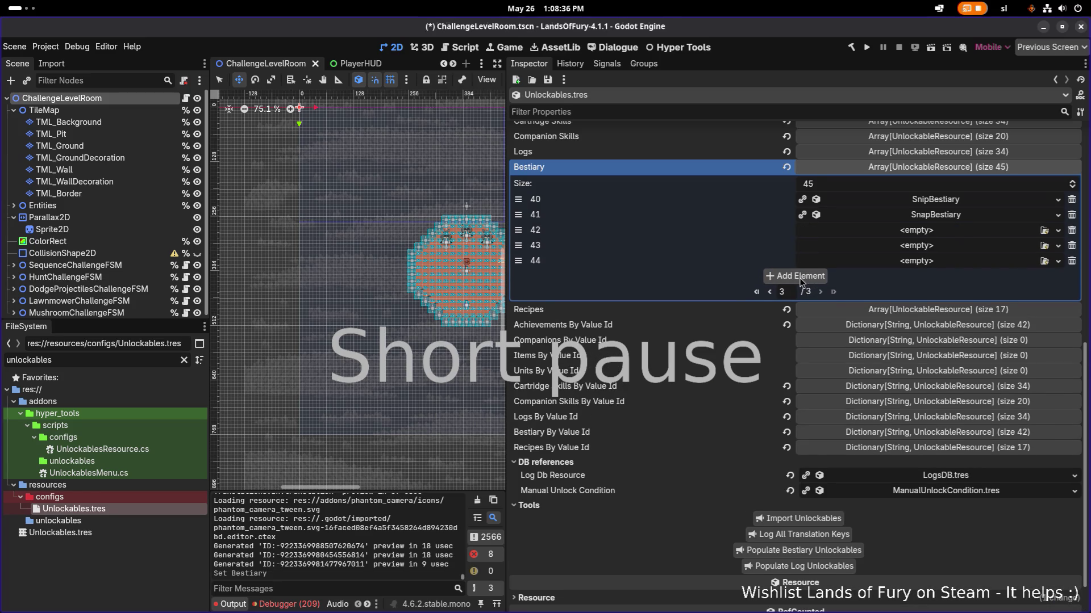
pyautogui.click(801, 279)
pyautogui.moveTo(525, 234)
pyautogui.mouseDown()
pyautogui.moveTo(518, 199)
pyautogui.moveTo(518, 475)
pyautogui.moveTo(518, 338)
pyautogui.moveTo(518, 384)
pyautogui.moveTo(518, 368)
pyautogui.mouseUp()
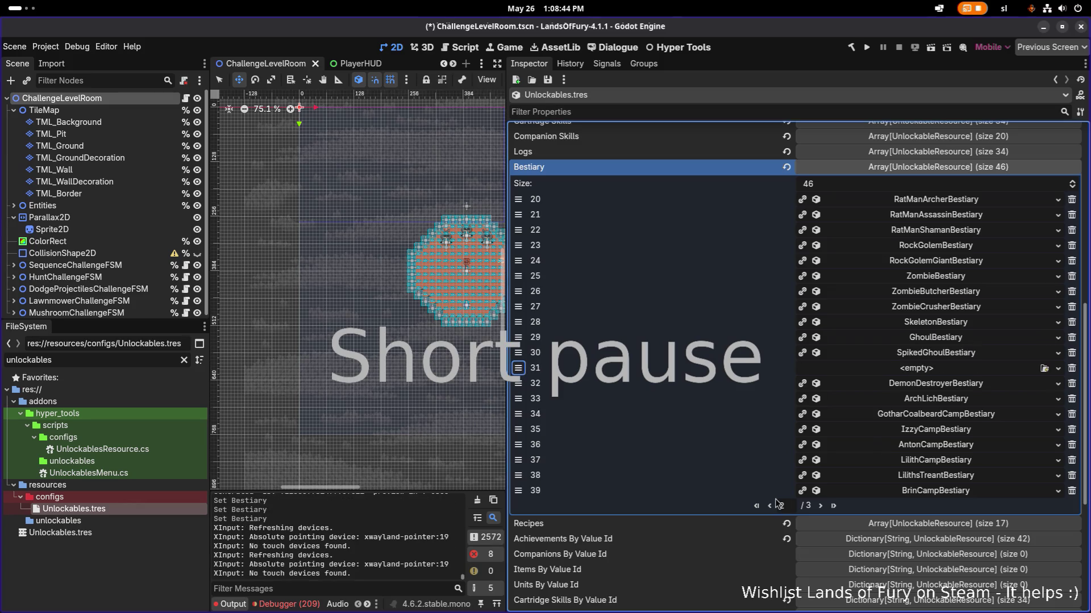
pyautogui.click(820, 506)
pyautogui.moveTo(518, 245)
pyautogui.mouseDown()
pyautogui.moveTo(518, 490)
pyautogui.moveTo(518, 383)
pyautogui.mouseUp()
pyautogui.click(821, 506)
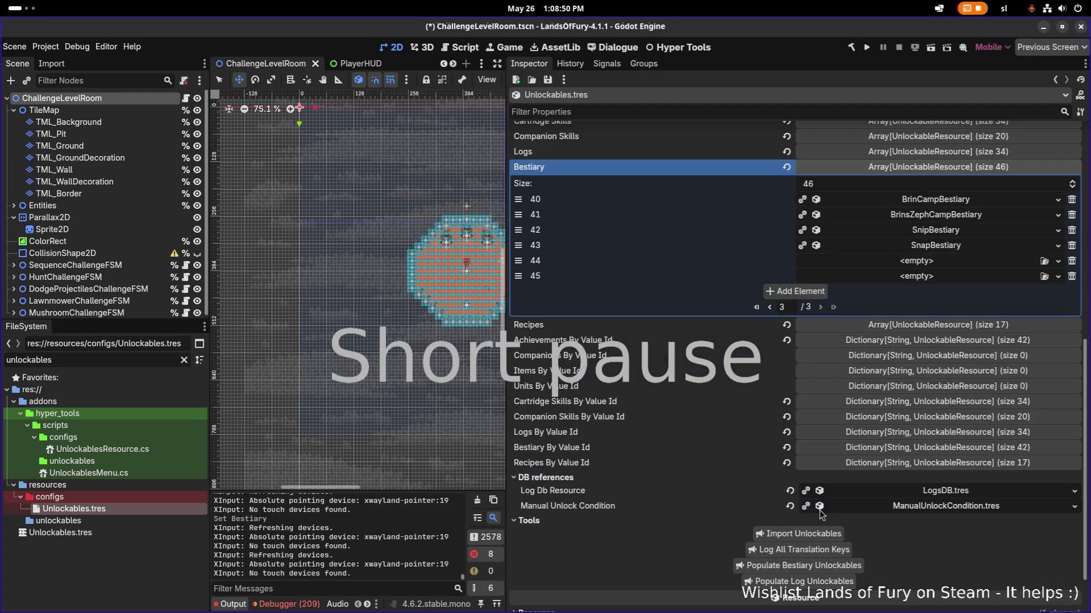
pyautogui.moveTo(521, 267)
pyautogui.mouseDown()
pyautogui.moveTo(518, 199)
pyautogui.moveTo(518, 445)
pyautogui.moveTo(518, 398)
pyautogui.mouseUp()
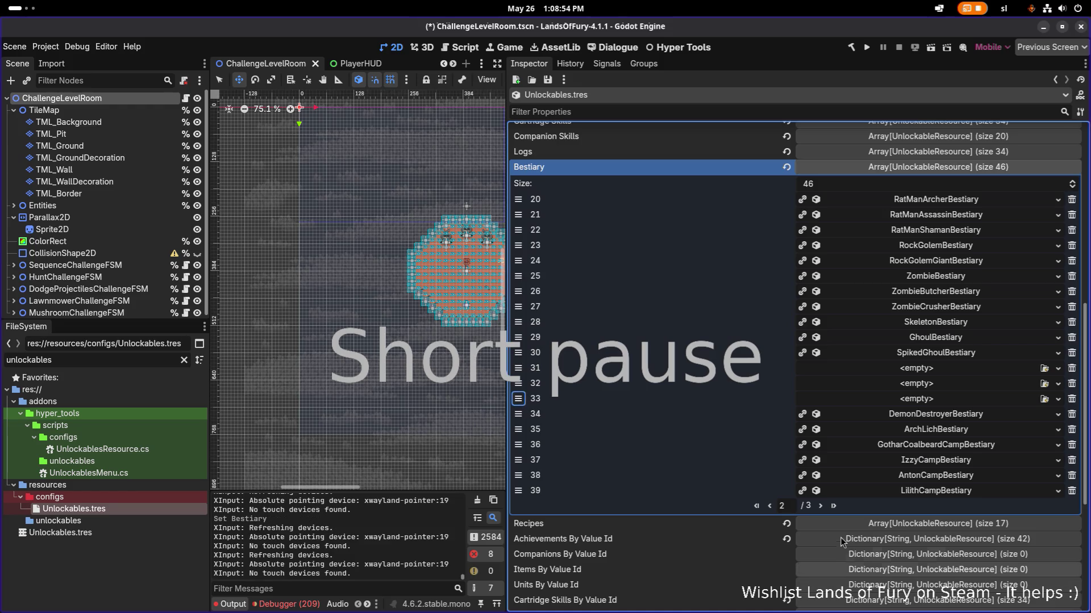
pyautogui.click(820, 506)
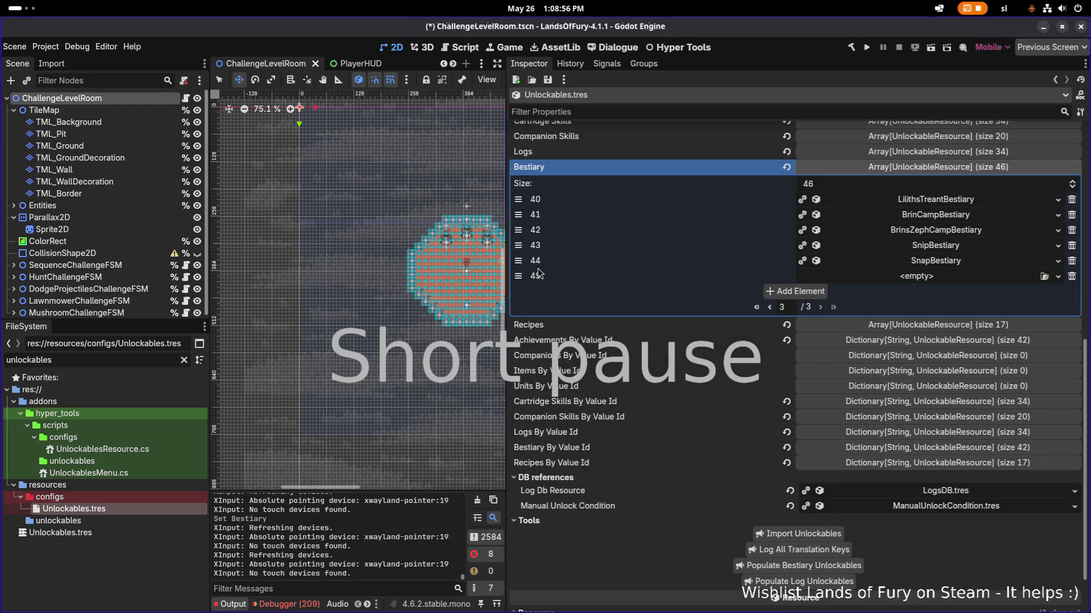
pyautogui.moveTo(518, 276)
pyautogui.mouseDown()
pyautogui.moveTo(518, 199)
pyautogui.moveTo(518, 430)
pyautogui.mouseUp()
pyautogui.click(821, 505)
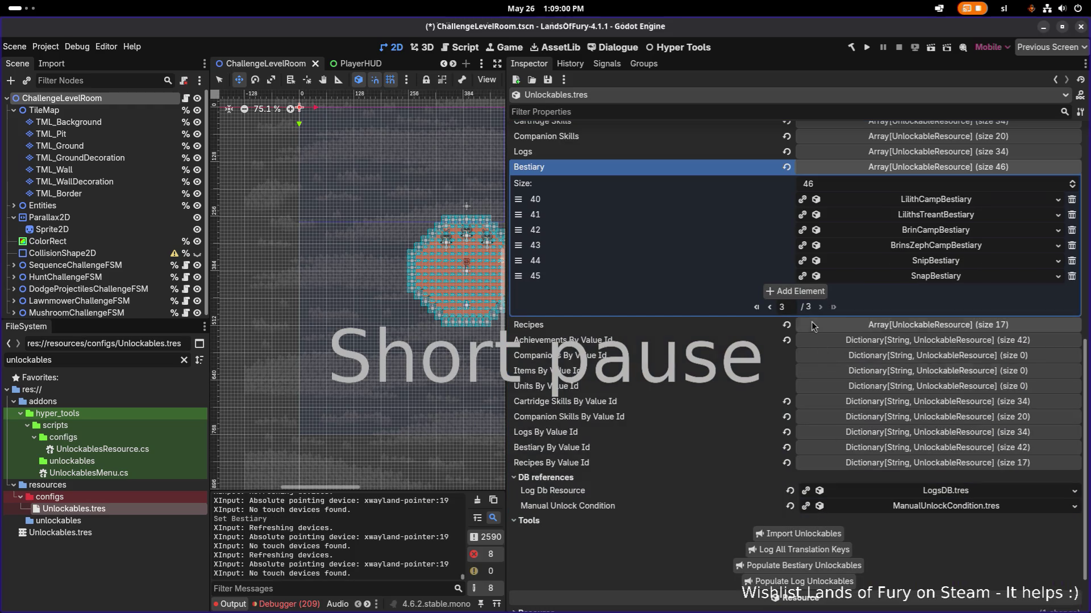
# Step: Add four more empty entries and move them into slots 35–38
pyautogui.click(799, 291)
pyautogui.click(801, 306)
pyautogui.click(802, 323)
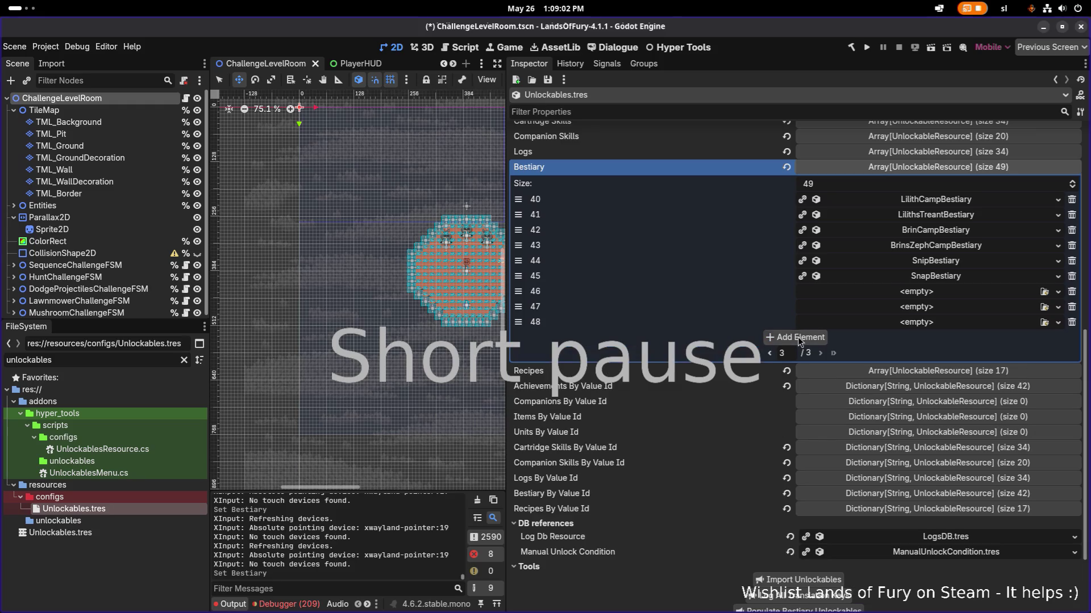
pyautogui.click(801, 339)
pyautogui.click(769, 368)
pyautogui.moveTo(518, 491); pyautogui.dragTo(518, 422)
pyautogui.click(819, 505)
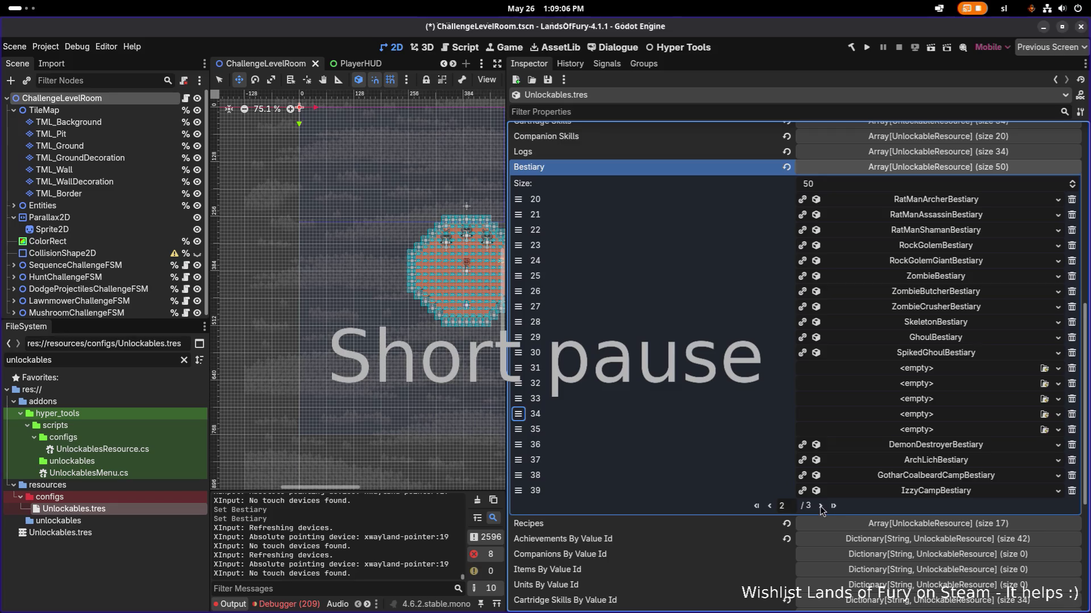
pyautogui.moveTo(518, 306)
pyautogui.mouseDown()
pyautogui.moveTo(518, 245)
pyautogui.moveTo(518, 474)
pyautogui.moveTo(518, 437)
pyautogui.mouseUp()
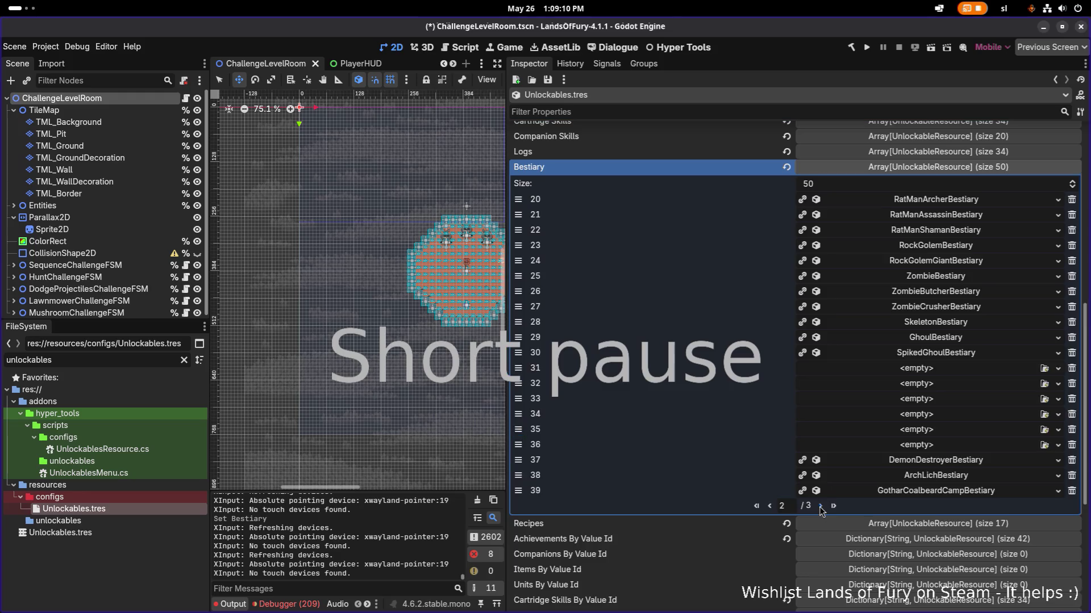
pyautogui.click(819, 505)
pyautogui.moveTo(518, 322)
pyautogui.mouseDown()
pyautogui.moveTo(518, 459)
pyautogui.moveTo(518, 445)
pyautogui.mouseUp()
pyautogui.click(820, 506)
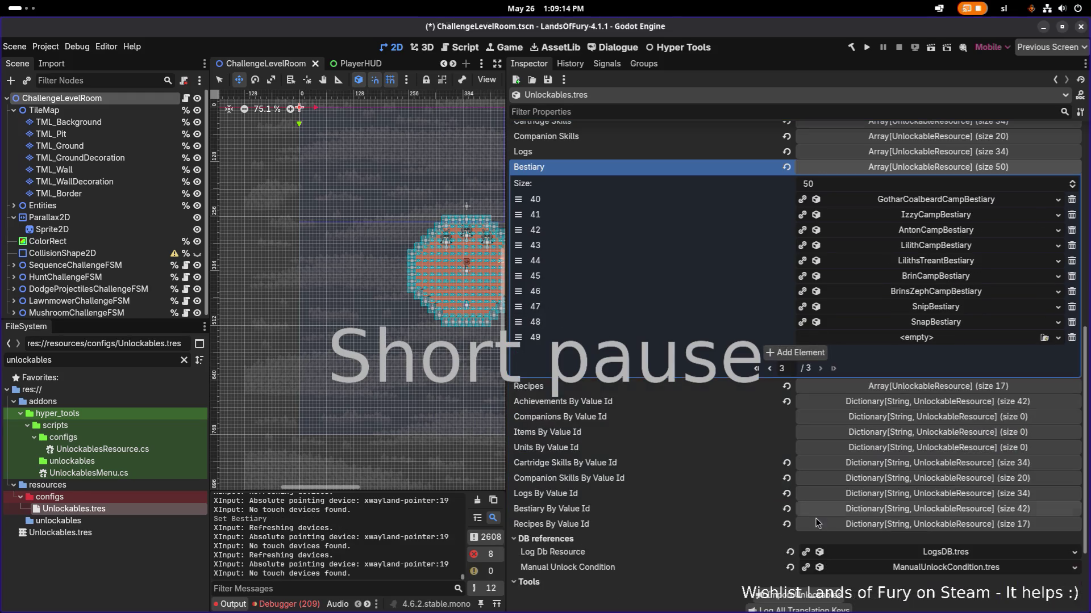
pyautogui.moveTo(518, 337); pyautogui.dragTo(518, 478)
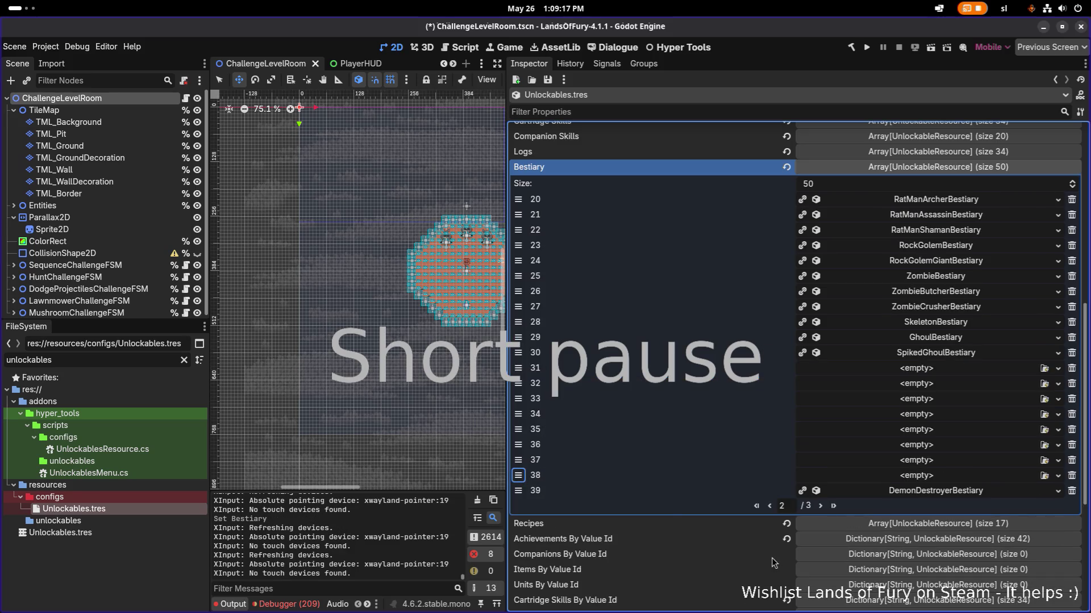
# Step: Inspect the DemonDestroyerBestiary and SpikedGhoulBestiary entries around the new empty slots
pyautogui.click(953, 495)
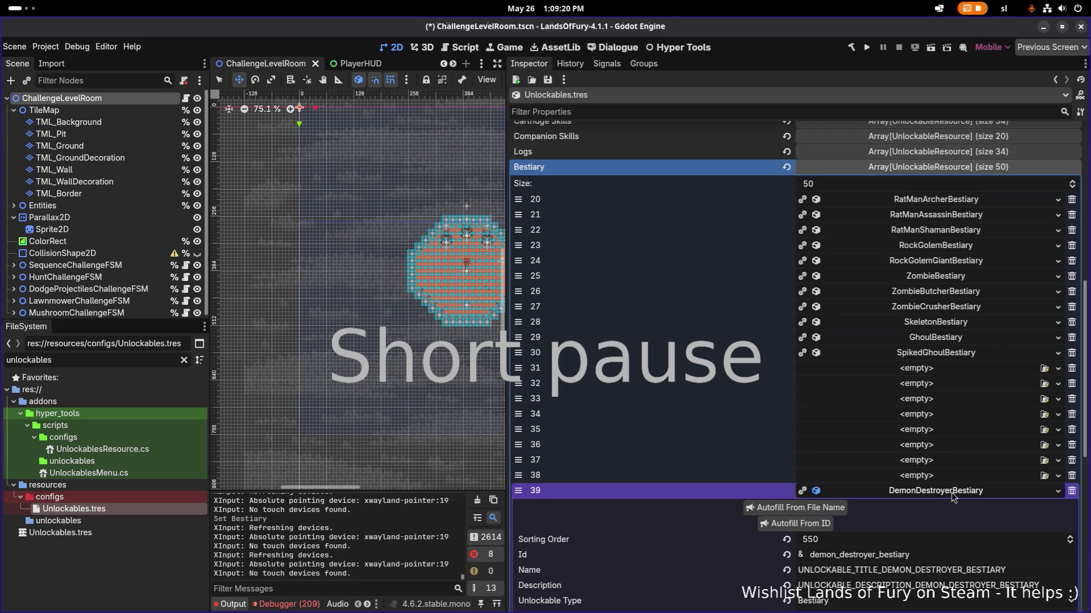
pyautogui.click(956, 492)
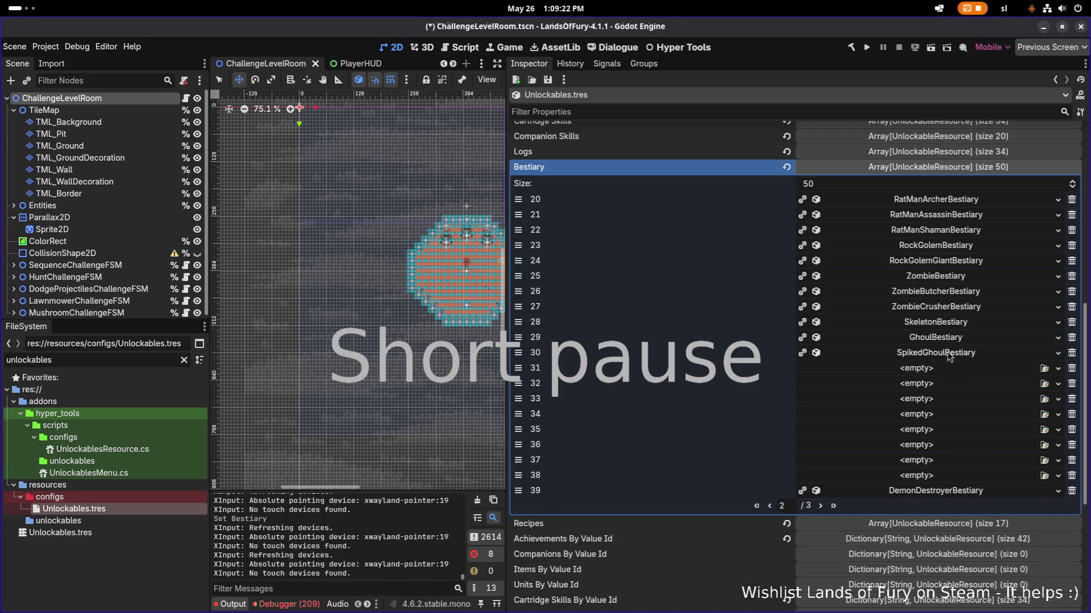
pyautogui.click(949, 357)
pyautogui.click(948, 356)
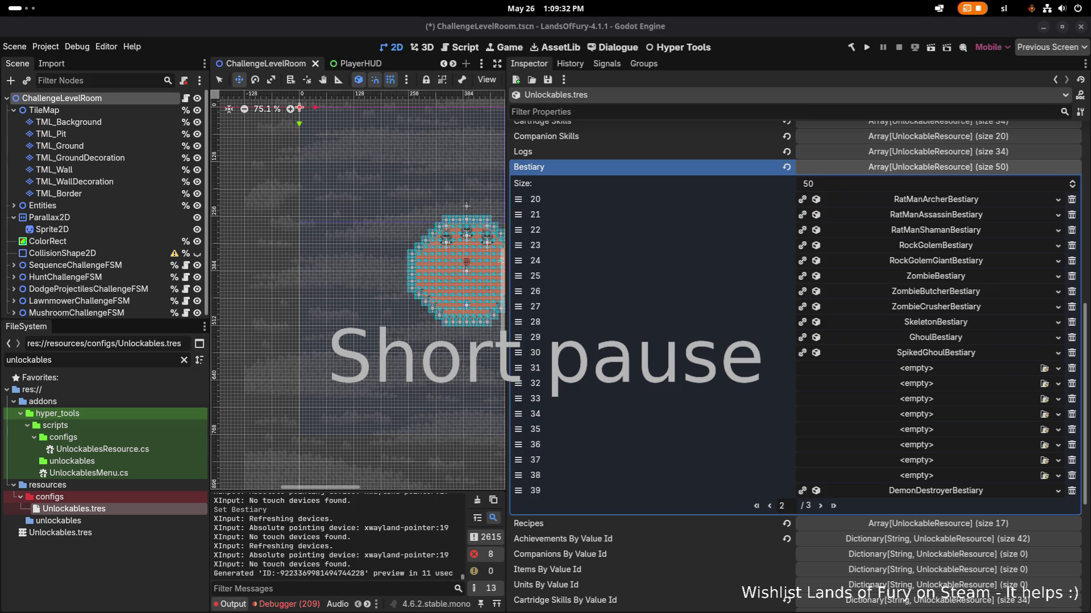
# Step: Create a new UnlockableResource in slot 31, checking SpikedGhoulBestiary's values for reference
pyautogui.click(943, 368)
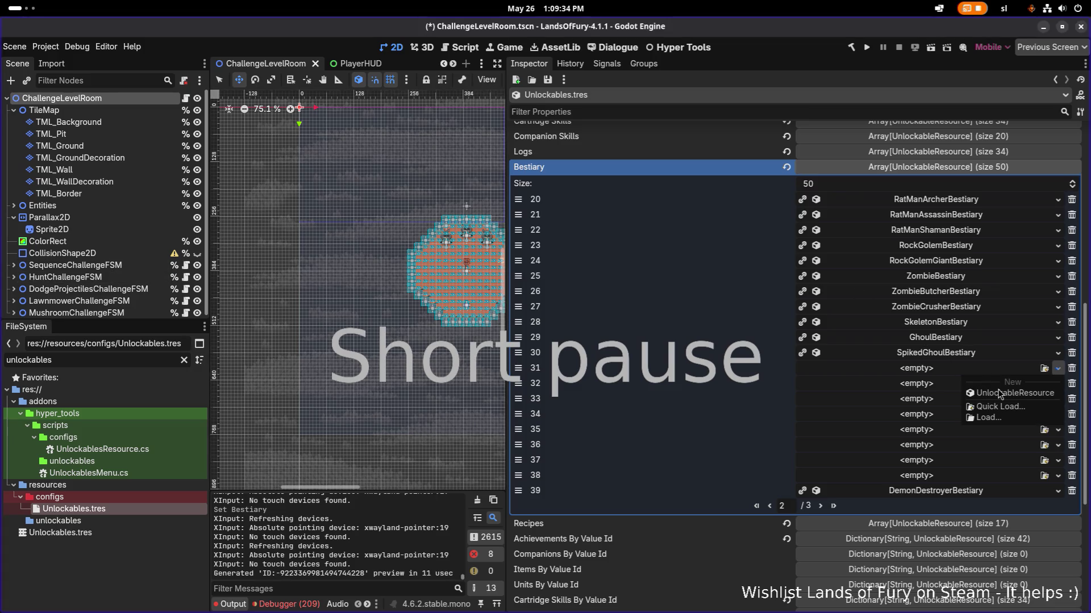
pyautogui.click(984, 394)
pyautogui.click(943, 369)
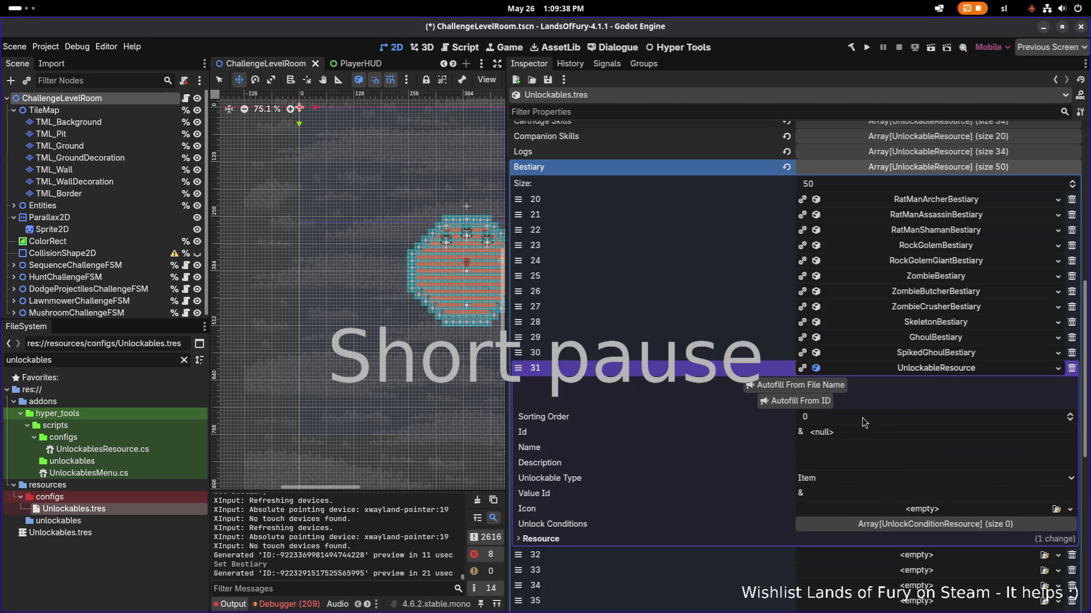
pyautogui.click(864, 432)
pyautogui.click(936, 353)
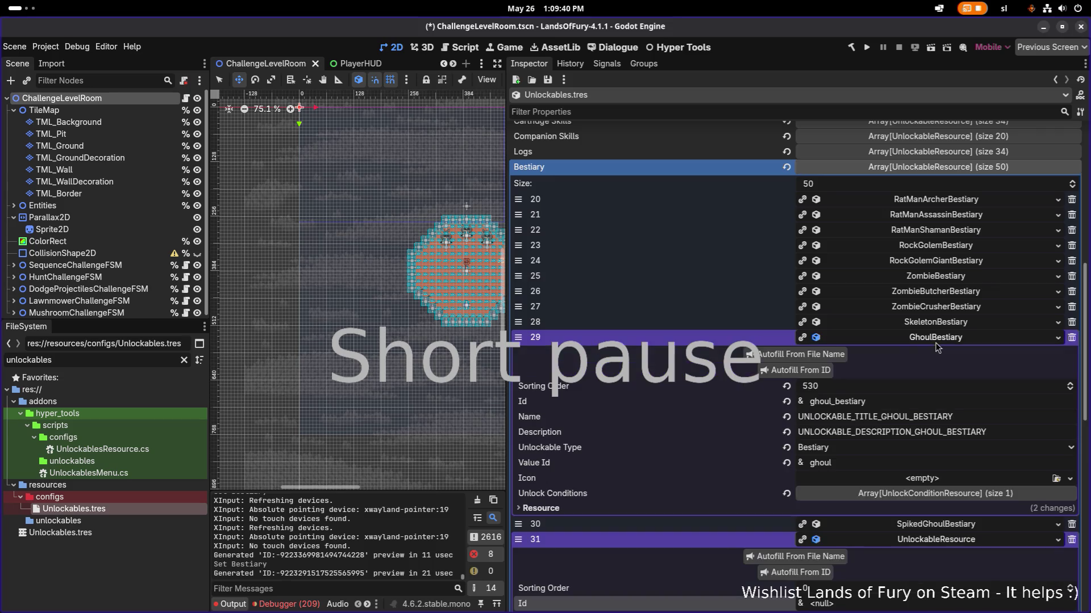
pyautogui.click(936, 353)
pyautogui.click(936, 353)
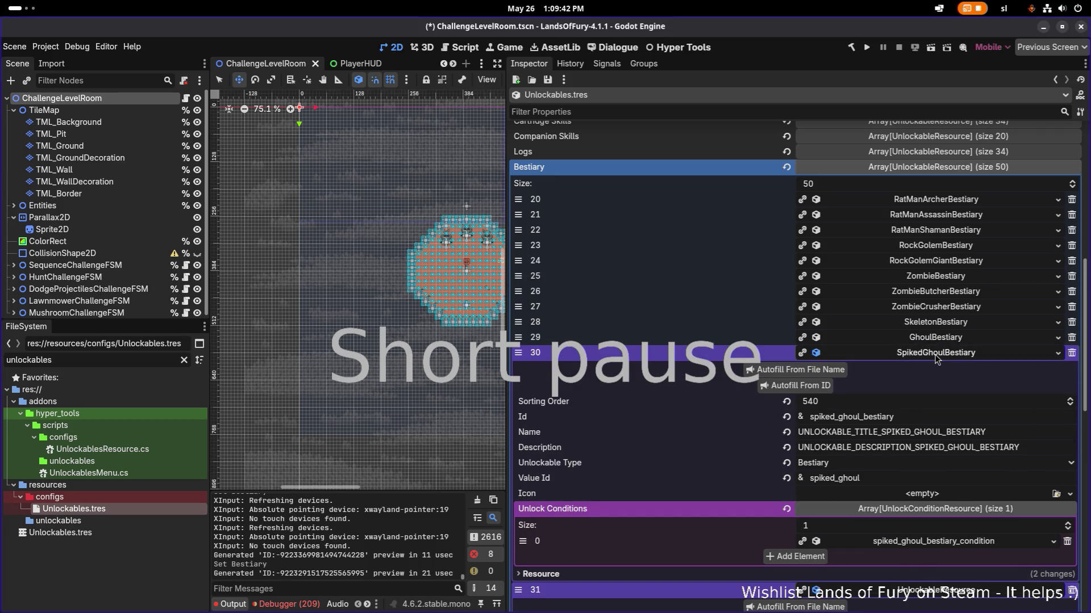
pyautogui.click(936, 356)
# Step: Set the new resource's Sorting Order to 543
pyautogui.click(859, 424)
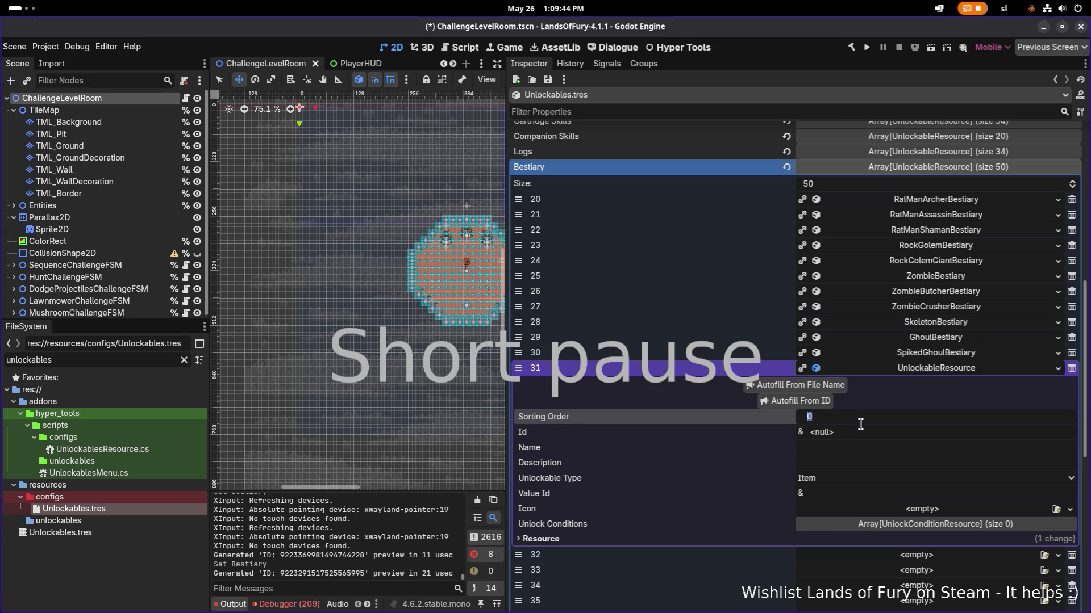
pyautogui.write('1')
pyautogui.press('Return')
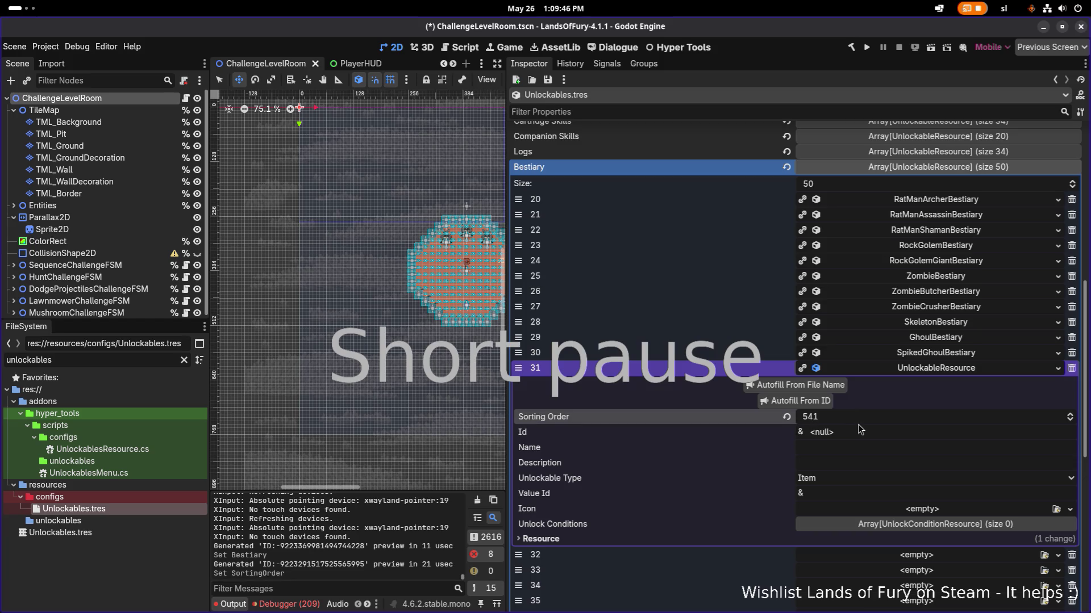
pyautogui.click(849, 451)
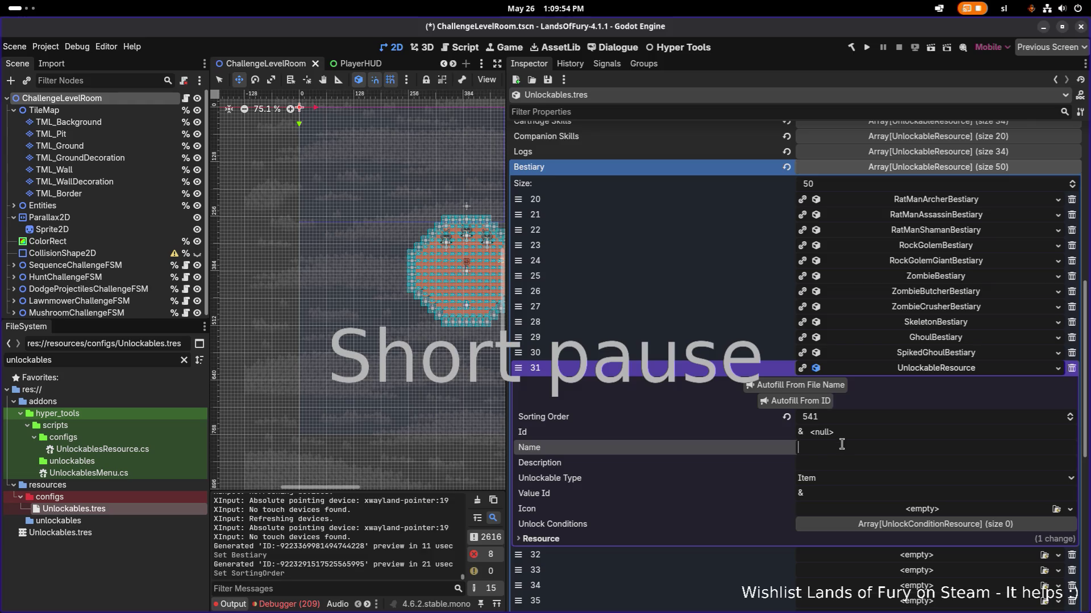
pyautogui.click(852, 422)
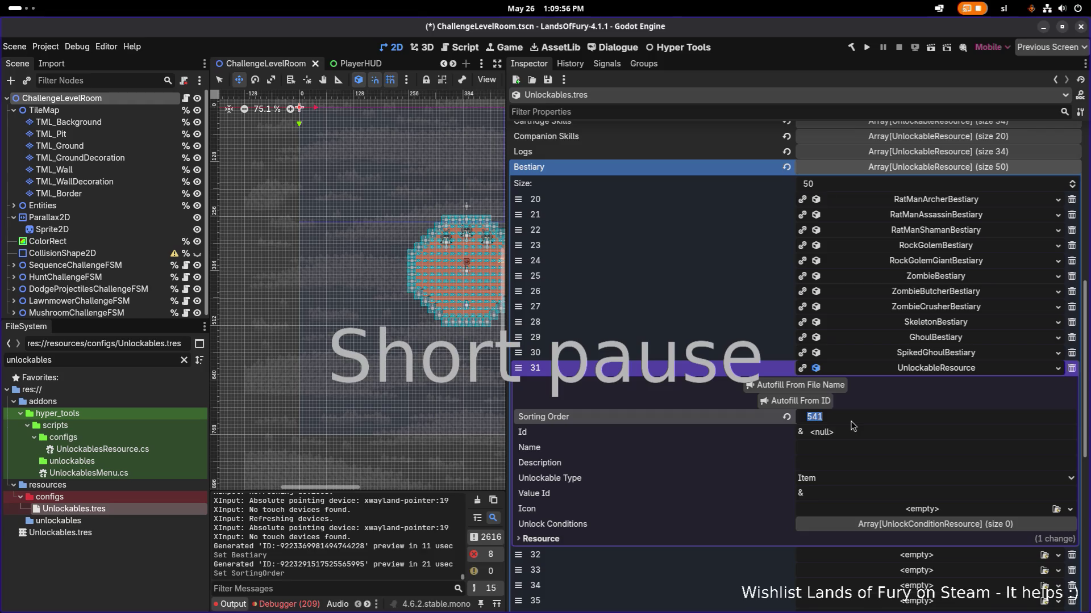
pyautogui.write('543')
pyautogui.press('Return')
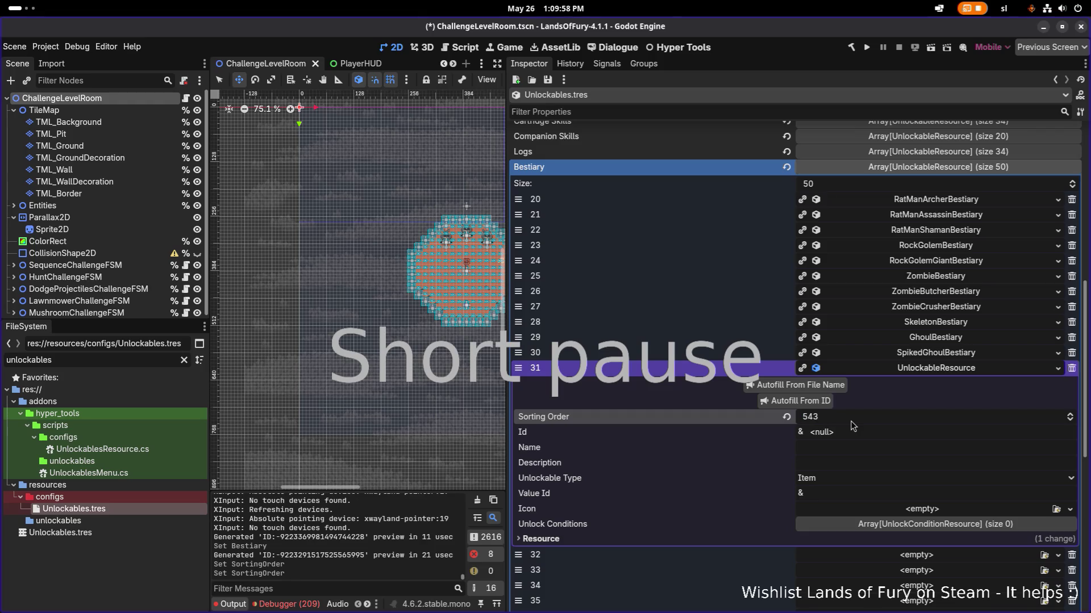
pyautogui.scroll(2, 827, 451)
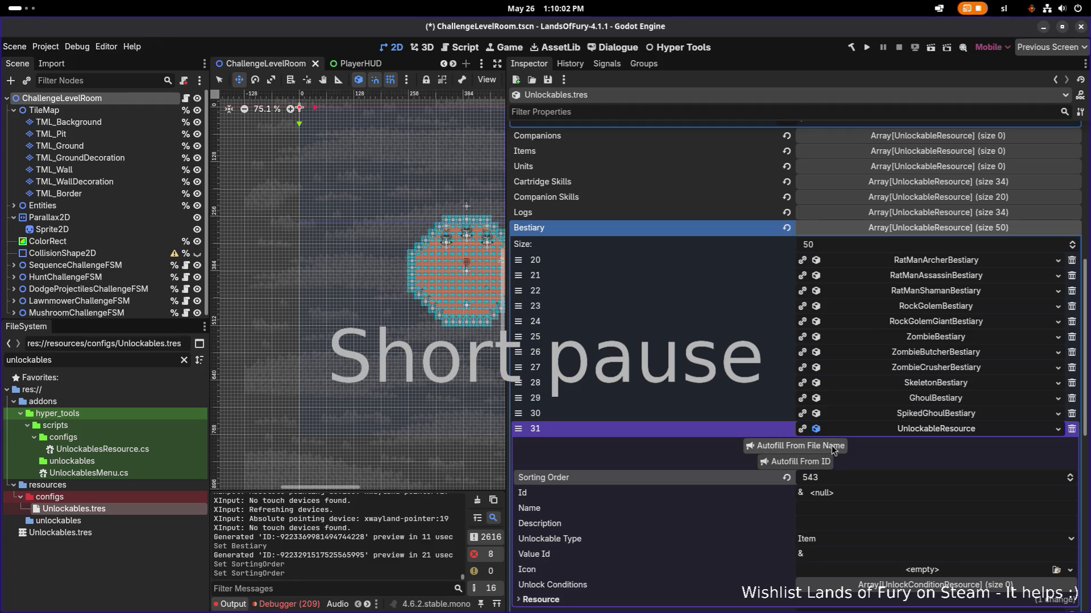
# Step: Collapse the slot-31 UnlockableResource so entries 20–39 show, with slots 32–38 empty
pyautogui.scroll(-4, 837, 418)
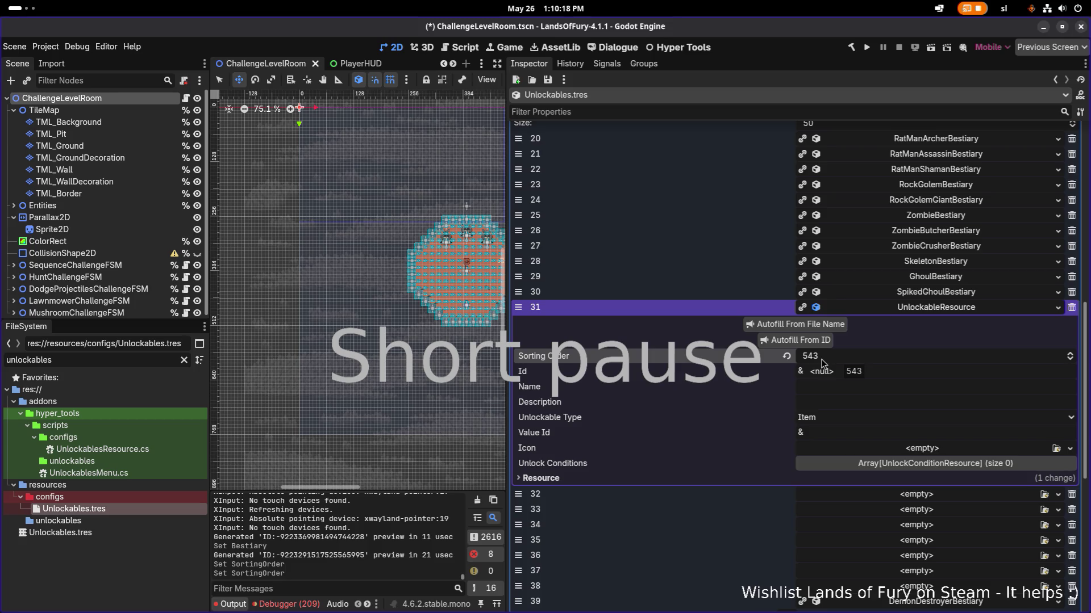
pyautogui.click(925, 307)
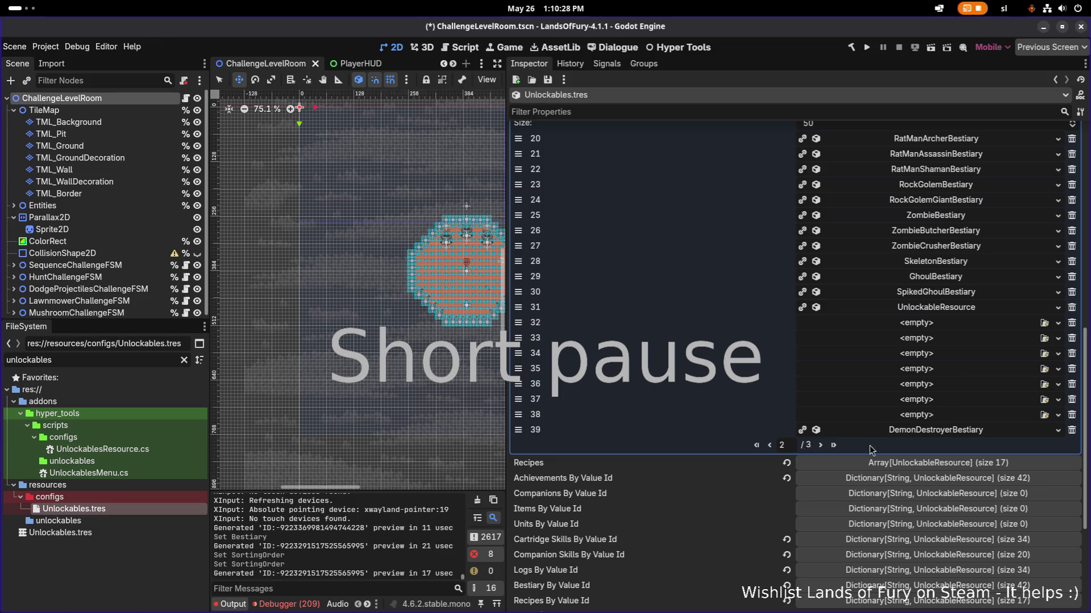
# Step: Give ArchLichBestiary a sorting order of 1000, then expand DemonDestroyerBestiary on page 2
pyautogui.click(821, 445)
pyautogui.scroll(3, 930, 270)
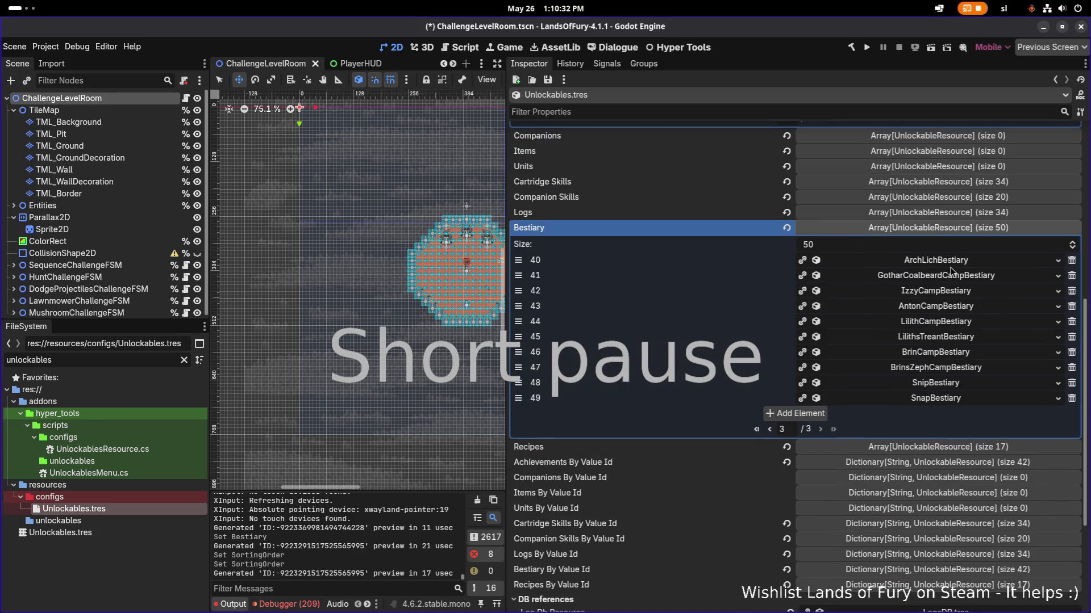
pyautogui.click(952, 279)
pyautogui.click(954, 279)
pyautogui.click(946, 263)
pyautogui.click(909, 314)
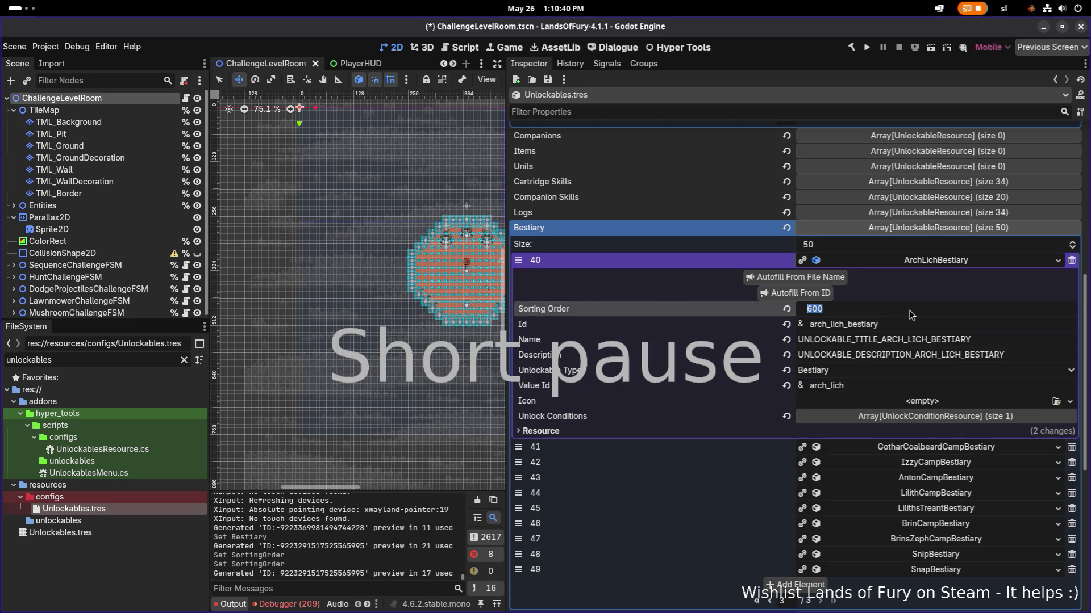
pyautogui.write('10')
pyautogui.press('Return')
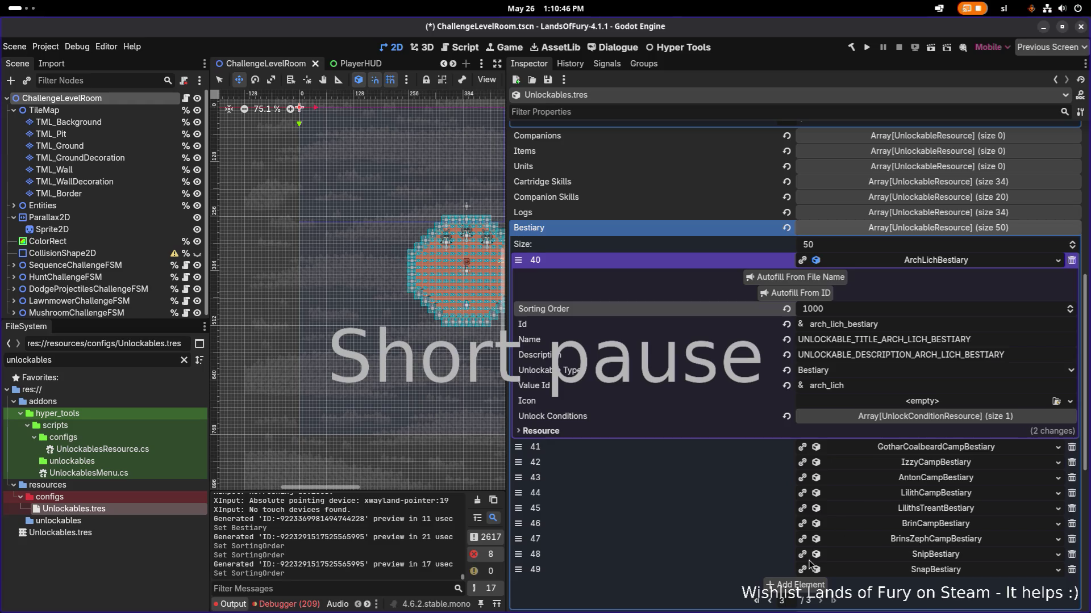
pyautogui.click(771, 601)
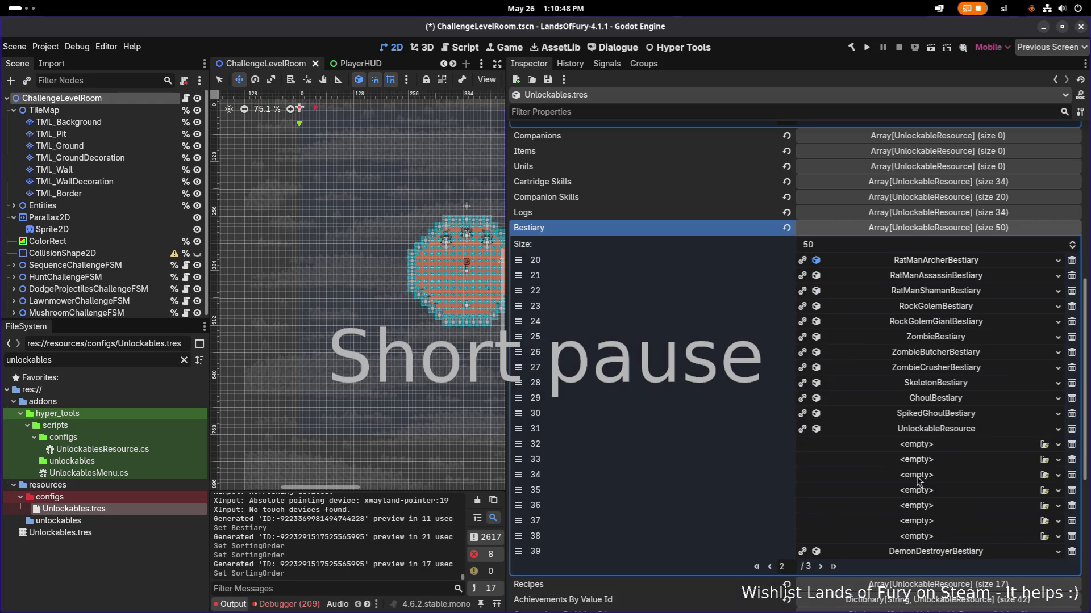
pyautogui.click(921, 552)
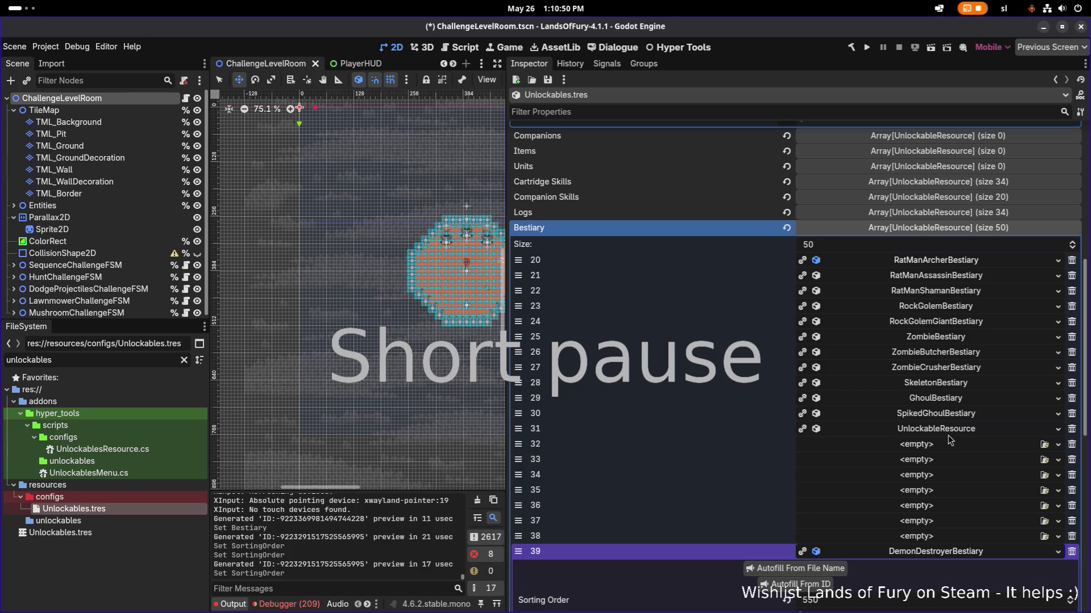
# Step: Change DemonDestroyerBestiary's sorting order to 600
pyautogui.scroll(-2, 865, 575)
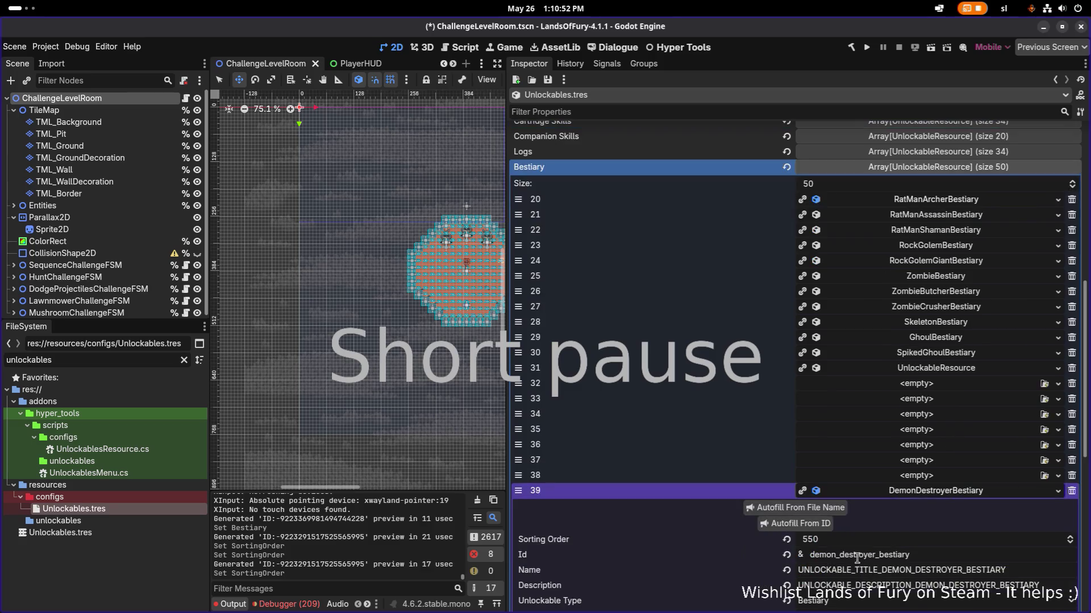
pyautogui.click(866, 544)
pyautogui.write('600')
pyautogui.press('Return')
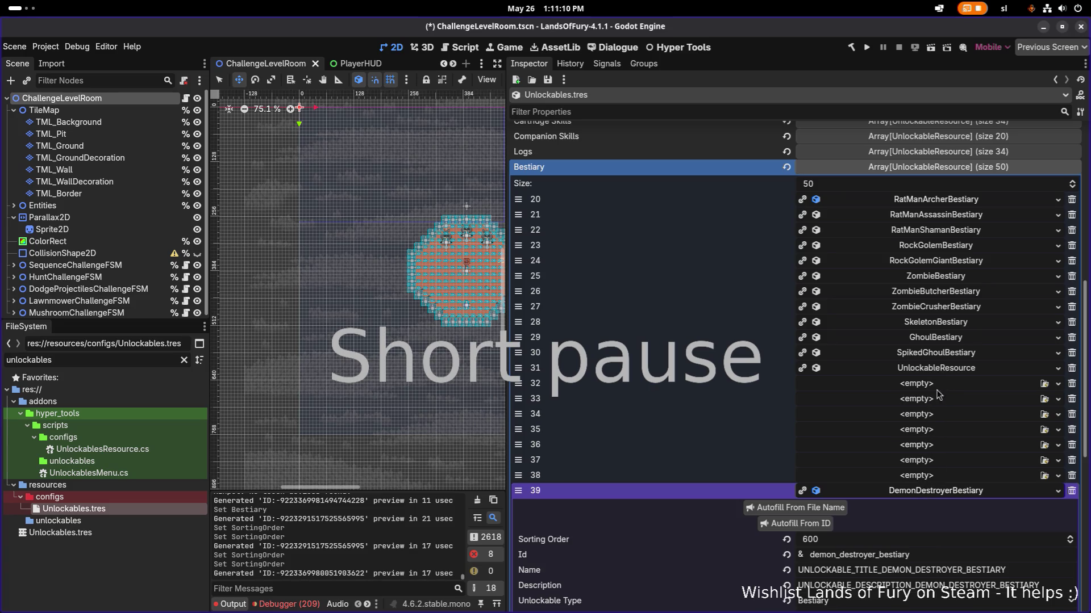
# Step: Expand entry 31's properties and select its Sorting Order field
pyautogui.click(945, 369)
pyautogui.click(946, 369)
pyautogui.click(946, 369)
pyautogui.click(882, 420)
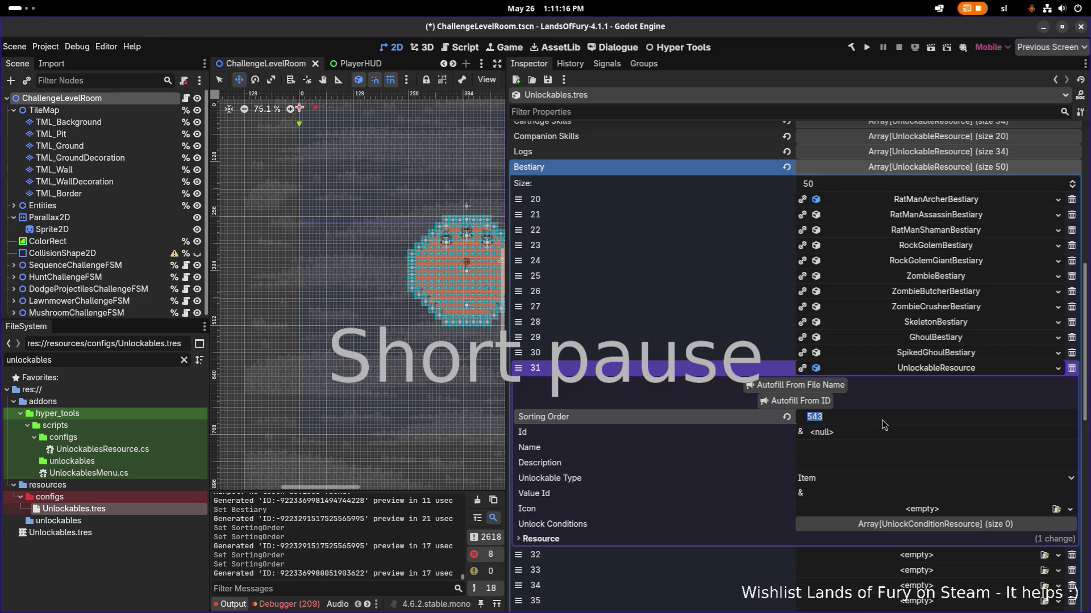
# Step: Set entry 31's sorting order to 560, comparing it with neighbouring bestiary entries
pyautogui.write('560')
pyautogui.press('Return')
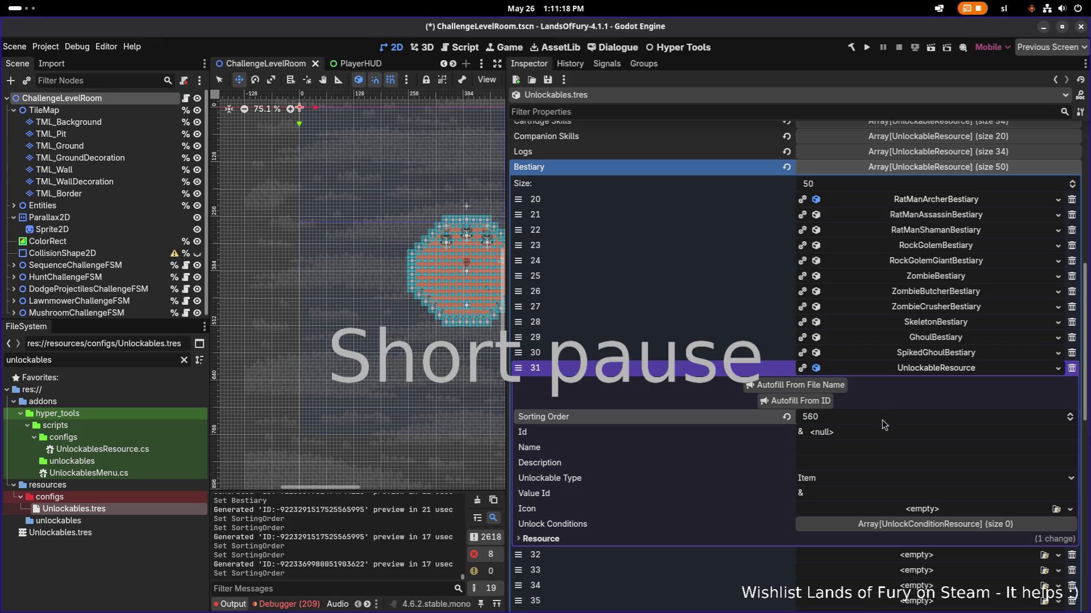
pyautogui.click(940, 354)
pyautogui.click(940, 354)
pyautogui.click(936, 368)
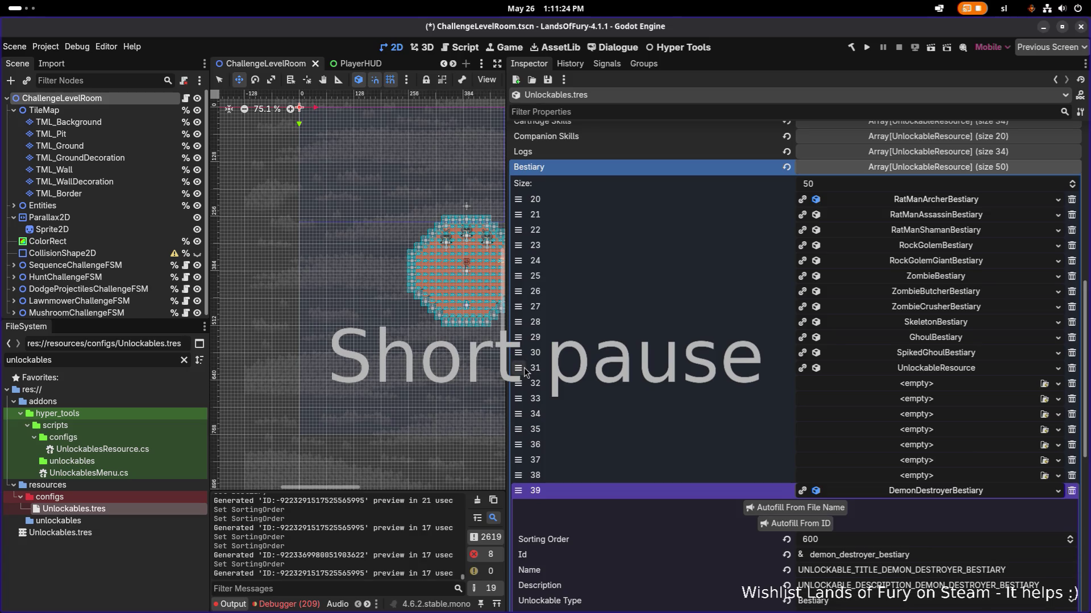
pyautogui.click(941, 369)
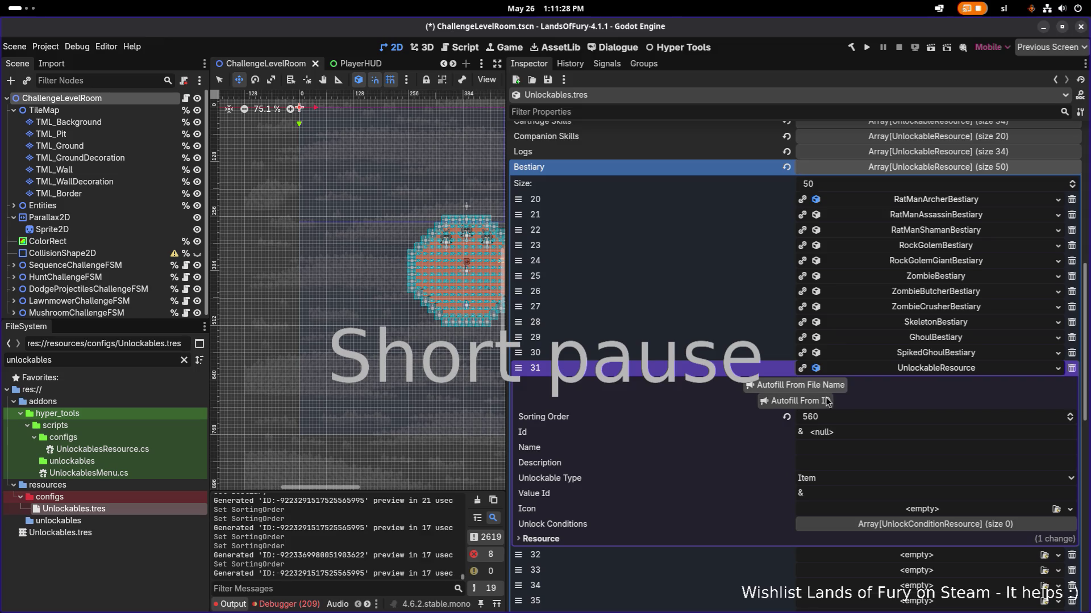
# Step: Give entry 31 the Id dino_man and autofill its name and description keys
pyautogui.click(868, 433)
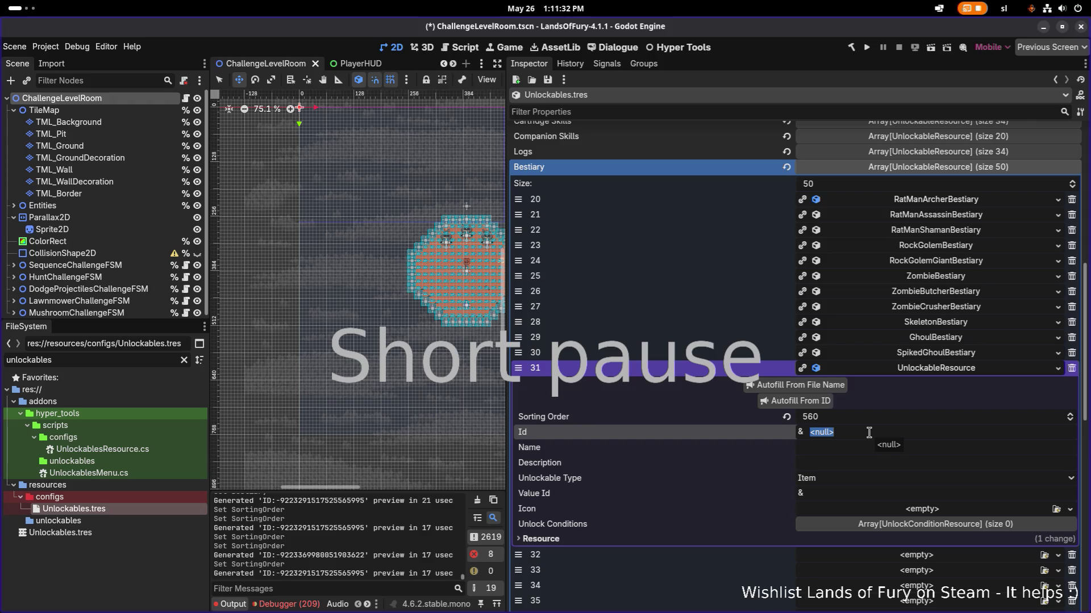
pyautogui.write('dino_man')
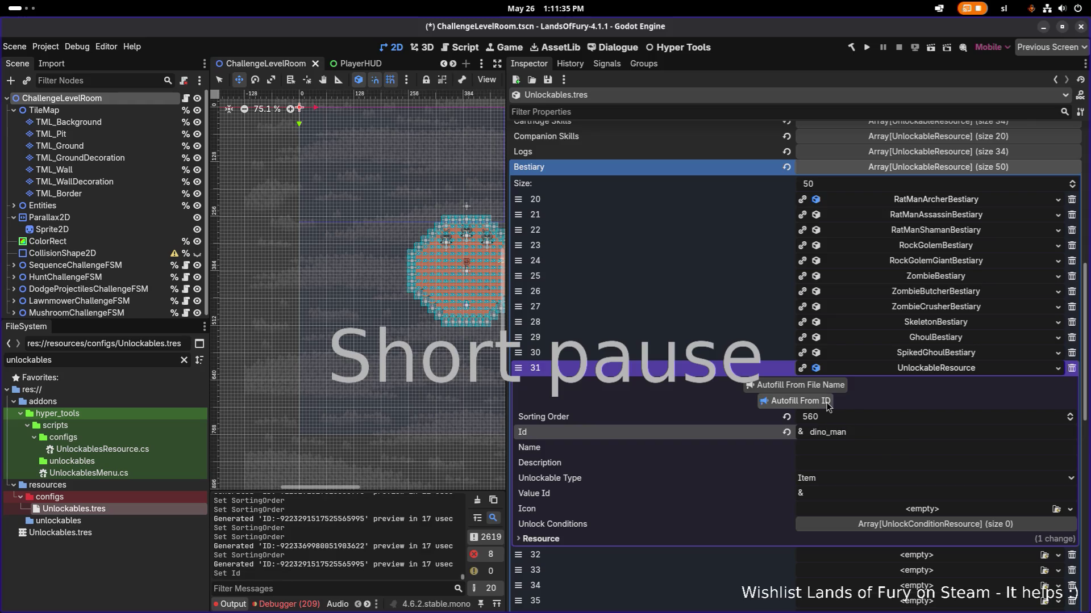
pyautogui.click(801, 401)
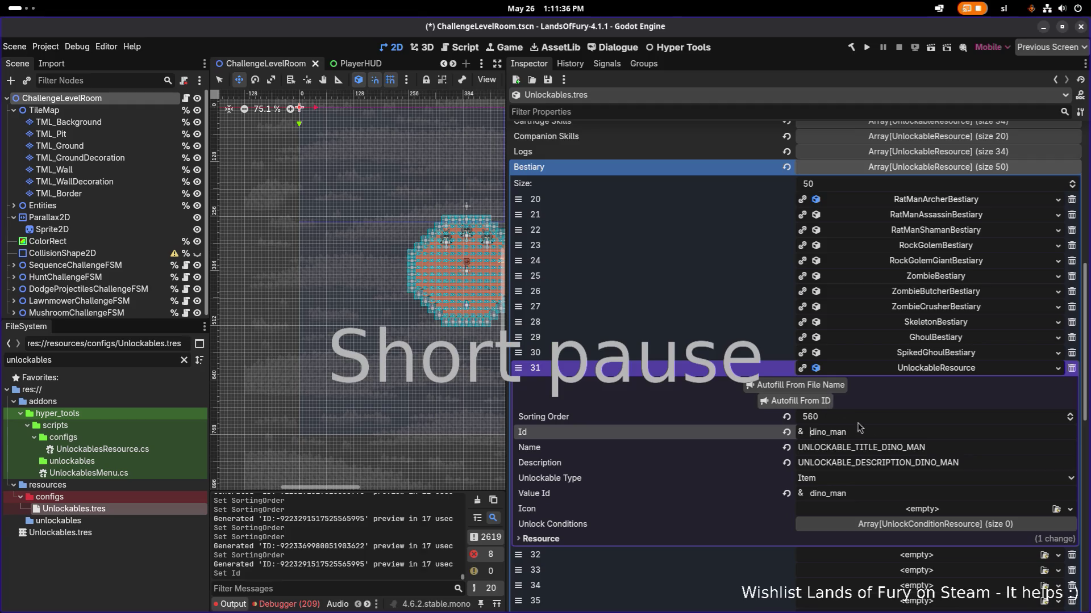
pyautogui.click(958, 357)
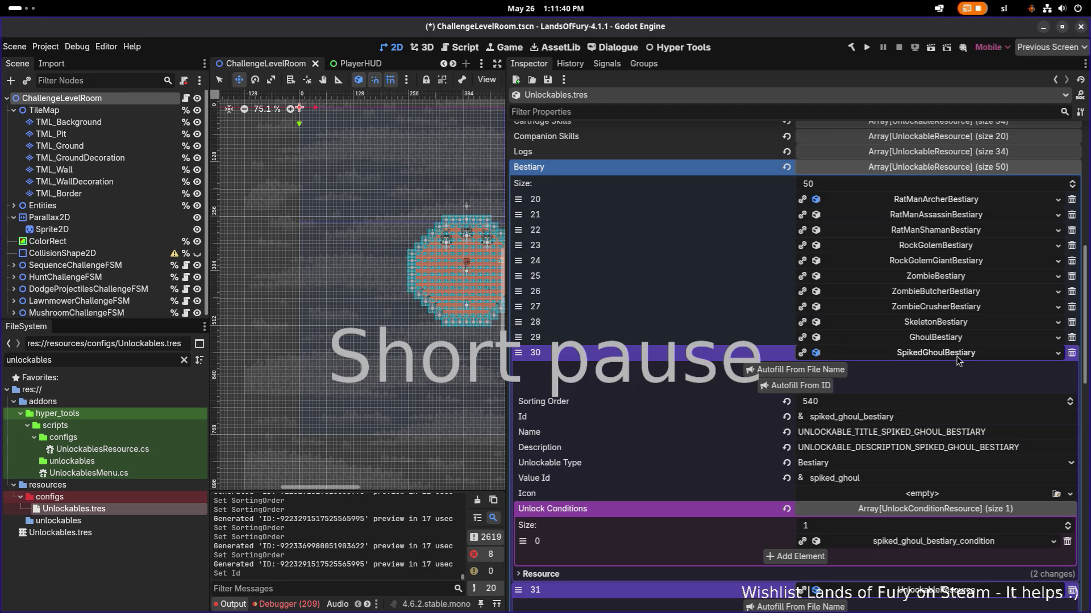
pyautogui.click(958, 364)
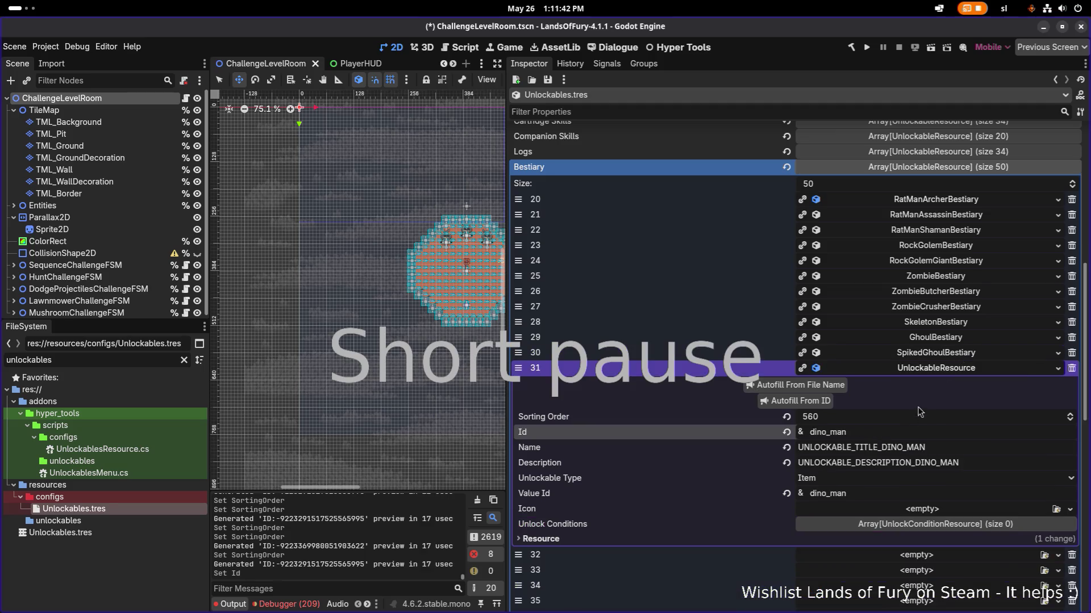
# Step: Make dino_man a Bestiary unlockable and save Unlockables.tres
pyautogui.click(870, 480)
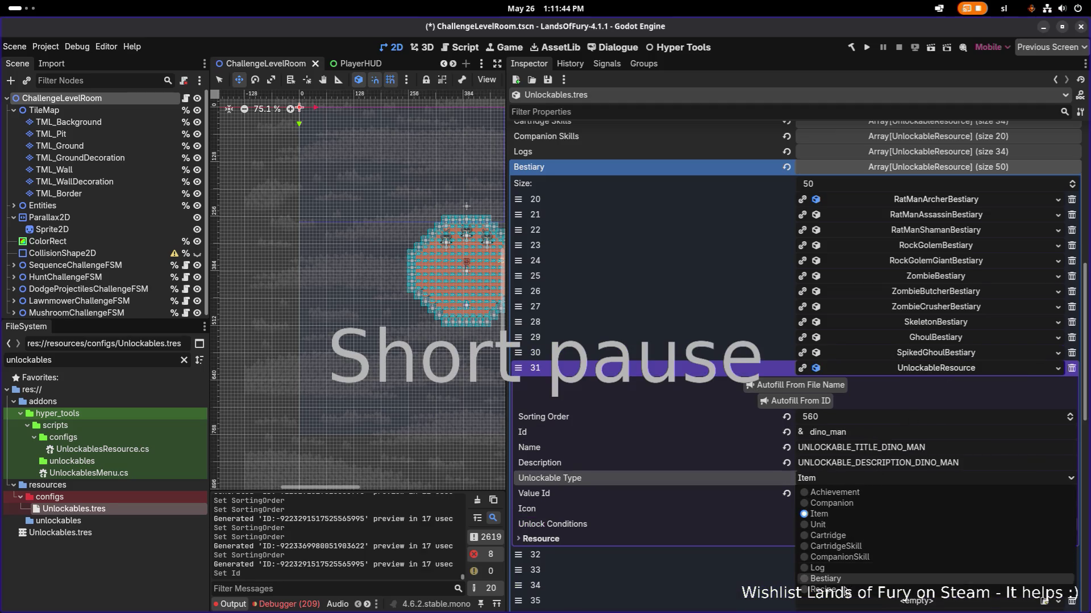
pyautogui.click(875, 579)
pyautogui.hotkey('ctrl', 's')
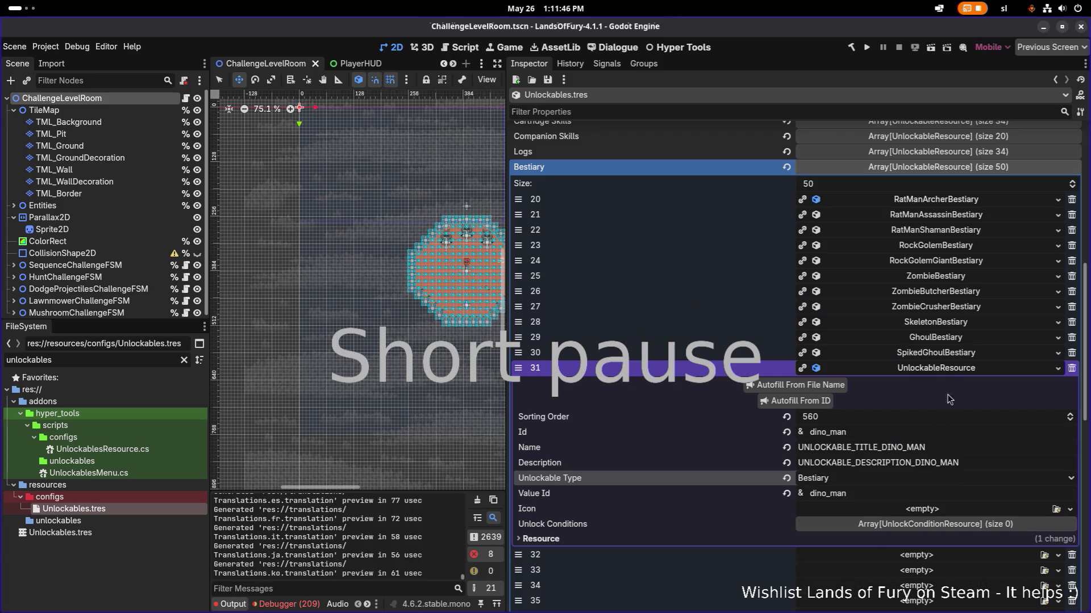
# Step: Copy SpikedGhoulBestiary's spiked ghoul unlock condition
pyautogui.click(938, 358)
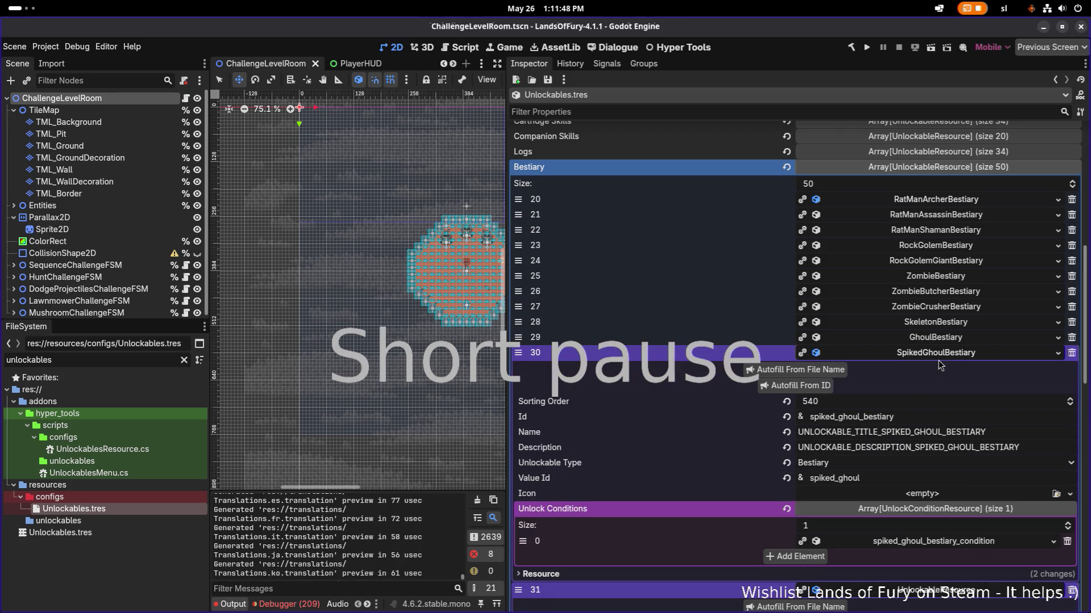
pyautogui.rightClick(938, 548)
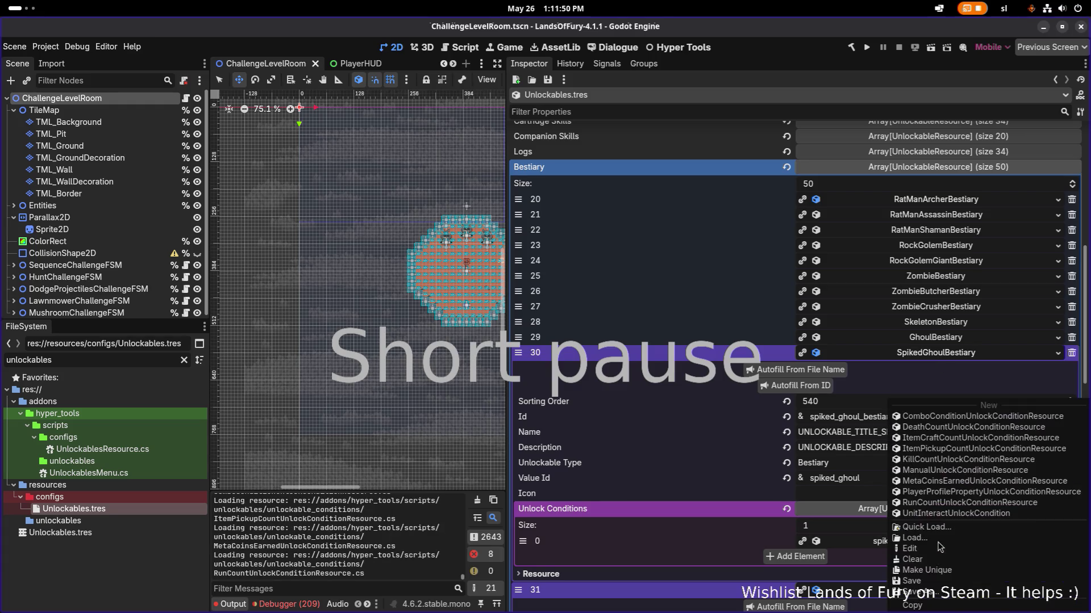
pyautogui.click(982, 362)
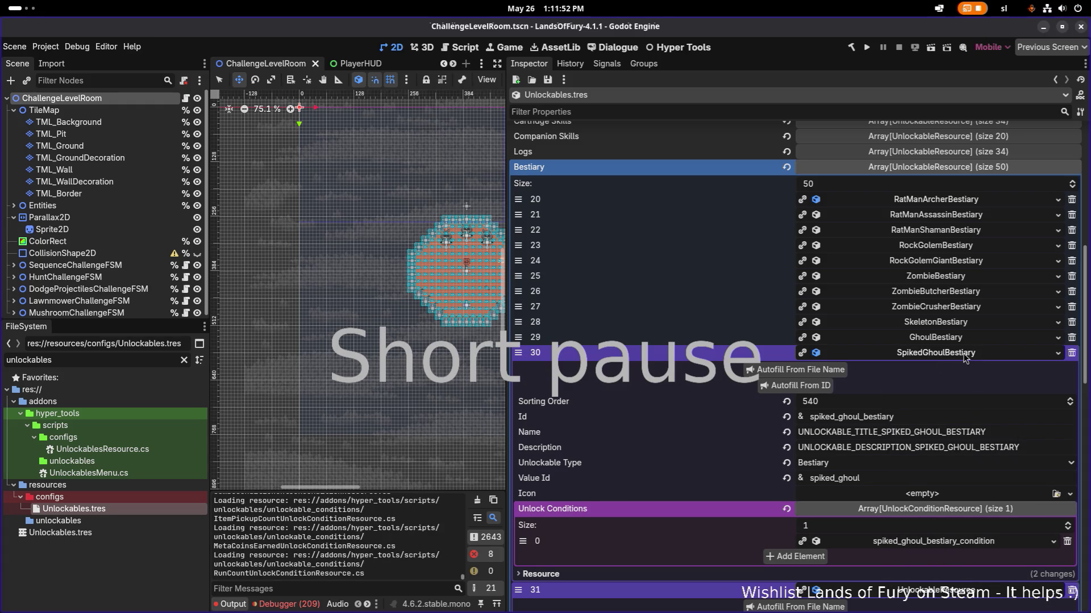
pyautogui.click(966, 355)
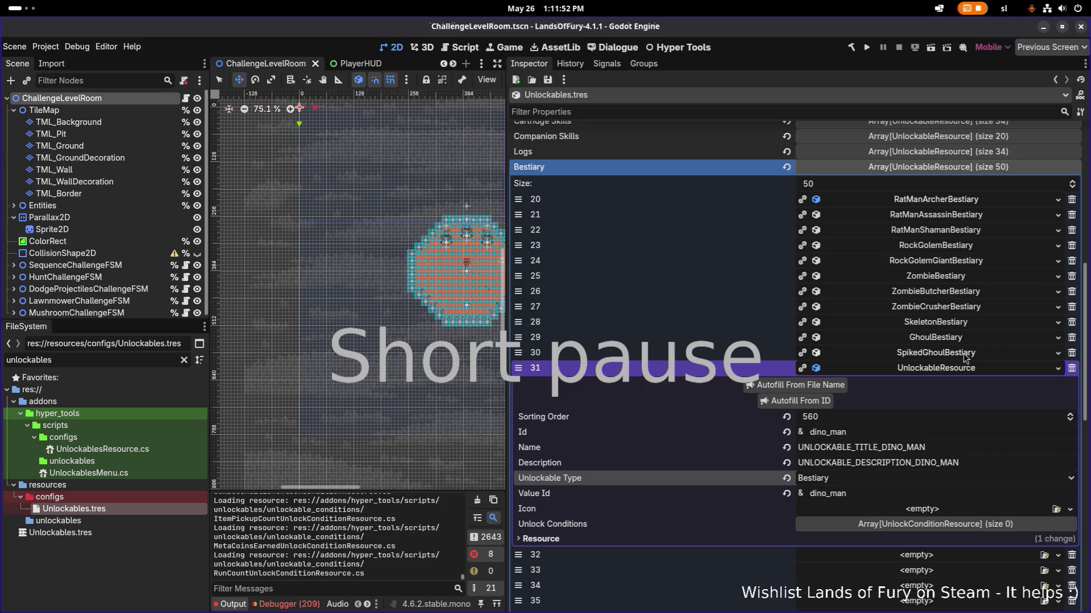
# Step: Add an unlock condition slot to dino_man and paste the spiked ghoul condition into it
pyautogui.click(956, 531)
pyautogui.click(832, 555)
pyautogui.click(846, 557)
pyautogui.click(884, 558)
pyautogui.click(907, 562)
pyautogui.rightClick(906, 562)
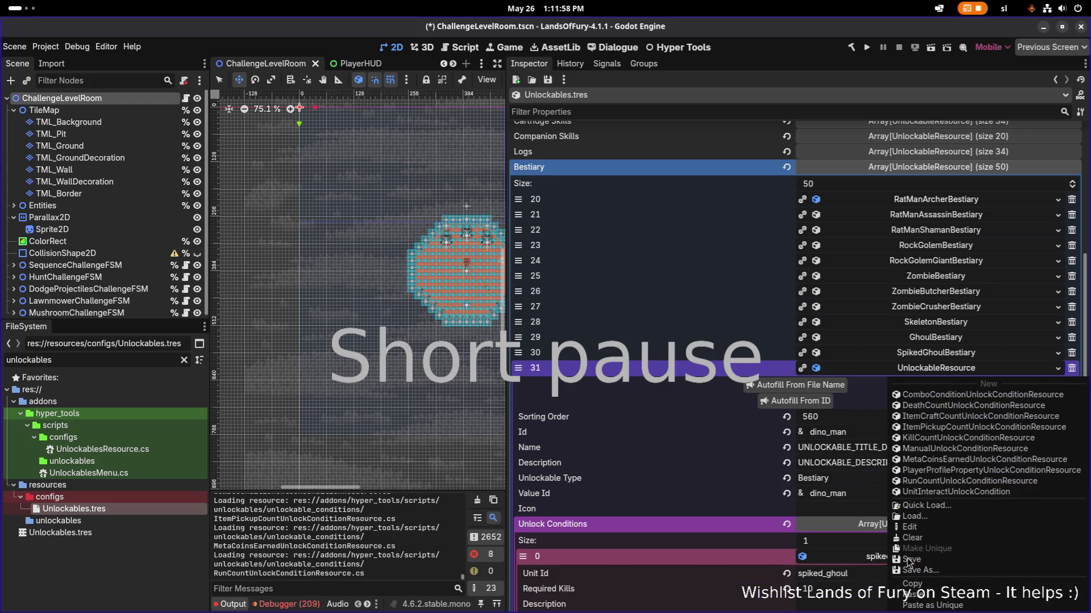
pyautogui.click(866, 559)
# Step: Check the pasted condition's values and resource path, then switch to Visual Studio Code
pyautogui.scroll(-5, 890, 557)
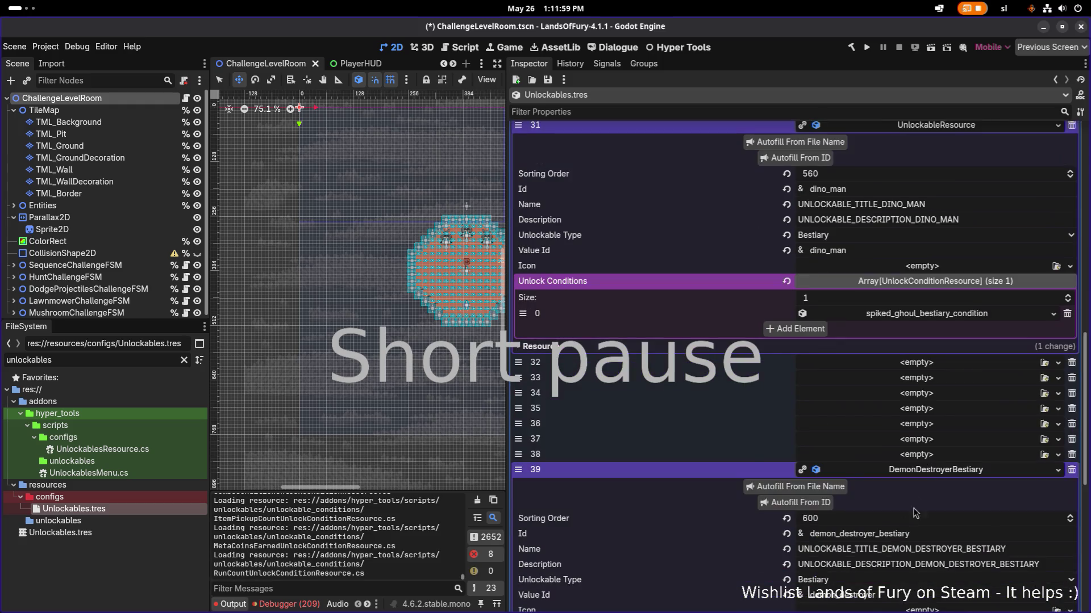
pyautogui.click(935, 316)
pyautogui.rightClick(935, 316)
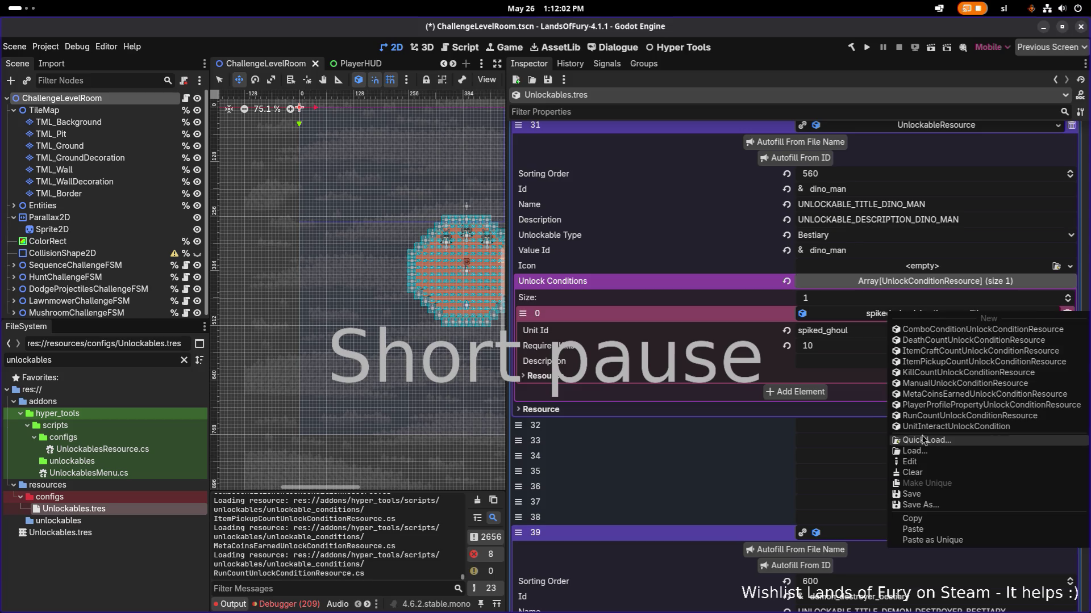
pyautogui.click(678, 379)
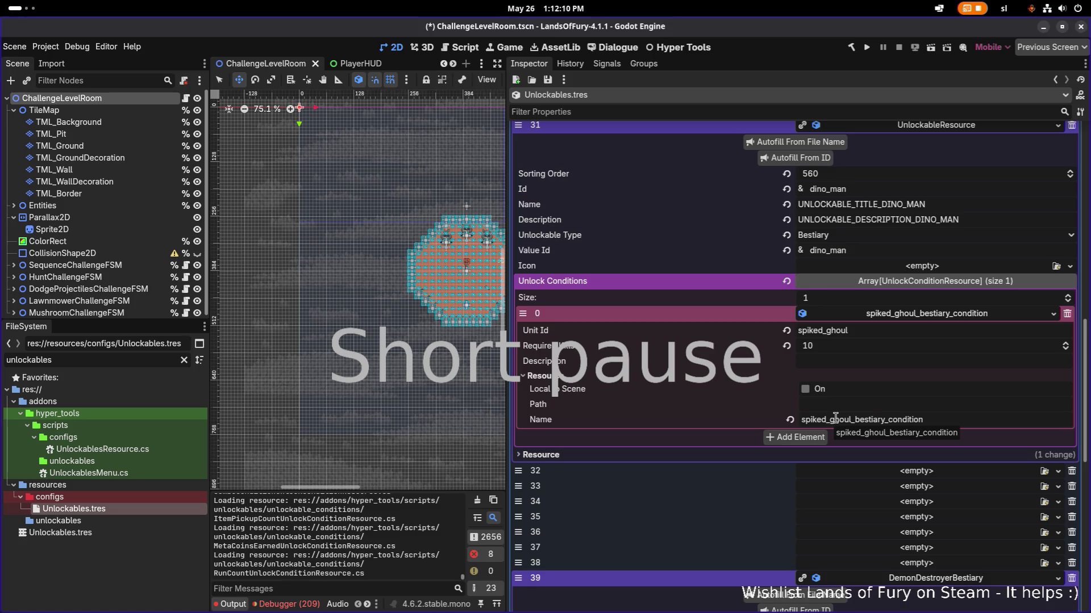
pyautogui.scroll(-10, 915, 328)
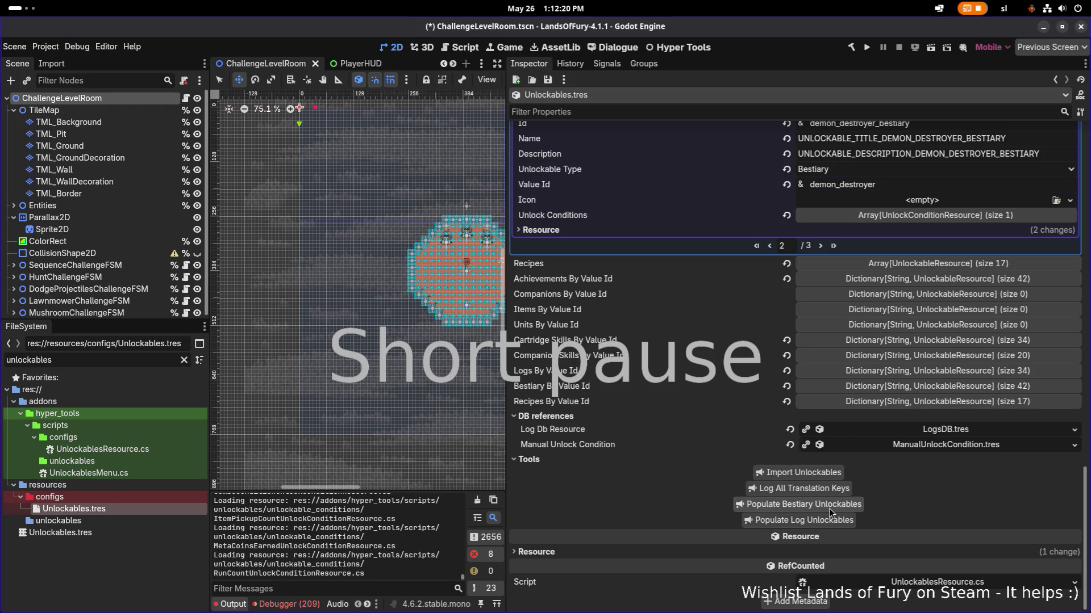
pyautogui.hotkey('alt', 'Tab')
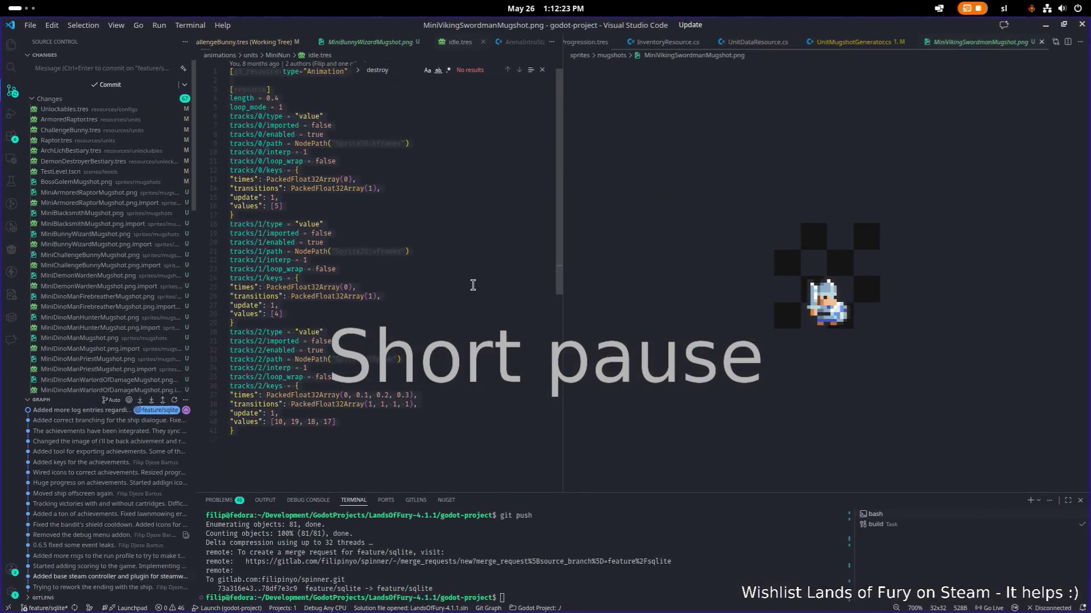
pyautogui.click(475, 289)
# Step: Open UnlockablesResource.cs and search it for PopulateBestiary
pyautogui.hotkey('ctrl', 'p')
pyautogui.write('unlockare')
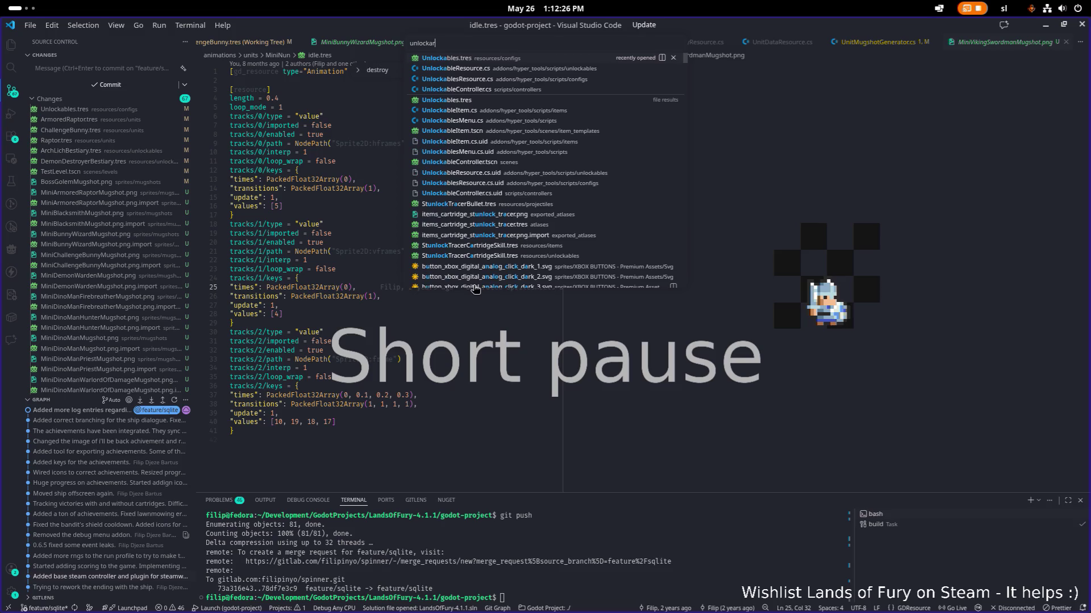
pyautogui.press('Down')
pyautogui.press('Down')
pyautogui.press('Return')
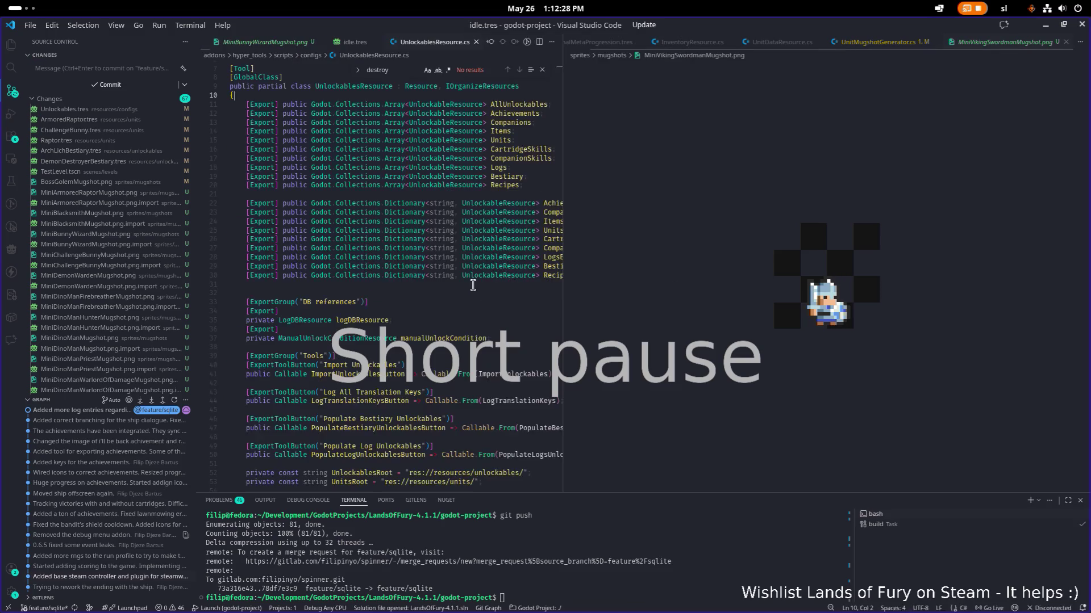
pyautogui.hotkey('ctrl', 'f')
pyautogui.write('popiu')
pyautogui.press('BackSpace')
pyautogui.press('BackSpace')
pyautogui.write('ulatebea')
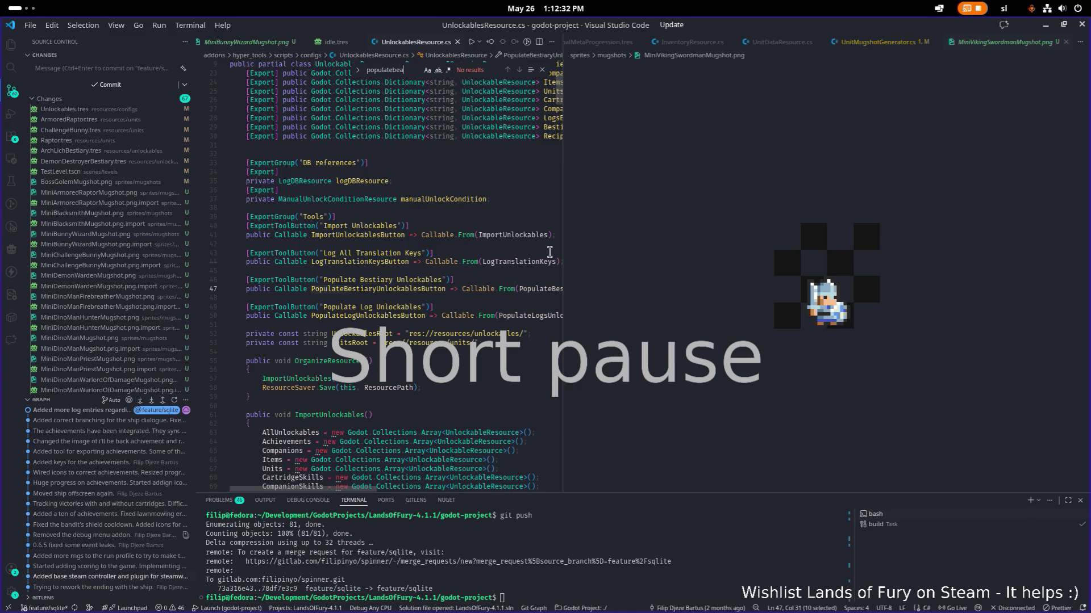
# Step: Jump to the PopulateBestiaryUnlockables method definition
pyautogui.click(617, 293)
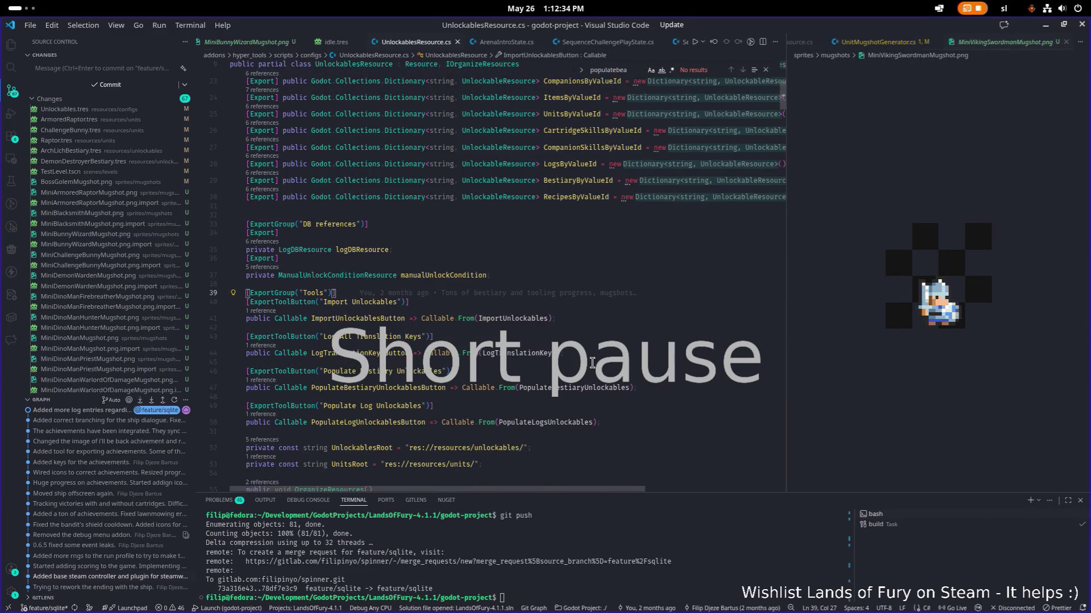
pyautogui.scroll(-1, 576, 318)
pyautogui.doubleClick(576, 329)
pyautogui.hotkey('ctrl', 'f')
pyautogui.press('Return')
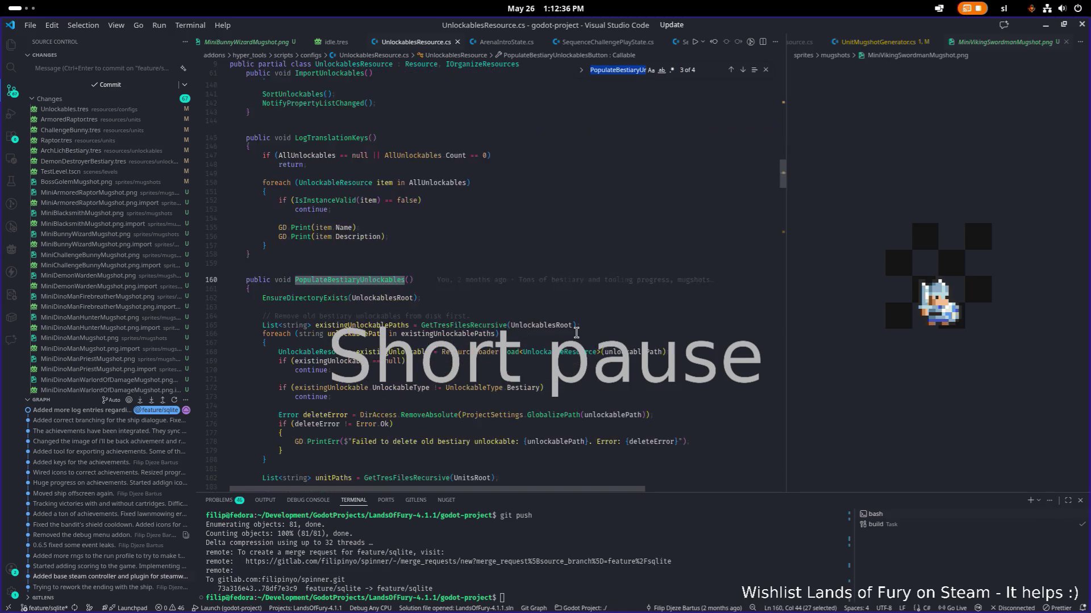
pyautogui.scroll(-3, 576, 332)
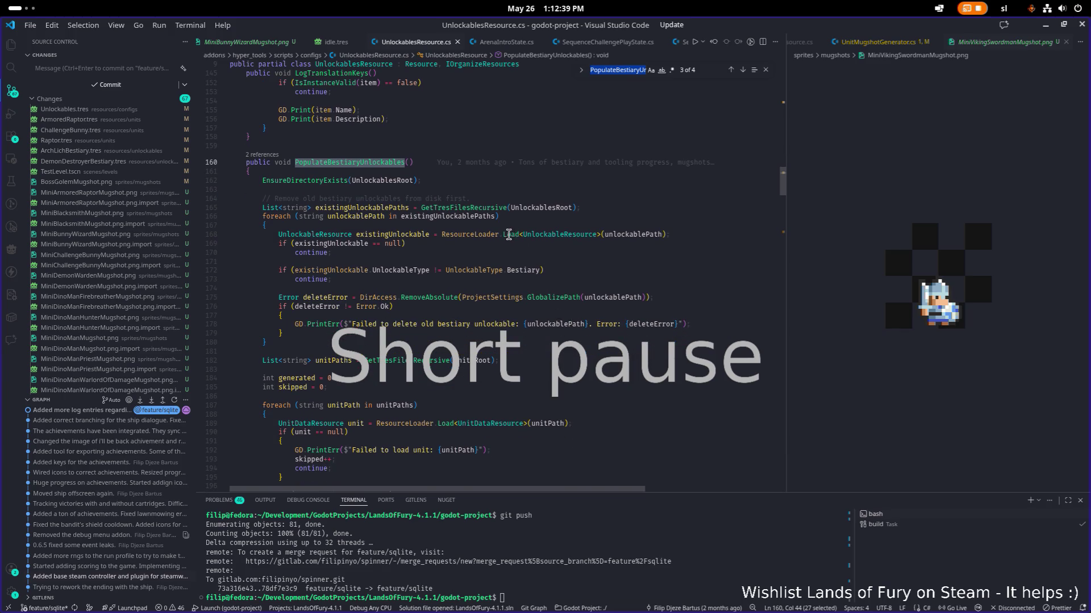
pyautogui.click(550, 271)
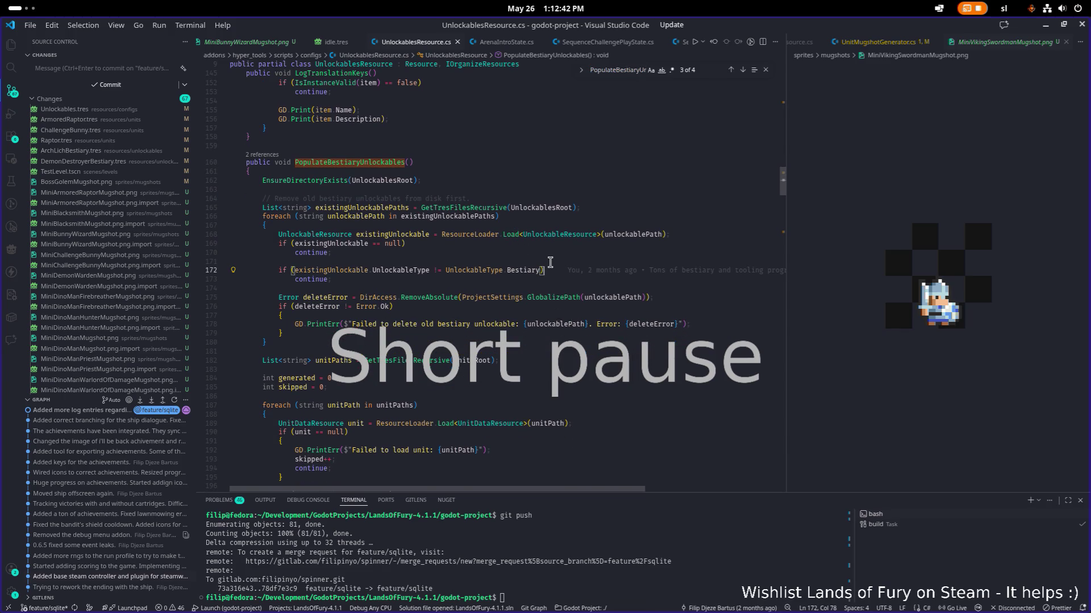
# Step: Read through the method's UnlockablesRoot uses and AppearsInBestiary check, then return to Godot
pyautogui.doubleClick(563, 209)
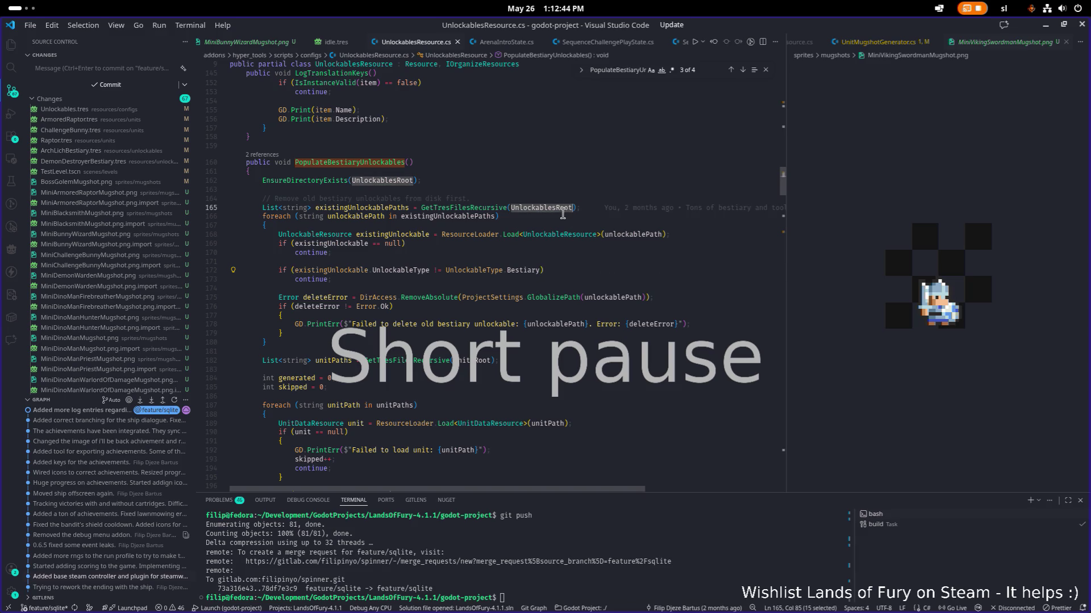
pyautogui.scroll(-2, 514, 236)
pyautogui.scroll(-2, 515, 236)
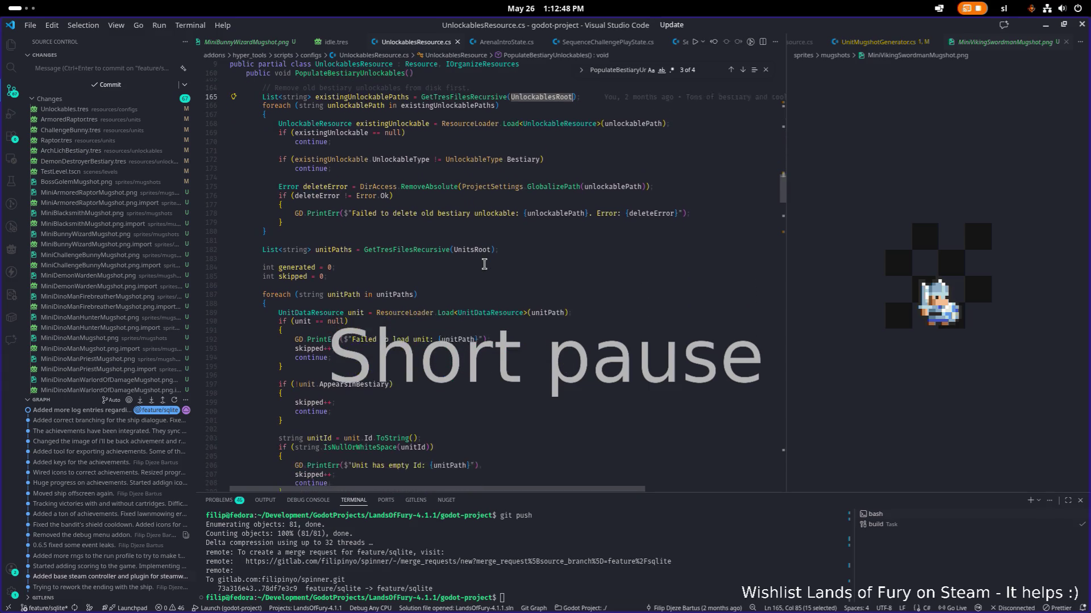
pyautogui.scroll(-1, 484, 264)
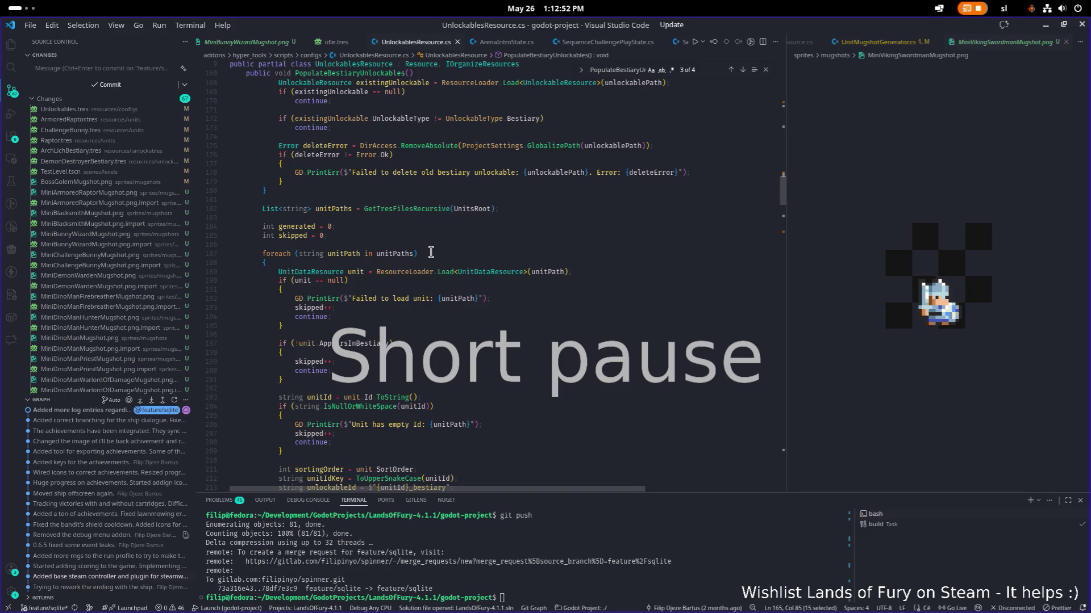
pyautogui.scroll(-2, 431, 252)
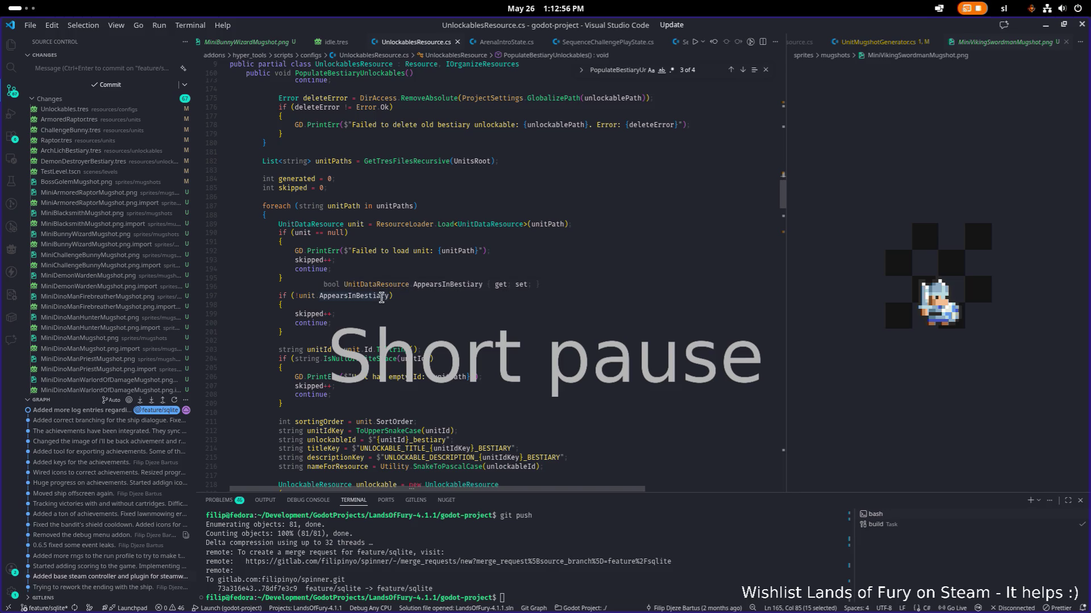
pyautogui.click(382, 298)
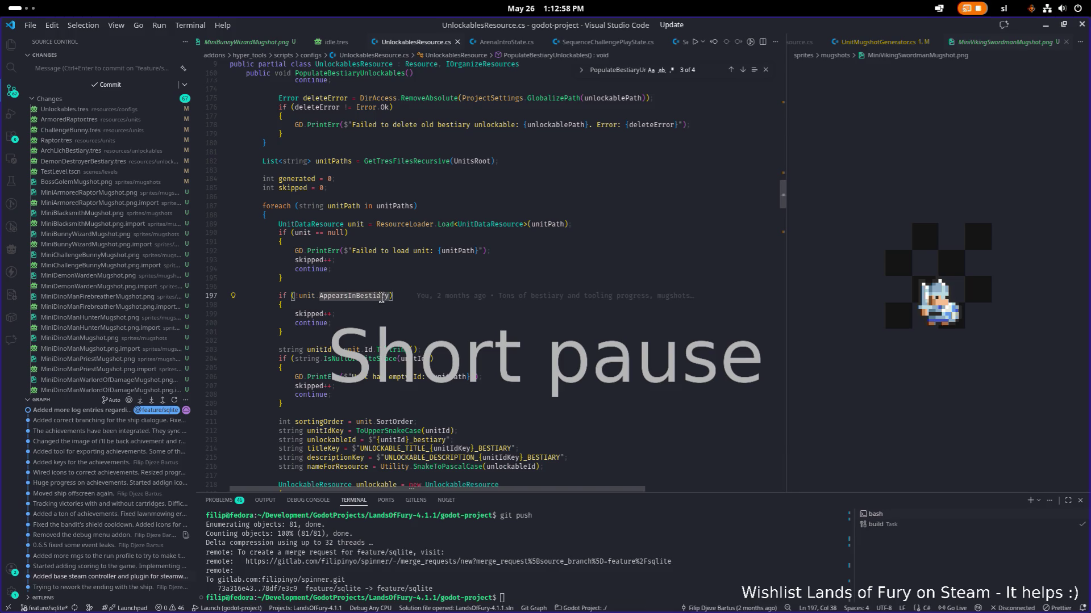
pyautogui.scroll(-7, 381, 298)
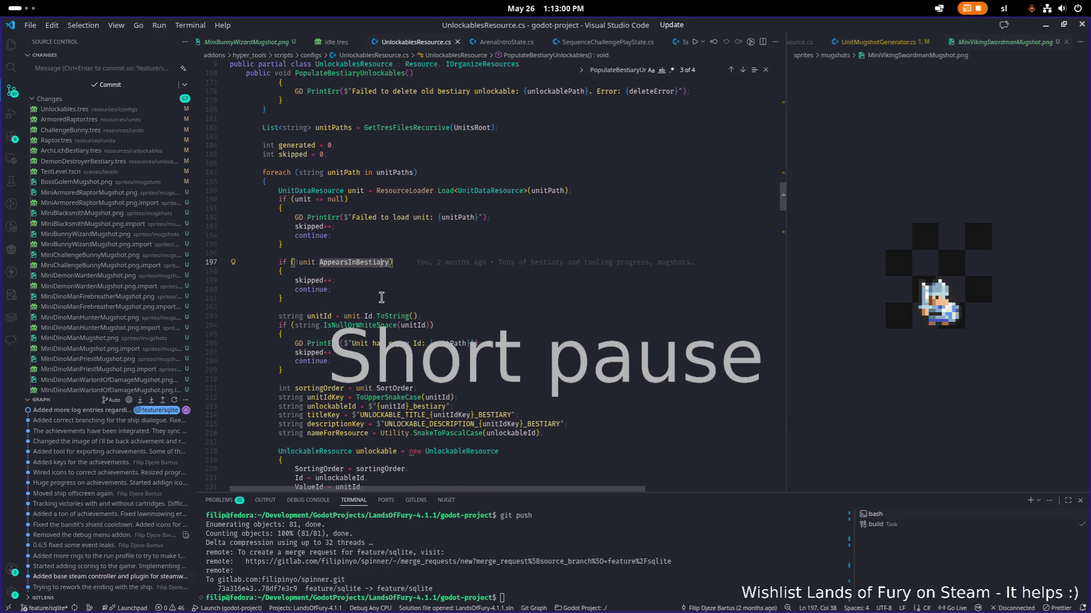
pyautogui.scroll(-2, 381, 297)
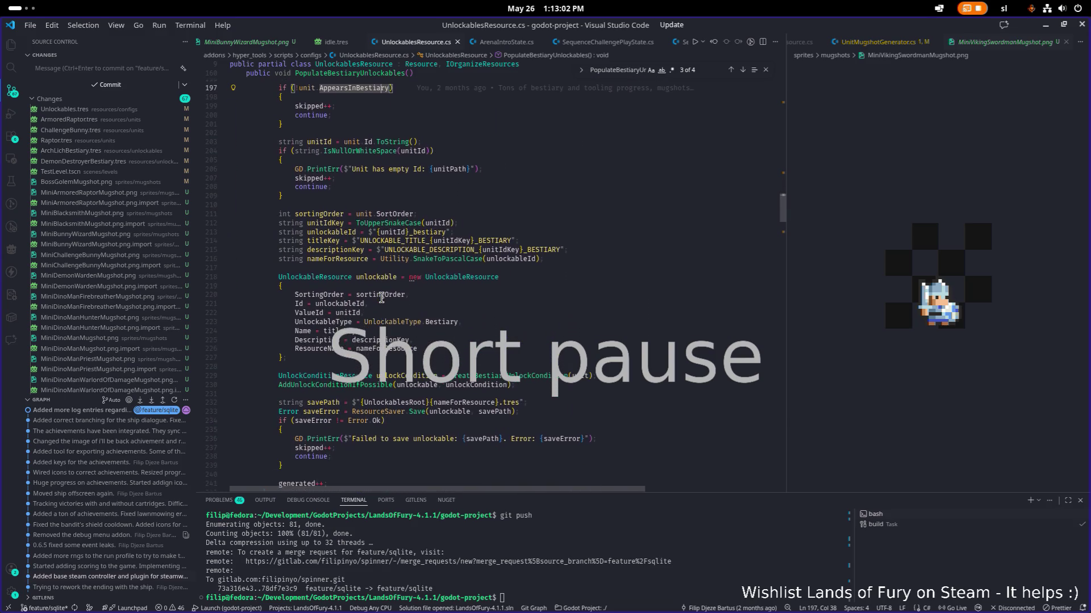
pyautogui.scroll(-1, 381, 297)
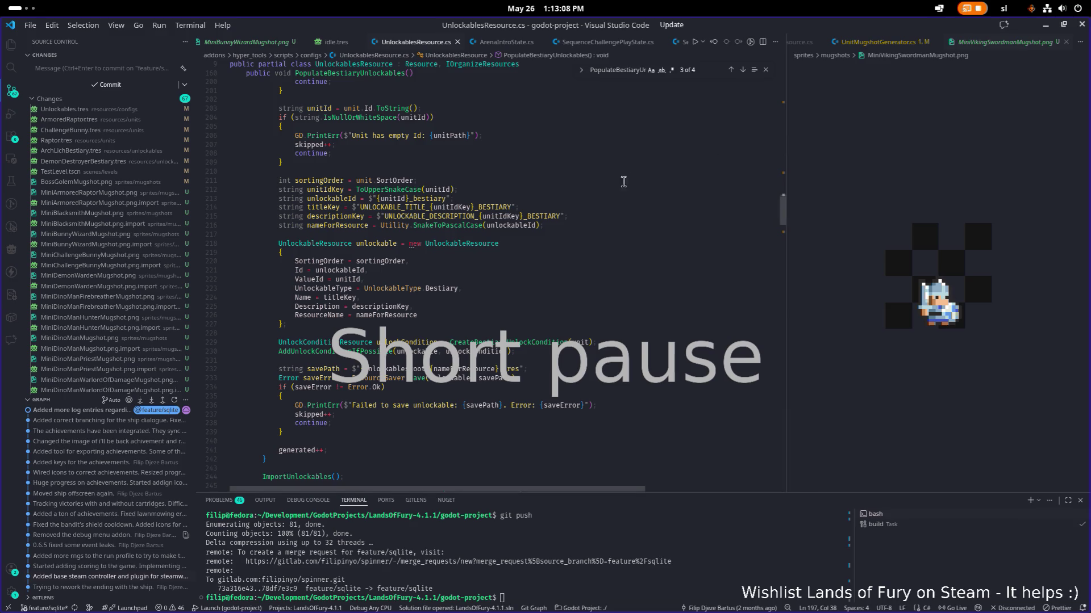
pyautogui.hotkey('alt', 'Tab')
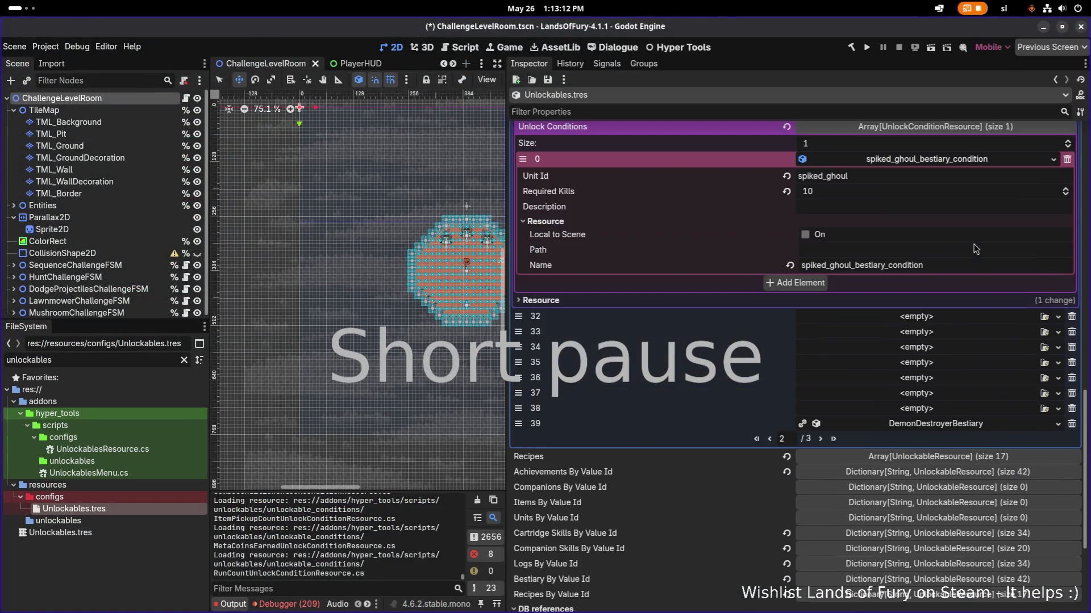
# Step: Collapse element 31 and remove the stray and empty bestiary rows, undoing the last deletions
pyautogui.scroll(2, 975, 249)
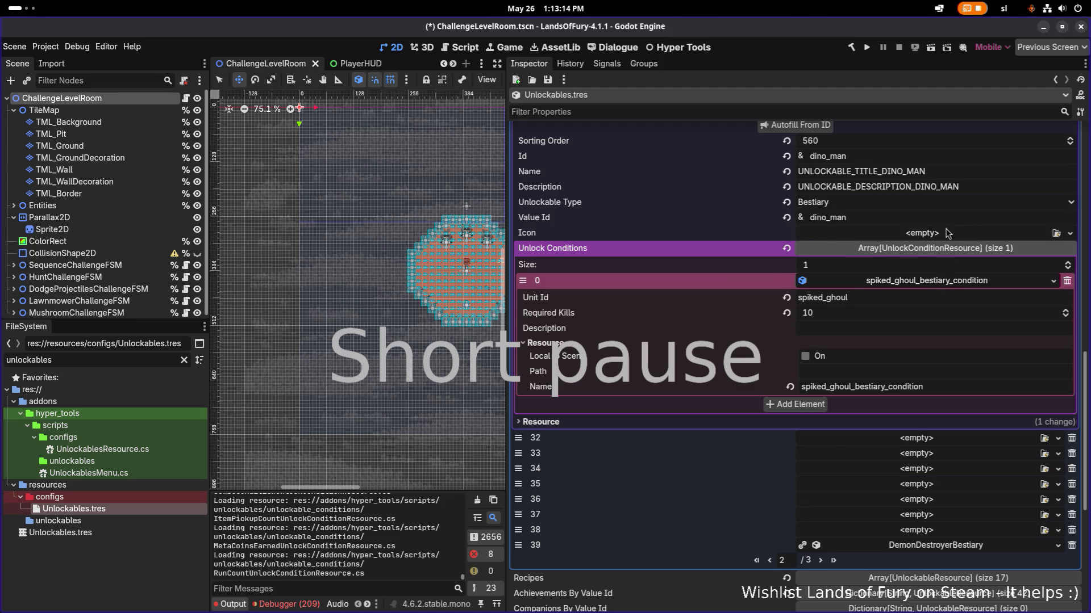
pyautogui.scroll(1, 948, 234)
pyautogui.click(957, 159)
pyautogui.scroll(2, 967, 204)
pyautogui.click(1071, 276)
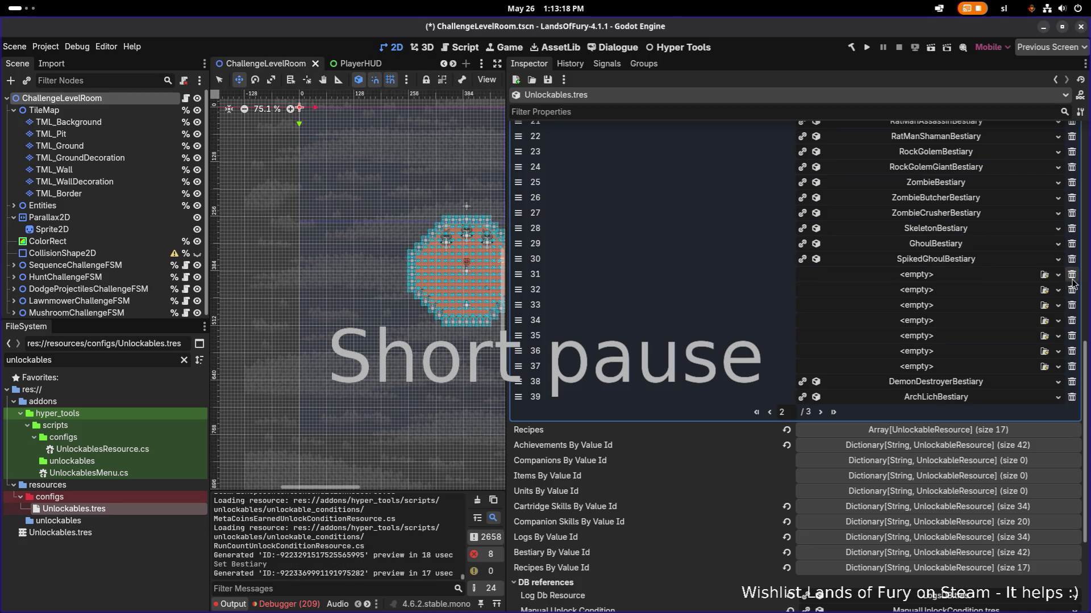
pyautogui.click(1072, 282)
pyautogui.click(1072, 281)
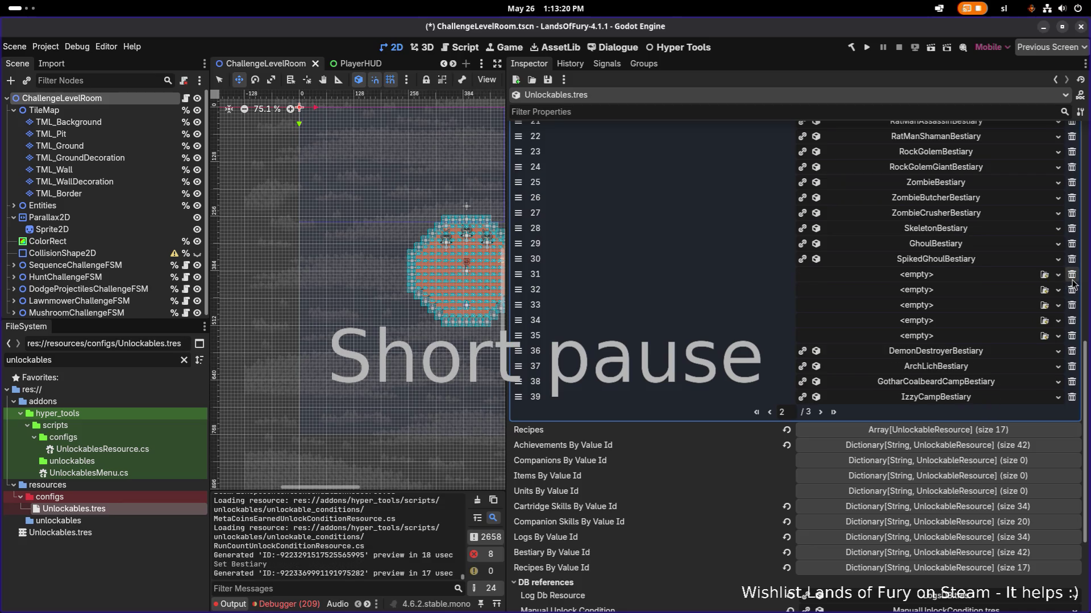
pyautogui.hotkey('ctrl', 'z')
pyautogui.hotkey('ctrl', 'z')
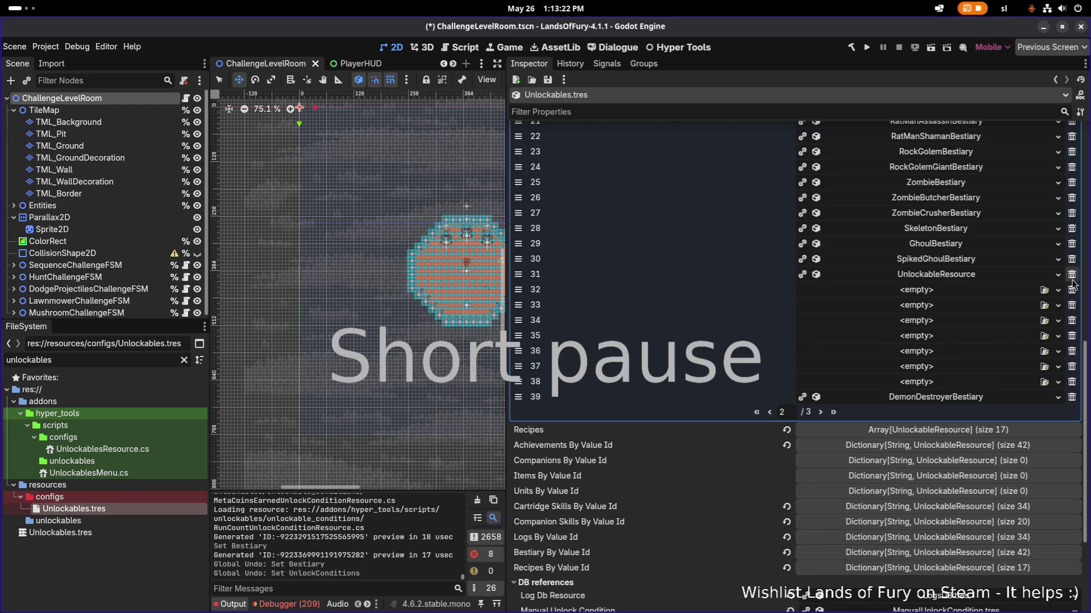
# Step: Delete the stray UnlockableResource at row 31 and all empty rows, then save
pyautogui.click(1072, 275)
pyautogui.click(1072, 275)
pyautogui.click(1072, 275)
pyautogui.click(1072, 275)
pyautogui.click(1072, 275)
pyautogui.click(1071, 275)
pyautogui.click(1072, 277)
pyautogui.click(1071, 277)
pyautogui.hotkey('ctrl', 's')
# Step: Check the last bestiary page, then filter files for 'dinoma' and open DinoMan.tres
pyautogui.click(818, 411)
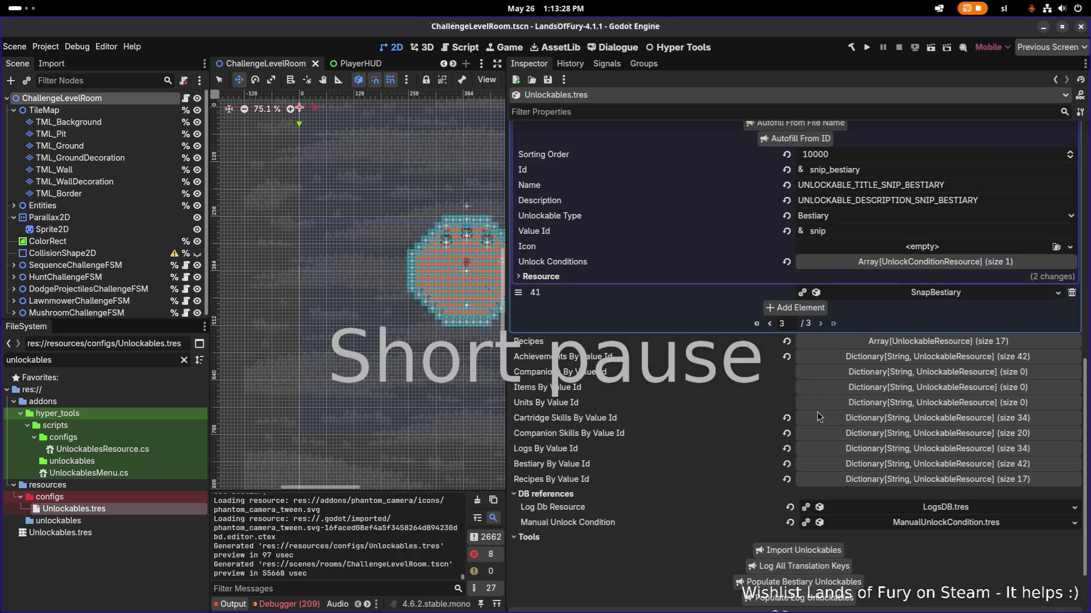
pyautogui.click(73, 360)
pyautogui.hotkey('ctrl', 'a')
pyautogui.write('dinoma')
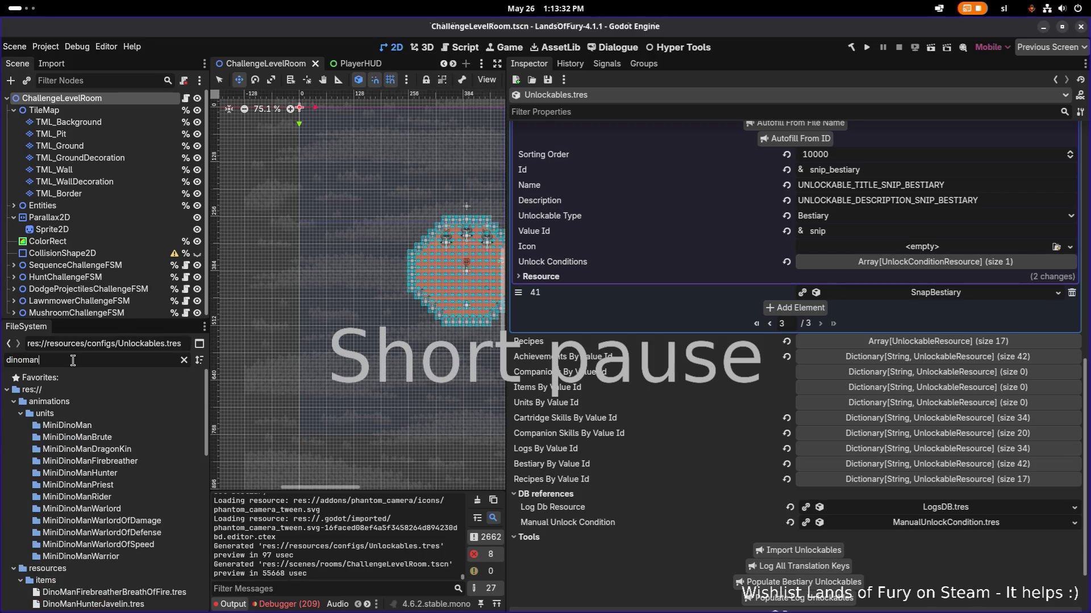
pyautogui.scroll(-5, 83, 539)
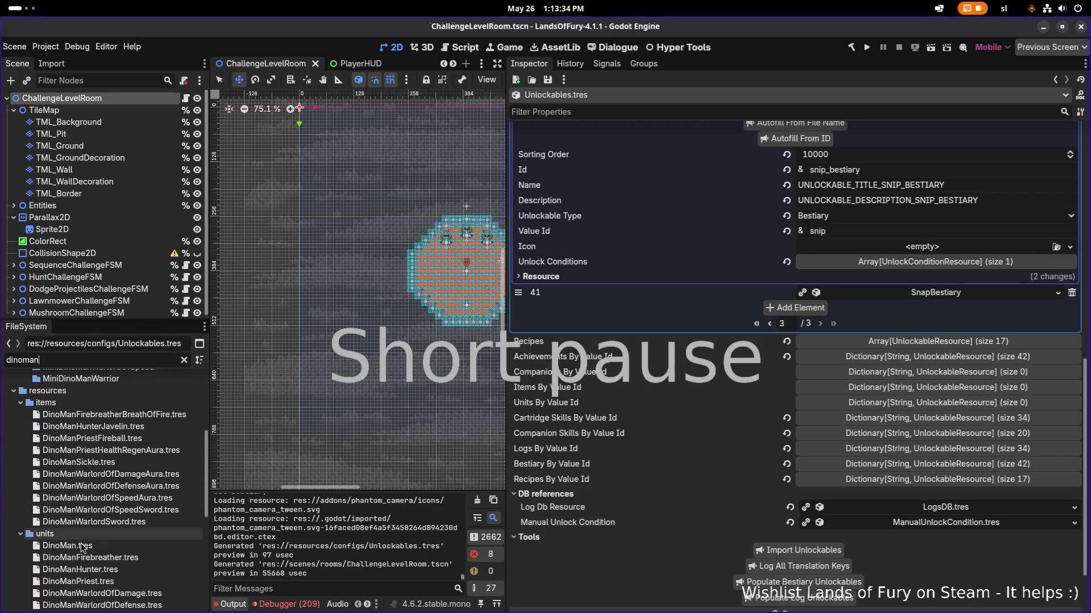
pyautogui.click(83, 545)
# Step: Filter the Inspector properties down to 'appear'
pyautogui.click(734, 112)
pyautogui.write('appear')
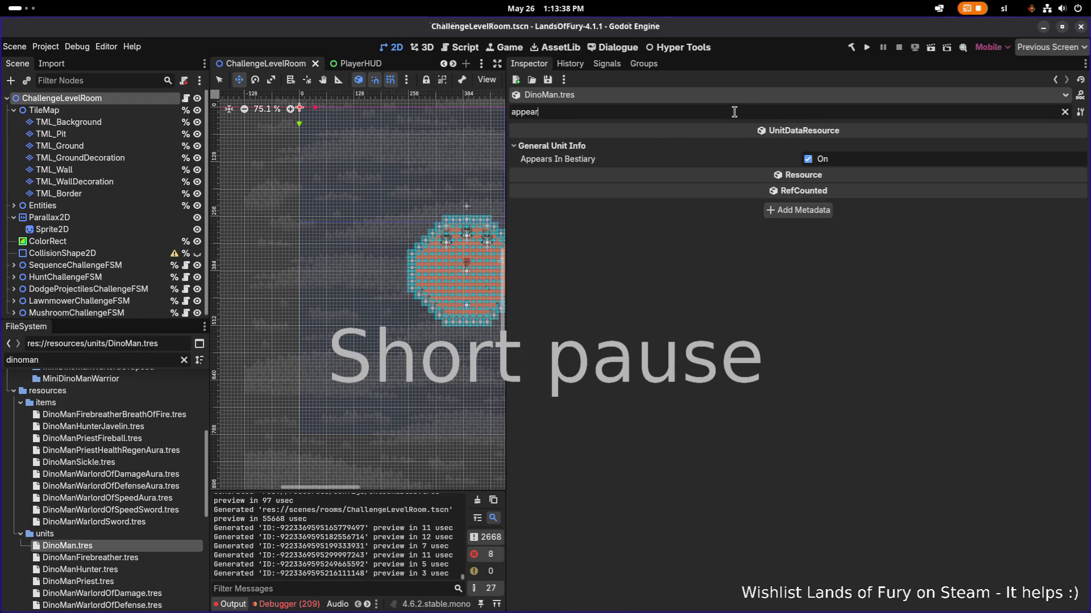
pyautogui.rightClick(734, 112)
pyautogui.click(233, 424)
# Step: Confirm Appears In Bestiary on DinoMan Firebreather, Hunter, Priest and the three Warlords
pyautogui.click(139, 556)
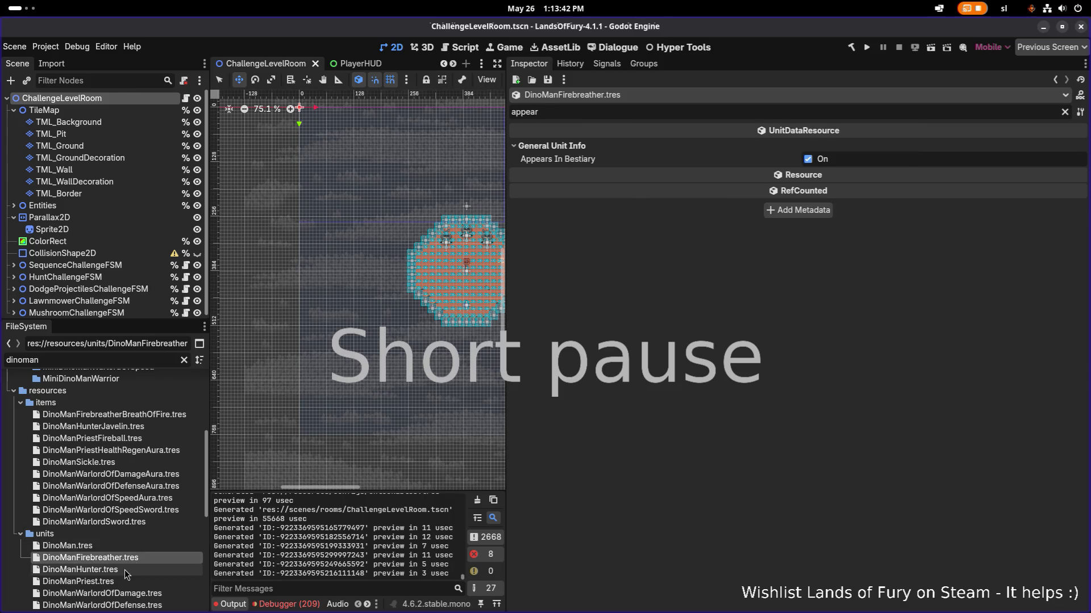
pyautogui.click(124, 571)
pyautogui.click(117, 582)
pyautogui.scroll(-2, 120, 581)
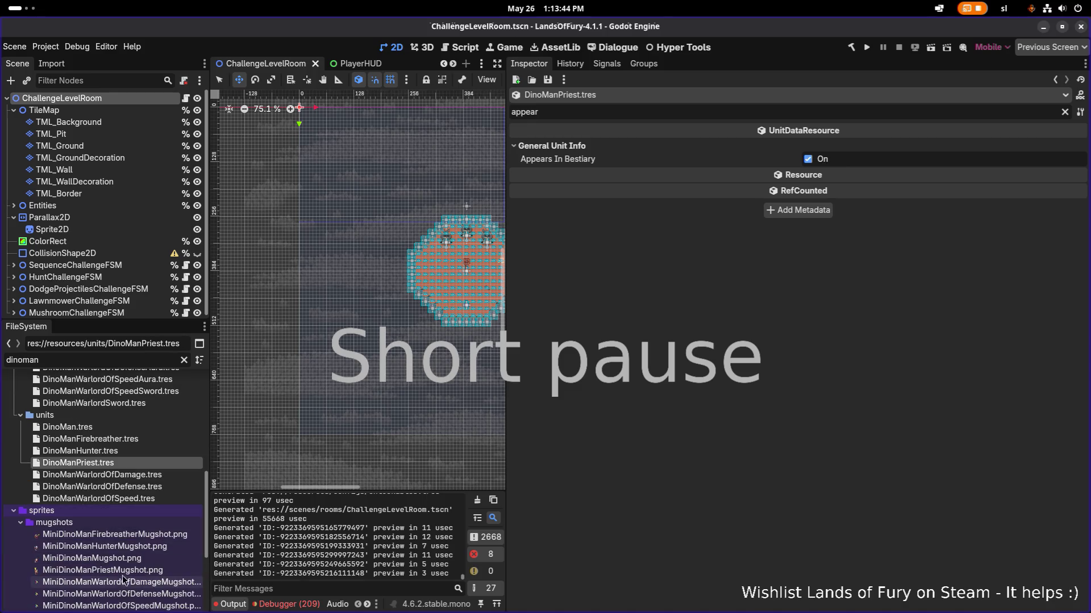
pyautogui.click(152, 476)
pyautogui.click(148, 489)
pyautogui.click(142, 499)
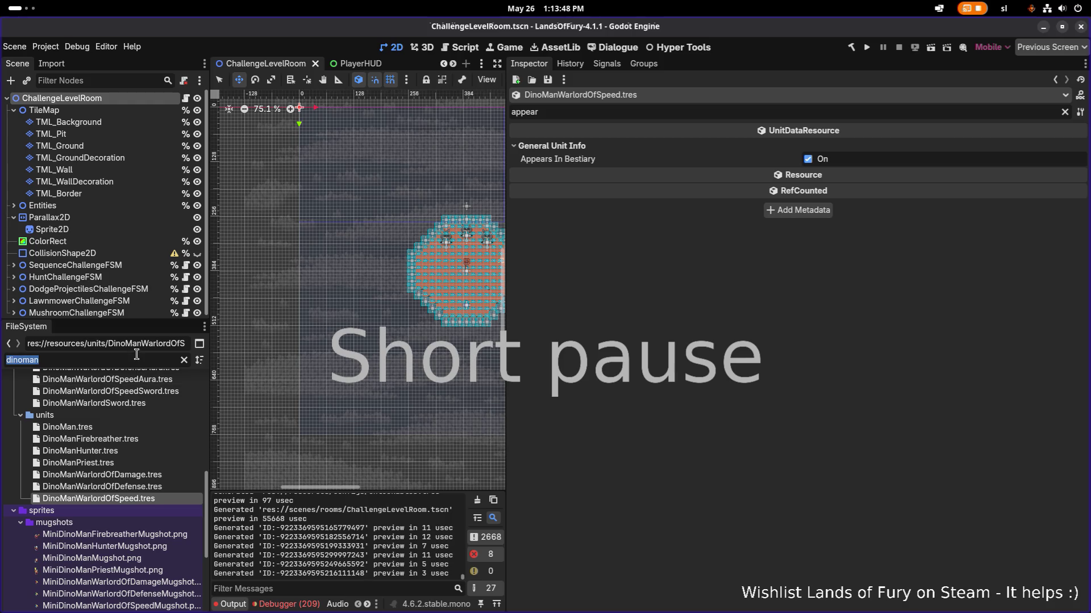
# Step: Confirm Appears In Bestiary on BunnyWizard and SkeletonHorseman
pyautogui.write('bunnyw')
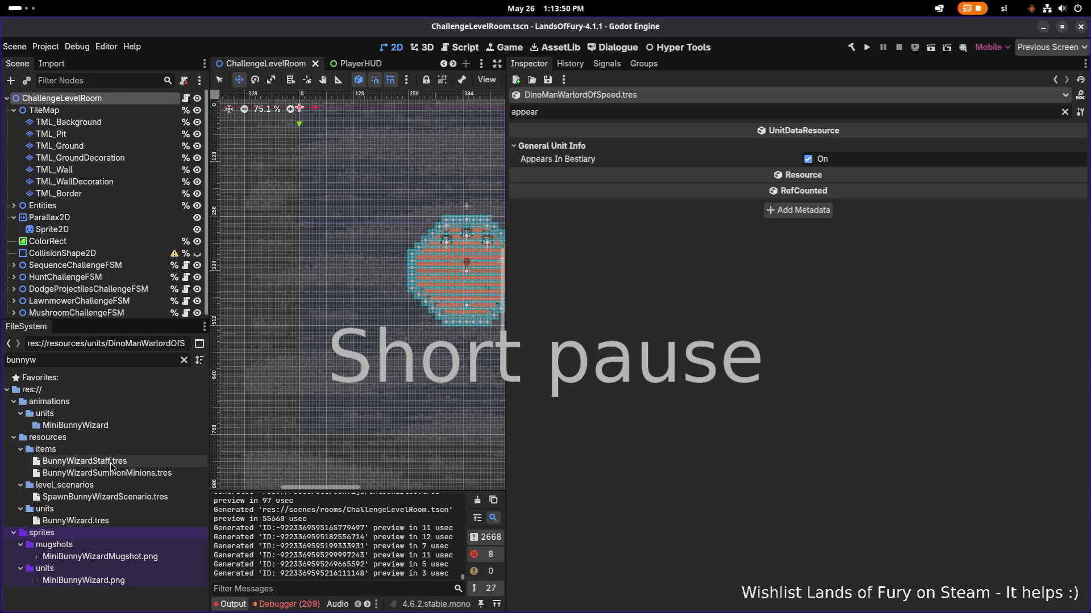
pyautogui.click(105, 518)
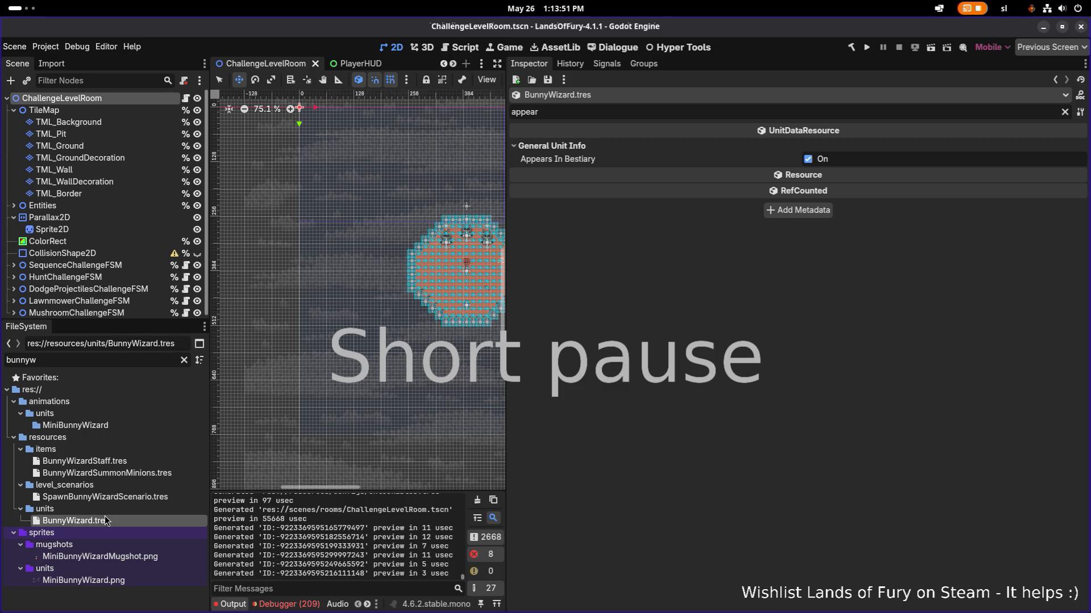
pyautogui.doubleClick(145, 362)
pyautogui.write('k')
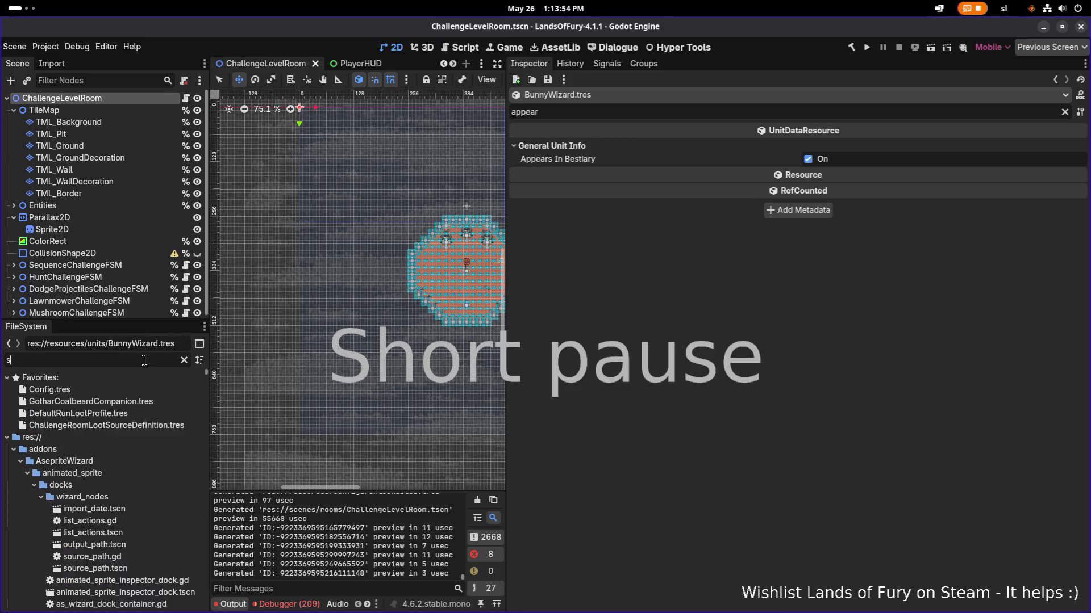
pyautogui.press('BackSpace')
pyautogui.write('skel')
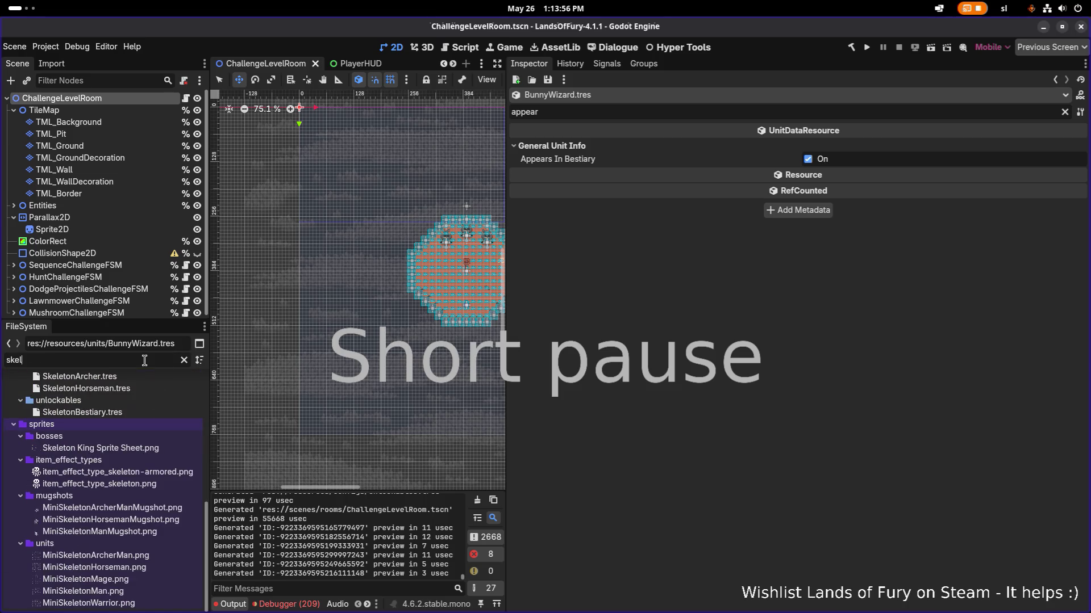
pyautogui.write('etonho')
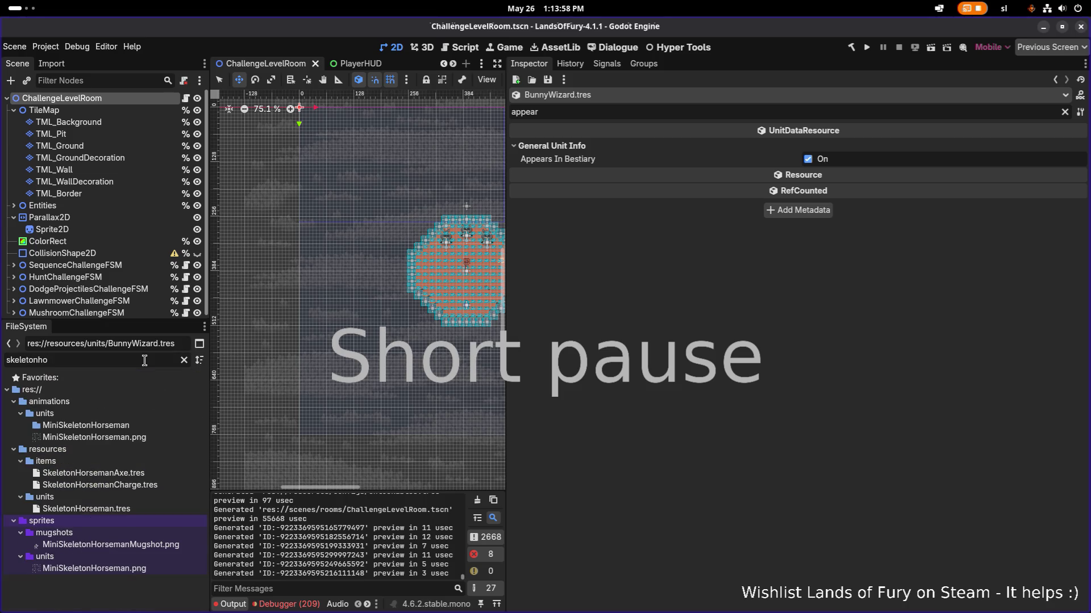
pyautogui.click(128, 507)
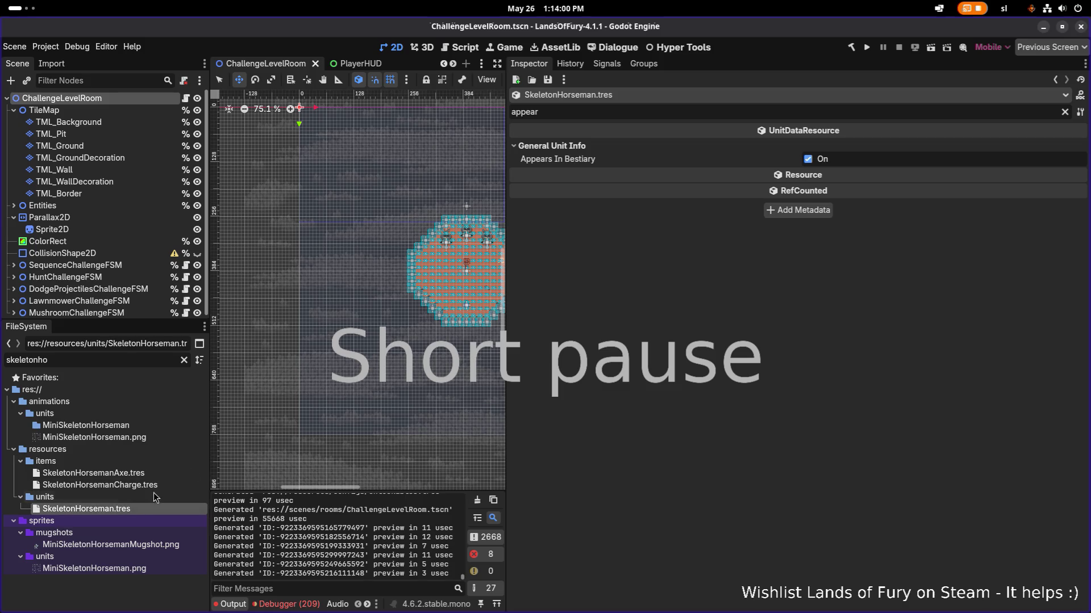
# Step: Filter the FileSystem dock for 'unlockable' files
pyautogui.doubleClick(147, 362)
pyautogui.write('unlos')
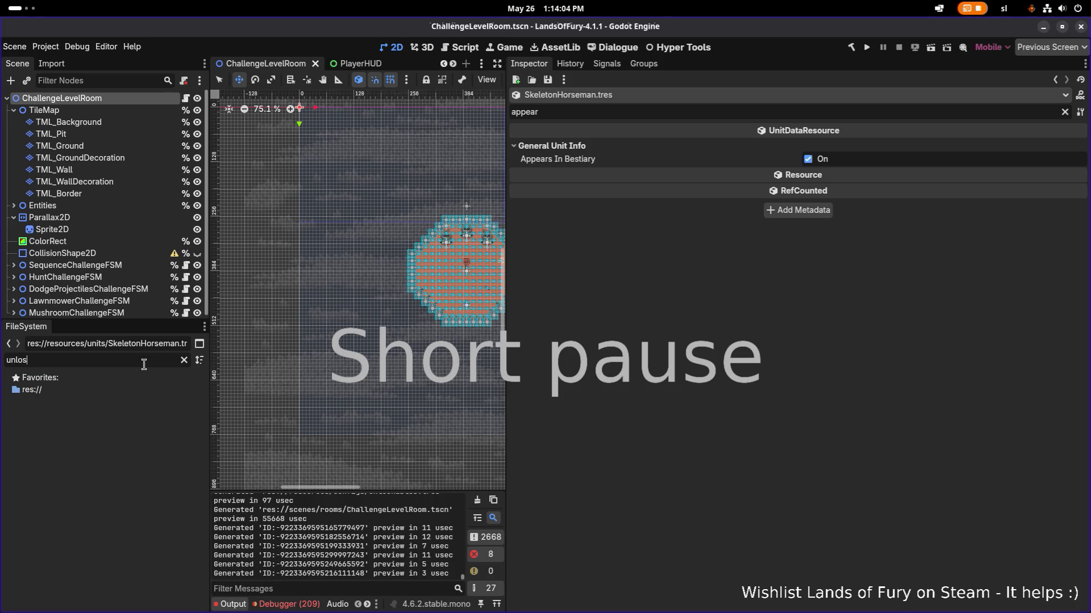
pyautogui.press('BackSpace')
pyautogui.press('BackSpace')
pyautogui.press('BackSpace')
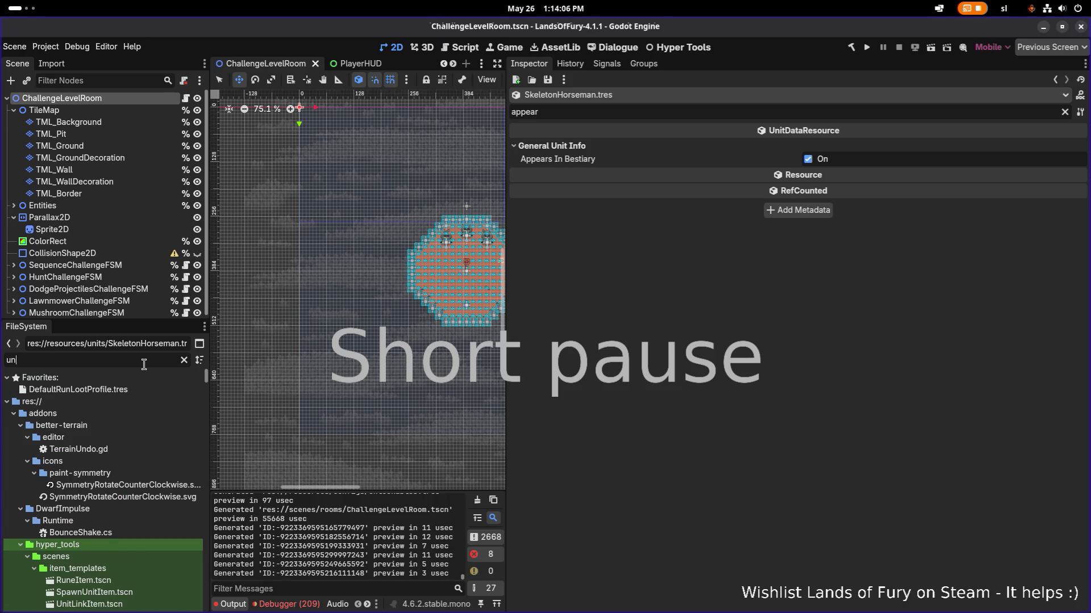
pyautogui.write('lockabler')
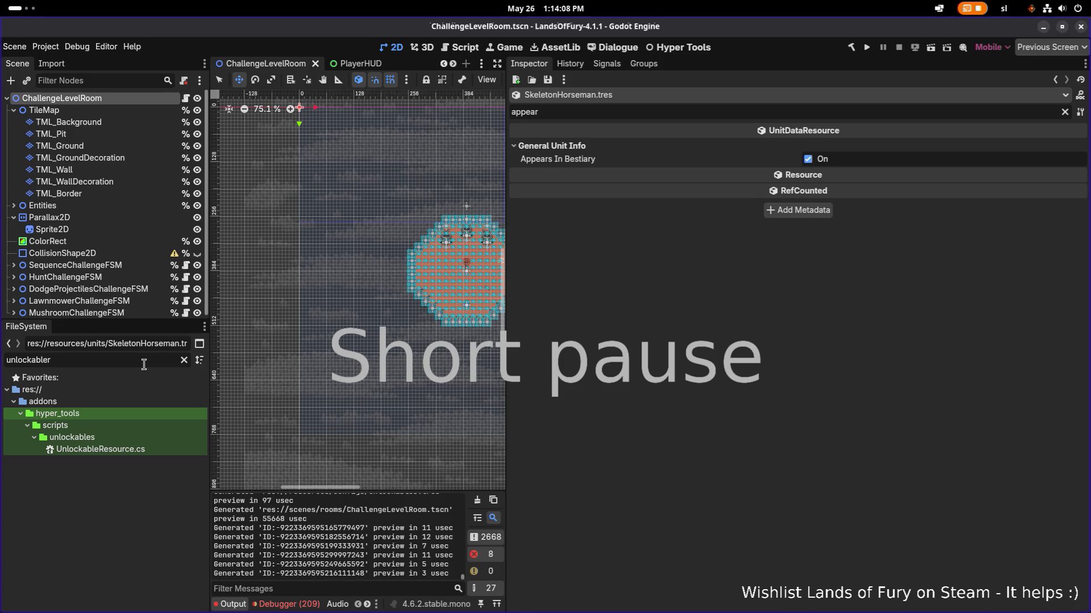
pyautogui.press('BackSpace')
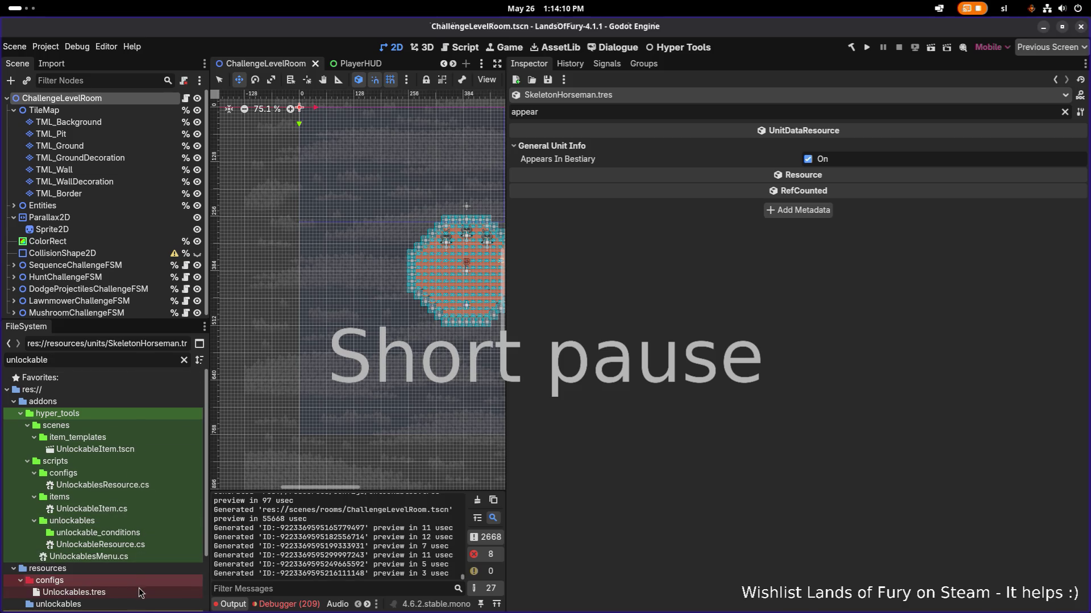
# Step: Reopen Unlockables.tres, clear the property filter and collapse the Bestiary array
pyautogui.click(74, 592)
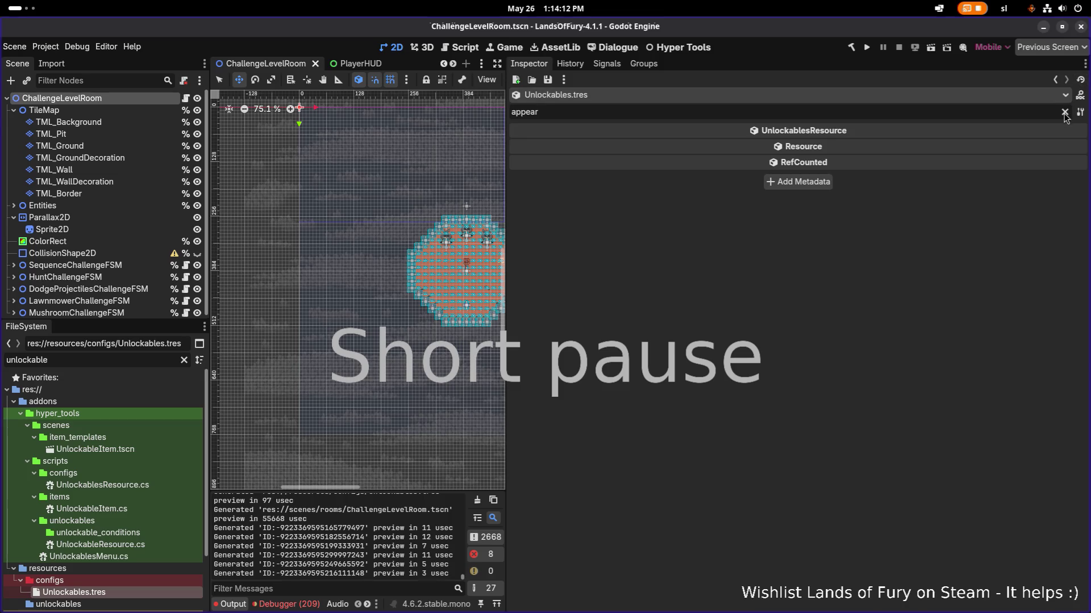
pyautogui.click(1064, 112)
pyautogui.scroll(-5, 806, 335)
pyautogui.scroll(-2, 795, 348)
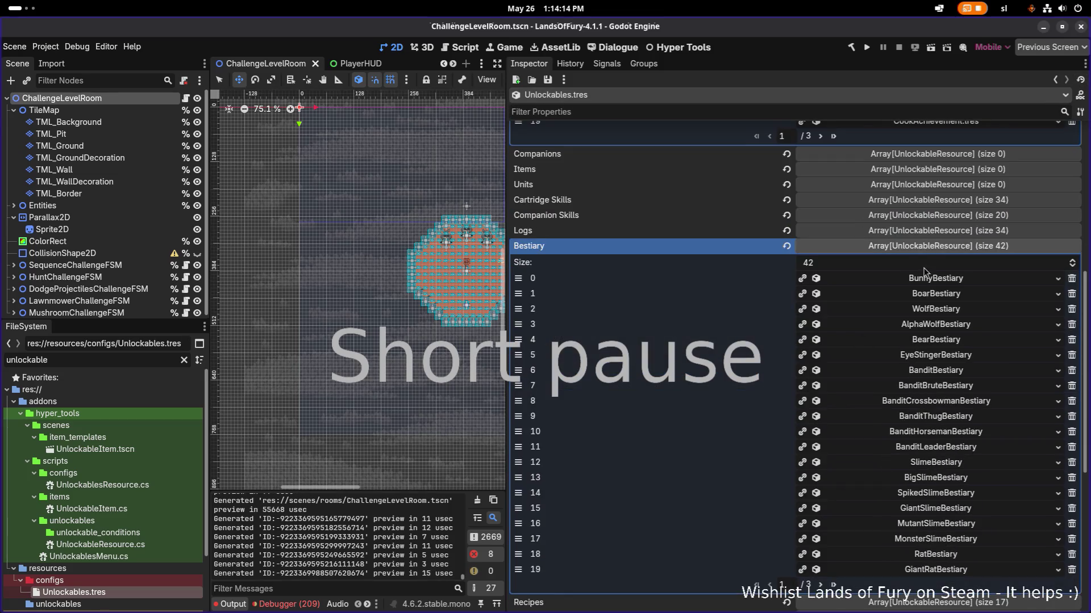
pyautogui.click(958, 248)
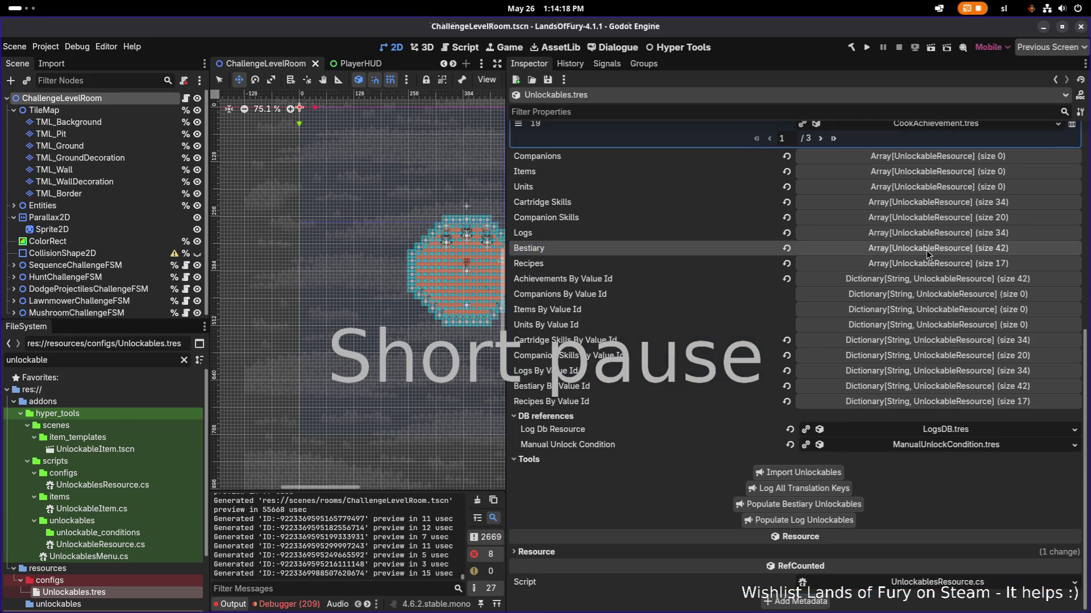
# Step: Save Unlockables.tres from the save options and bring up the application switcher
pyautogui.scroll(2, 927, 254)
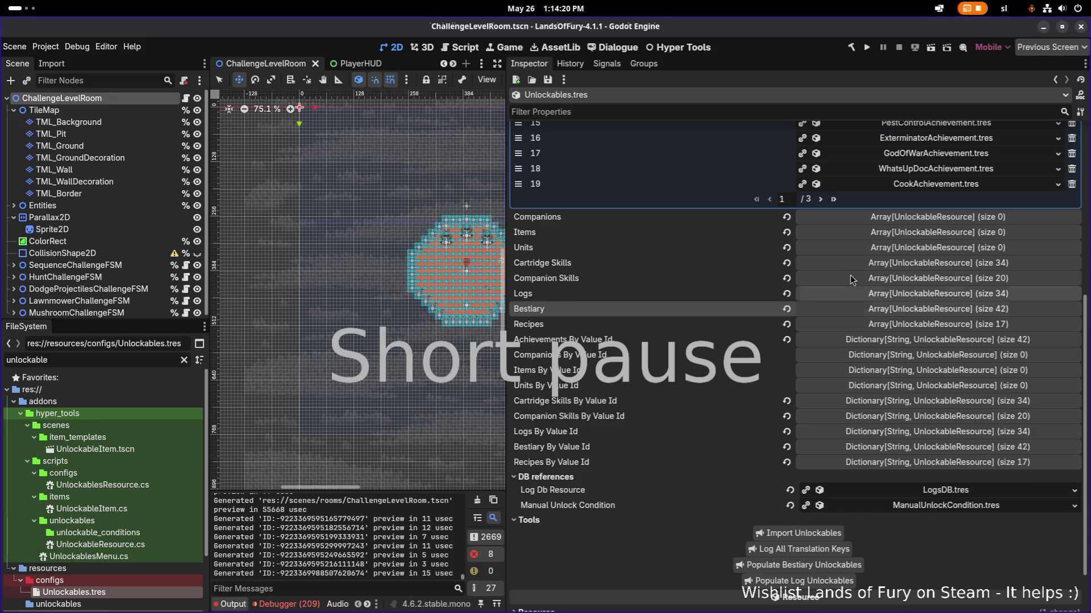
pyautogui.scroll(10, 823, 222)
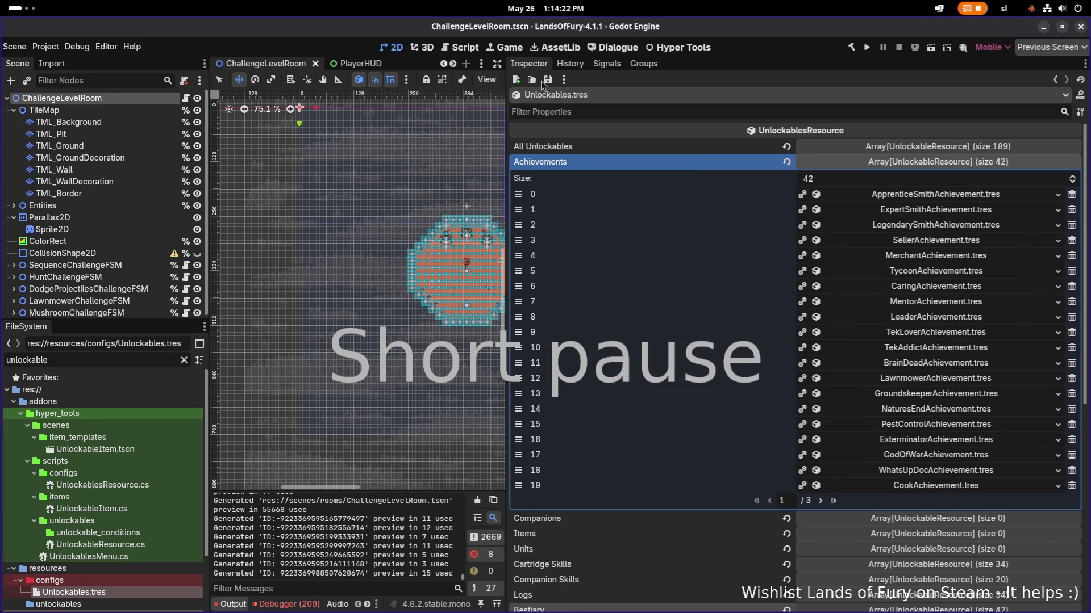
pyautogui.click(547, 80)
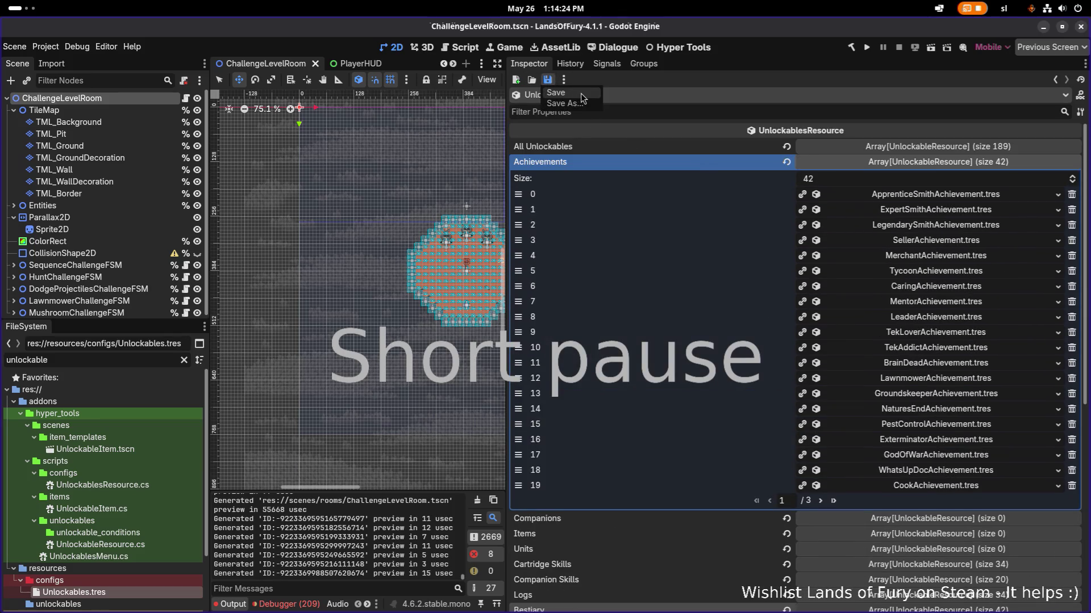
pyautogui.click(578, 93)
pyautogui.hotkey('alt', 'Tab')
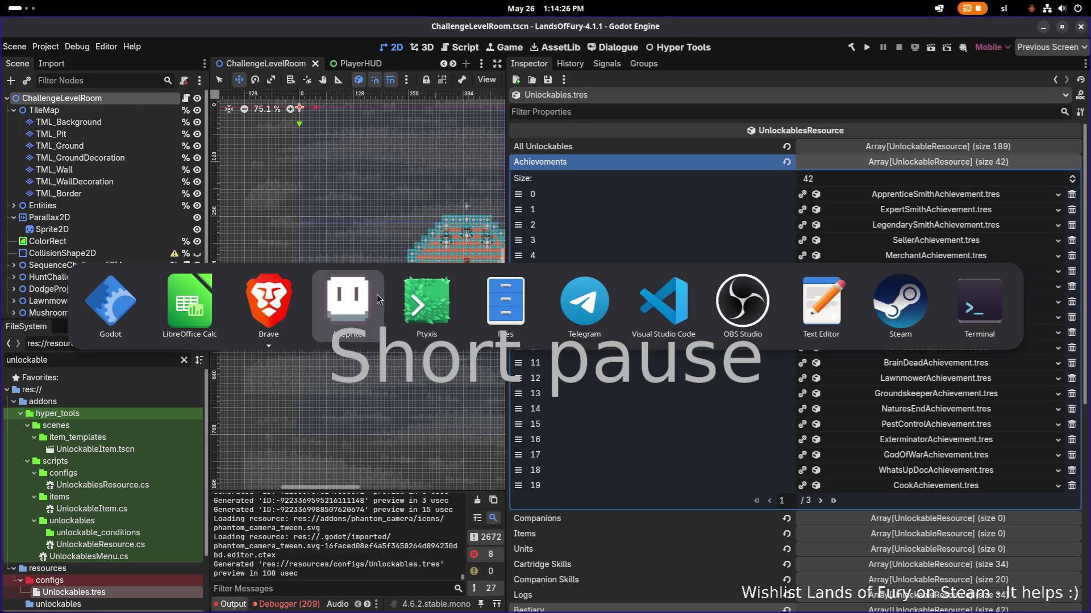
# Step: Review the Source Control diffs for Raptor, ArchLichBestiary, DemonDestroyerBestiary and ArmoredRaptor .tres files
pyautogui.press('Tab')
pyautogui.press('Tab')
pyautogui.press('Tab')
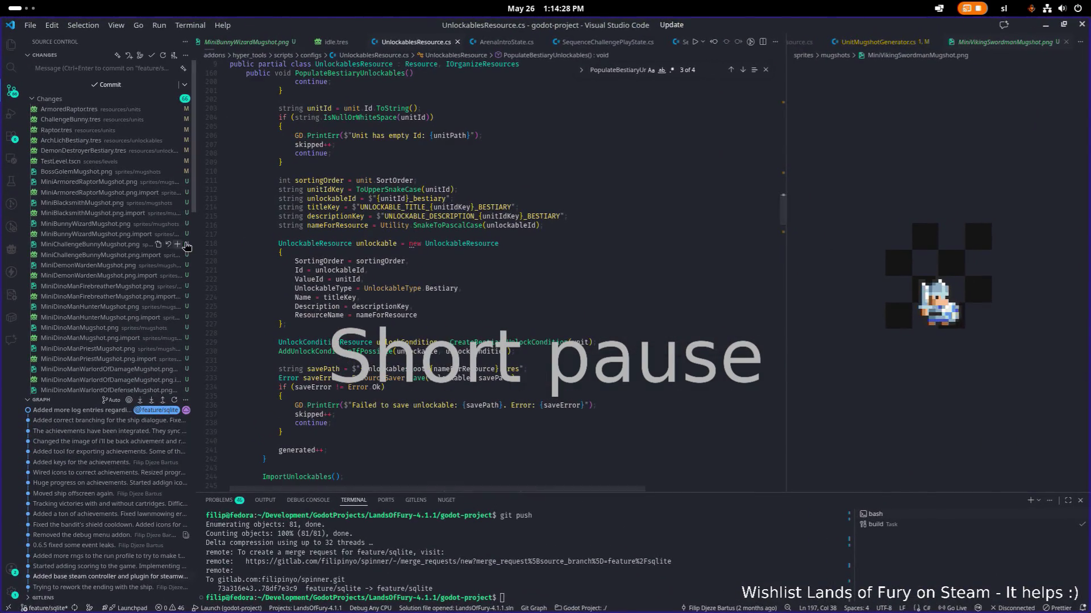
pyautogui.moveTo(194, 244); pyautogui.dragTo(307, 233)
pyautogui.click(110, 131)
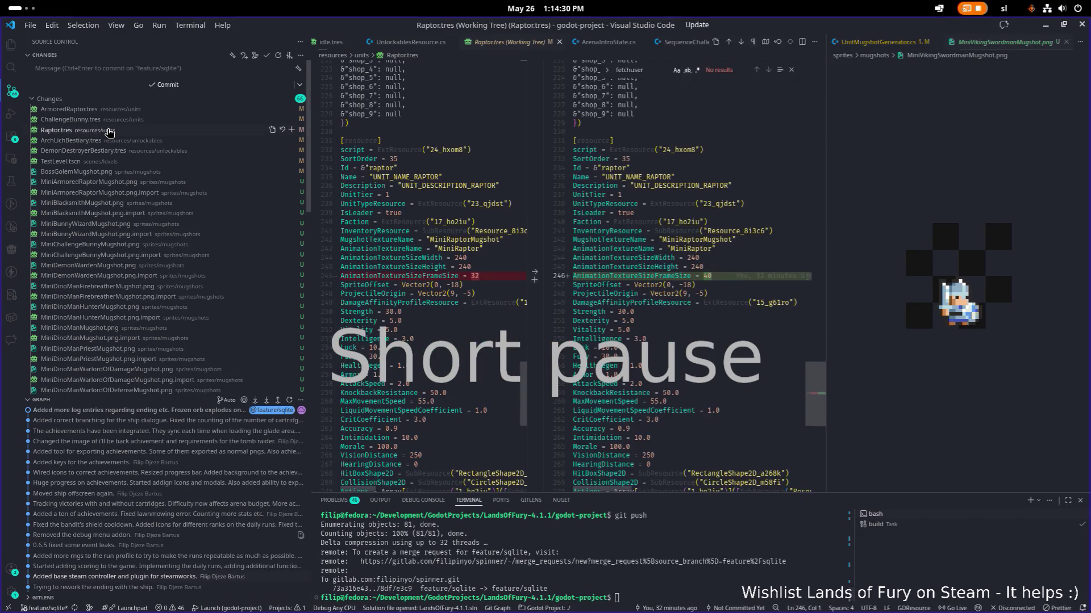
pyautogui.click(116, 143)
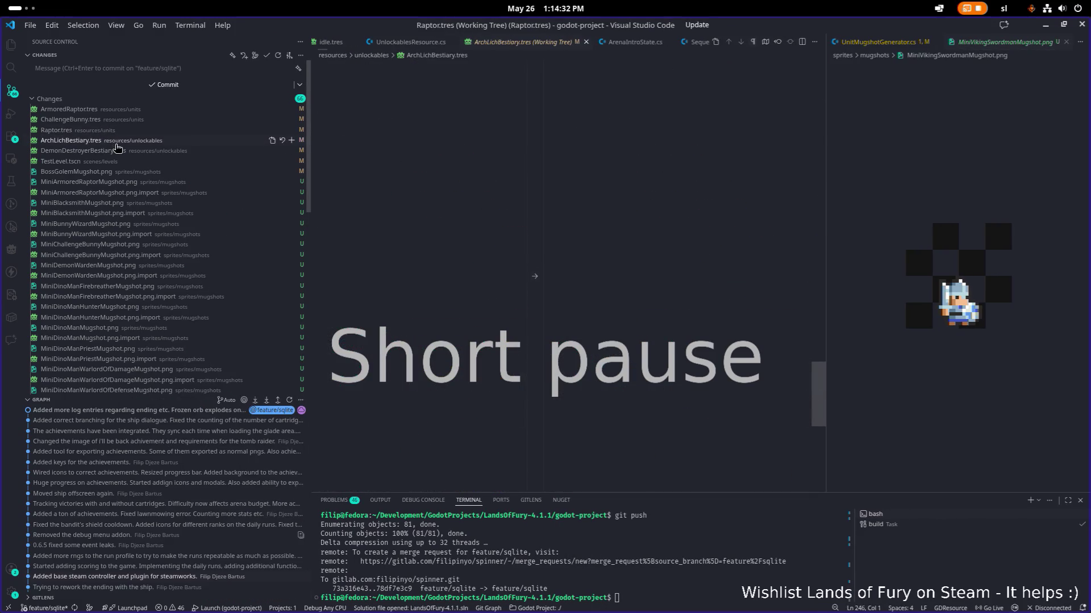
pyautogui.click(116, 150)
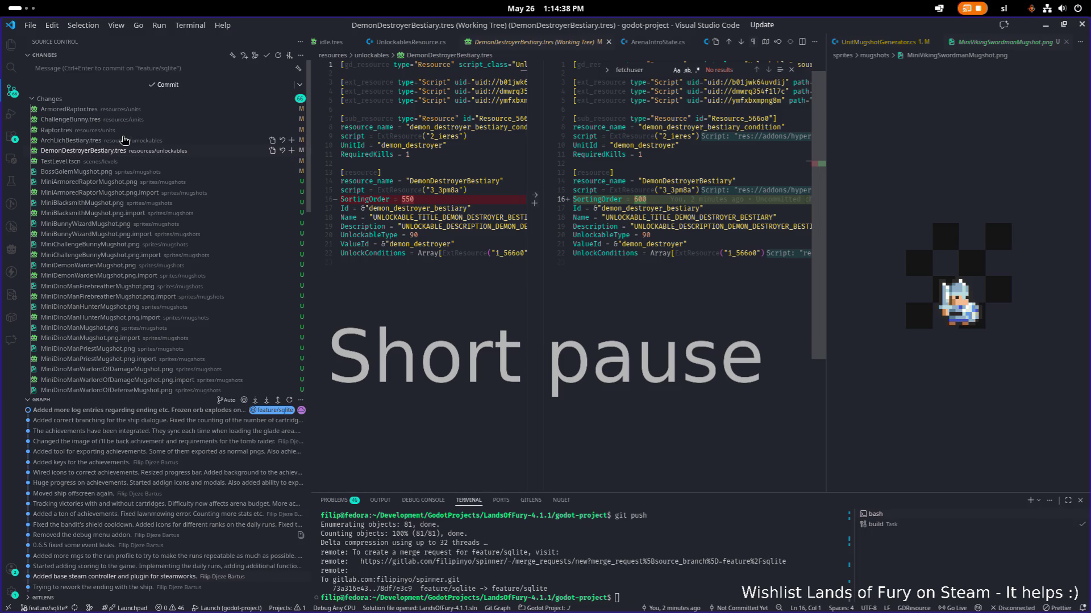
pyautogui.click(123, 140)
pyautogui.click(119, 151)
pyautogui.click(119, 111)
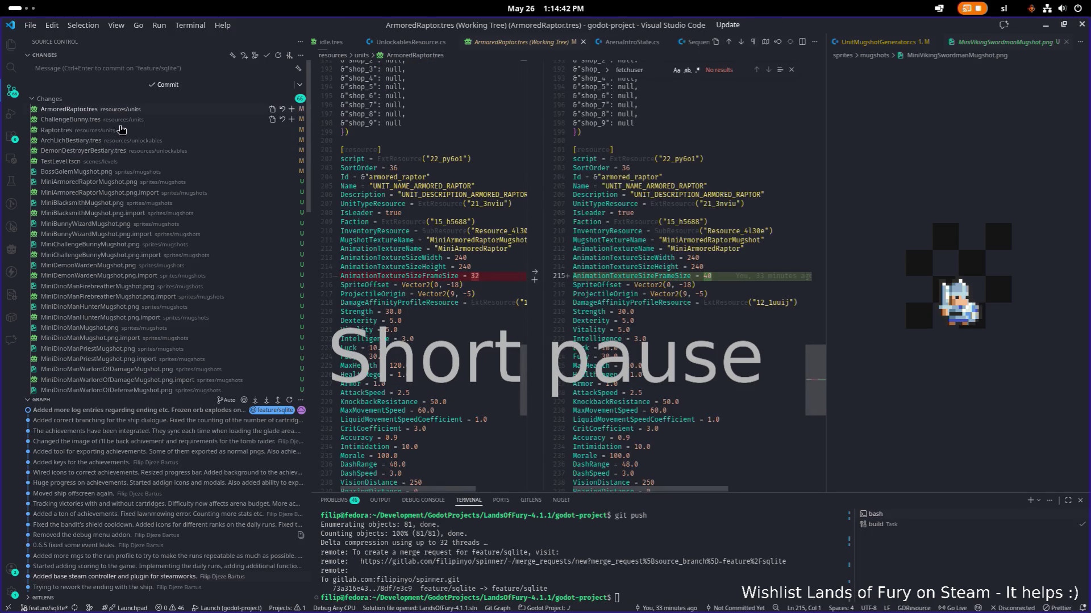
pyautogui.scroll(-8, 165, 239)
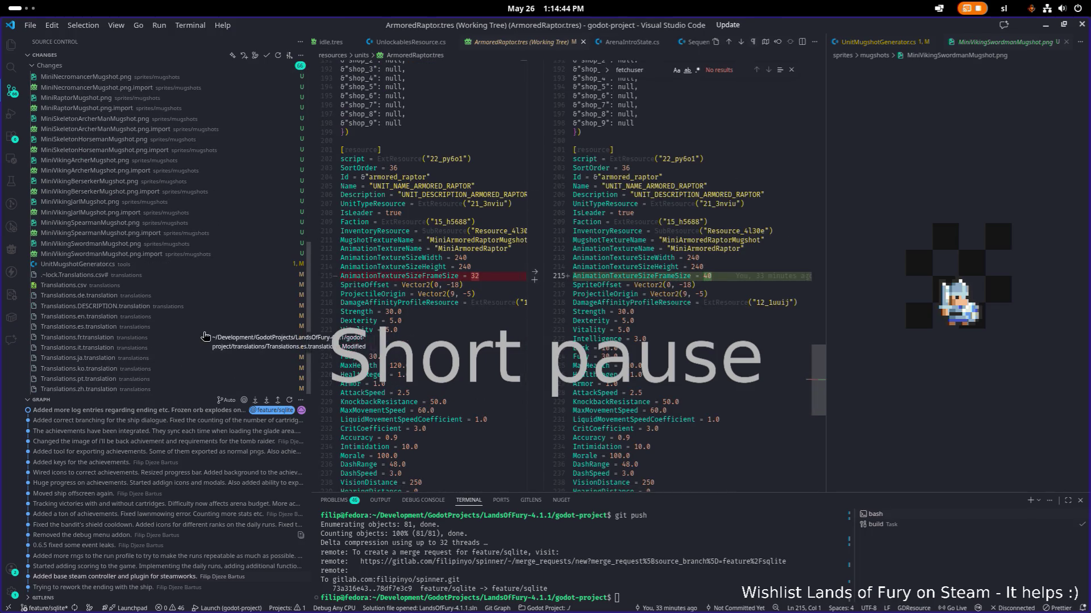
# Step: Stage everything, commit as 'Mugshots regenerated and tool reimplemented.', push, and minimize VS Code
pyautogui.click(781, 575)
pyautogui.write('git add .')
pyautogui.press('Return')
pyautogui.write('git commit -m "Mugshots regen')
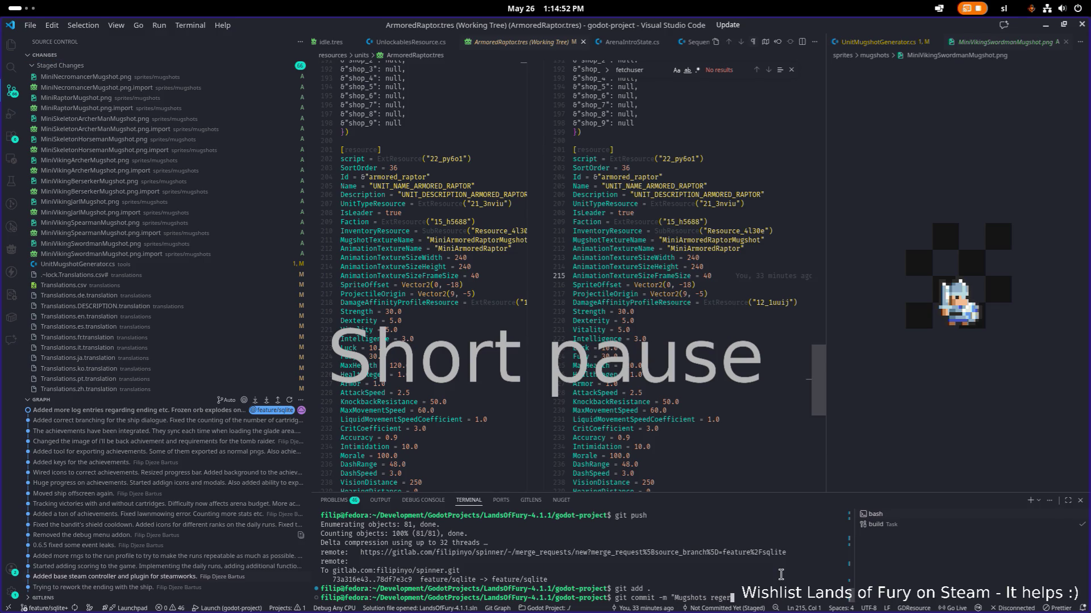
pyautogui.write('nerated and co')
pyautogui.write('l reimpl')
pyautogui.write('ted."')
pyautogui.press('Return')
pyautogui.write('git push')
pyautogui.press('Return')
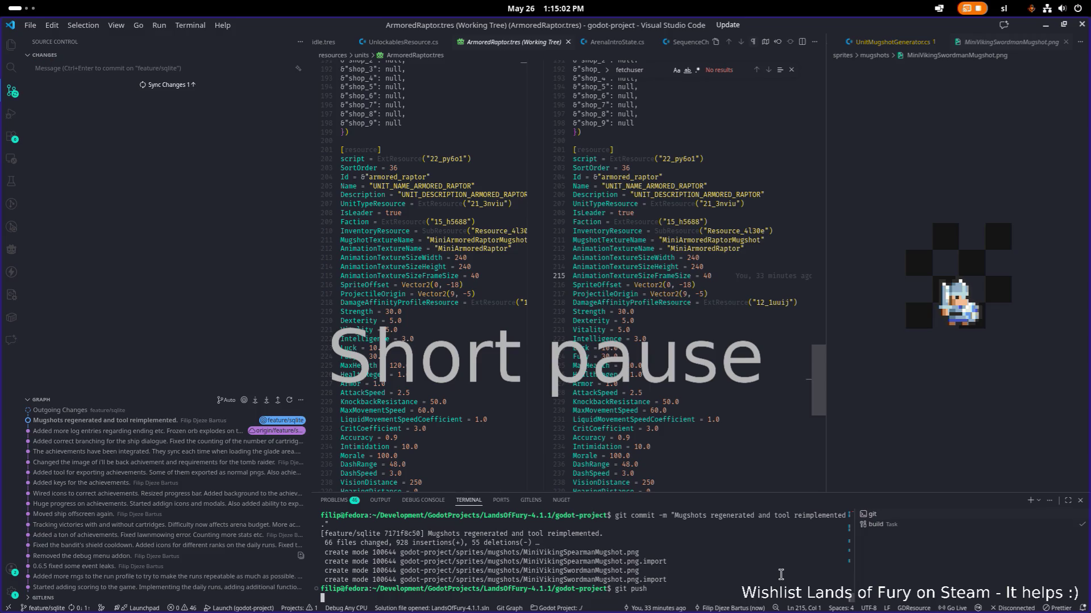
pyautogui.click(1046, 26)
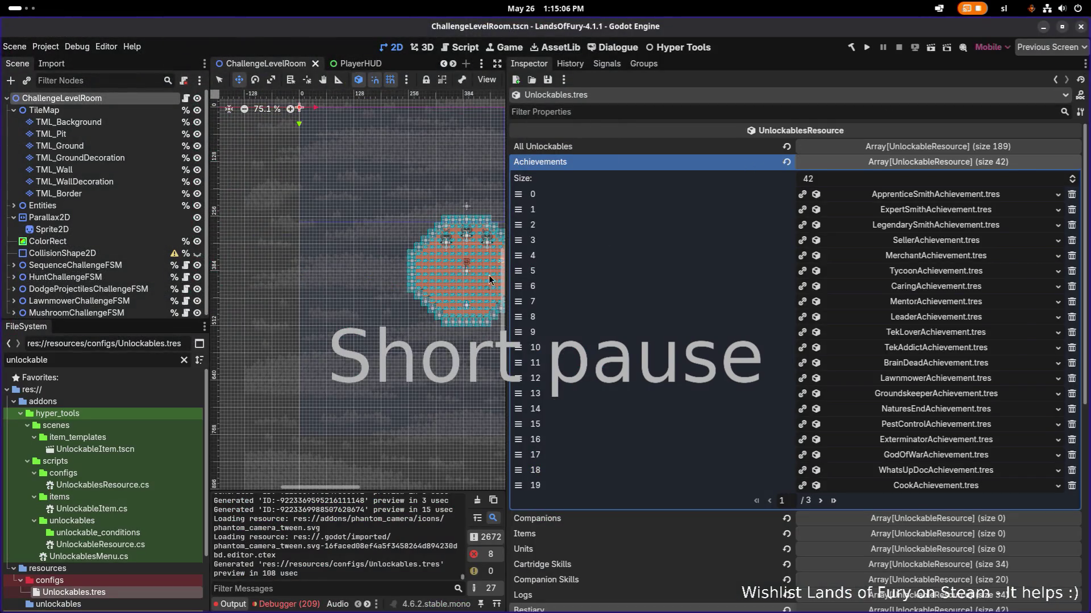
# Step: Check the Dexterity diff line, then close the MiniVikingSwordmanMugshot.png and ArmoredRaptor diff tabs
pyautogui.hotkey('alt', 'Tab')
pyautogui.click(589, 302)
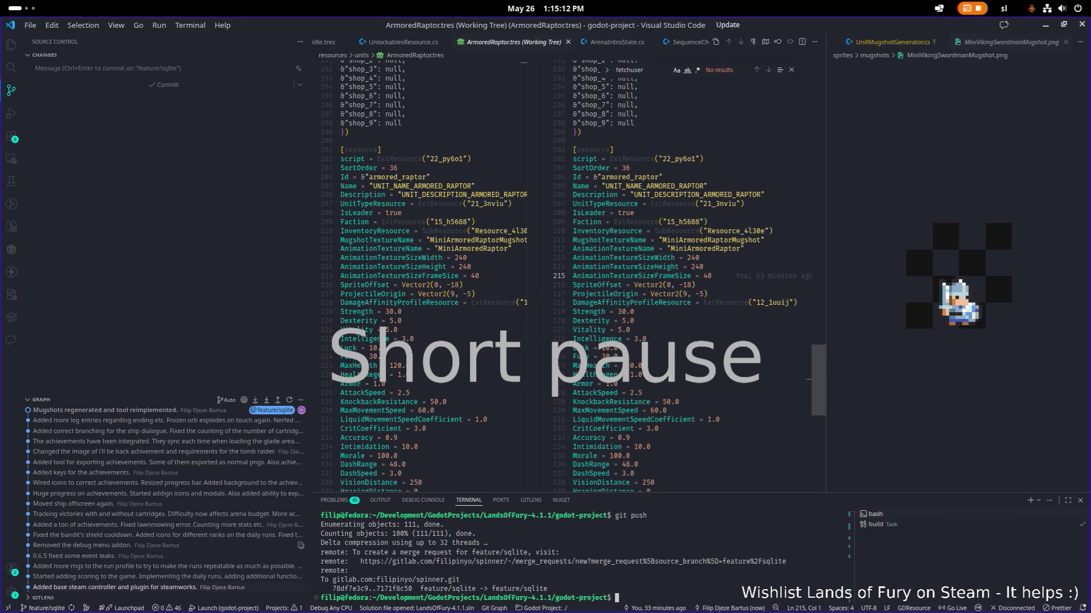
pyautogui.click(634, 320)
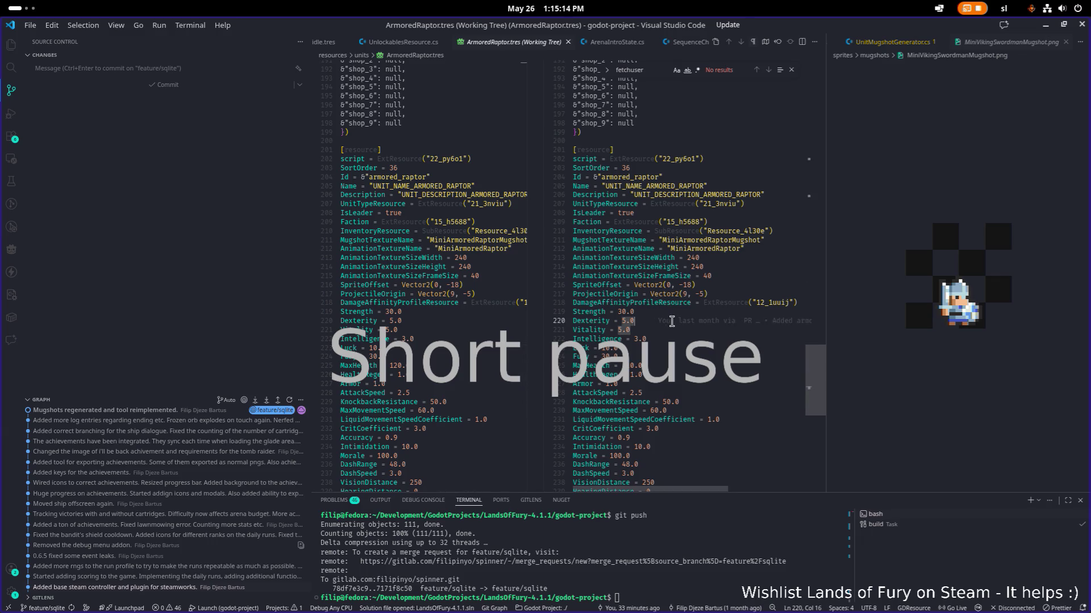
pyautogui.click(1065, 41)
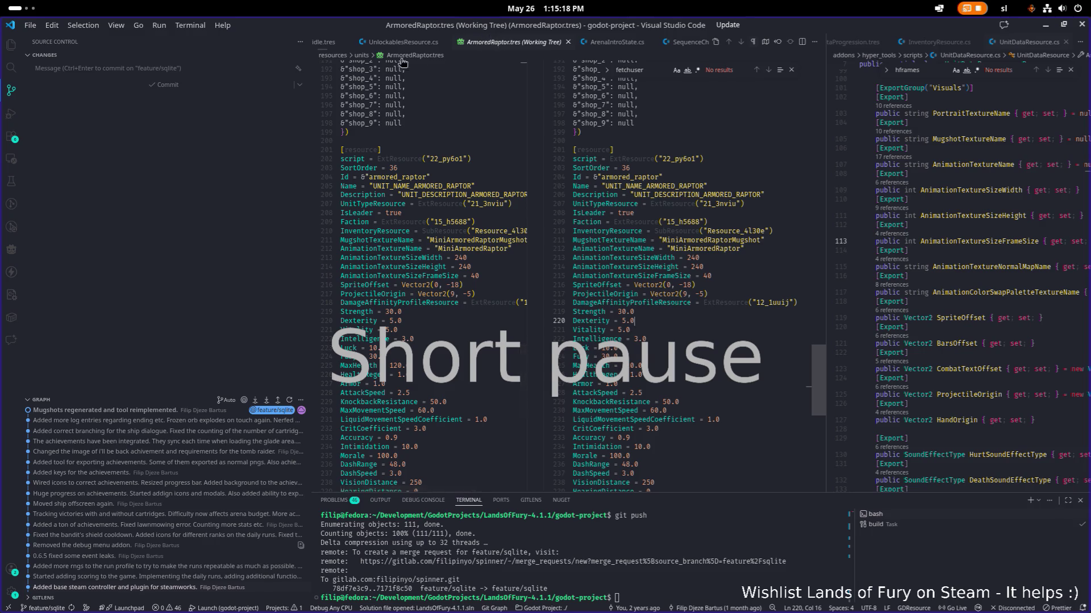
pyautogui.middleClick(492, 41)
# Step: Narrow the sidebar and widen the editor so UnlockablesResource.cs sits beside UnitDataResource.cs, then return to Godot
pyautogui.moveTo(311, 117); pyautogui.dragTo(177, 139)
pyautogui.click(771, 226)
pyautogui.moveTo(780, 233); pyautogui.dragTo(689, 234)
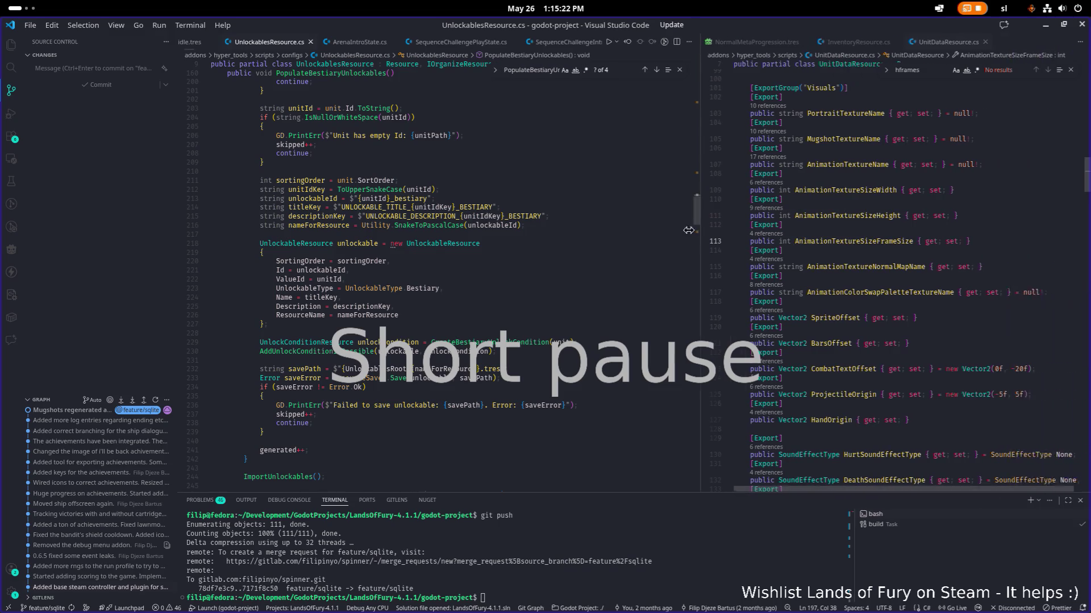
pyautogui.hotkey('alt', 'Tab')
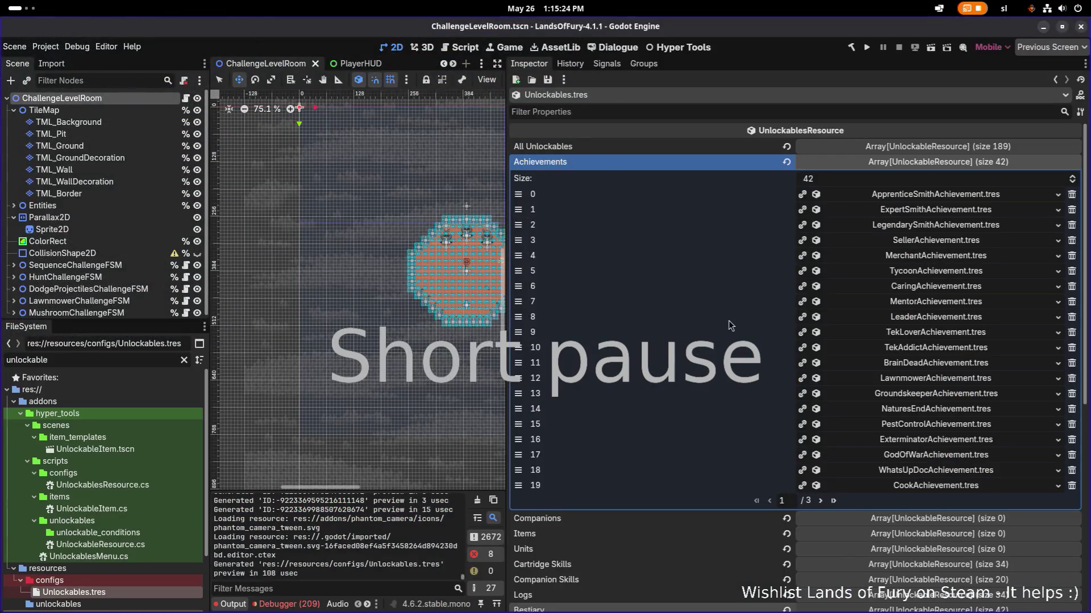
pyautogui.scroll(-5, 776, 378)
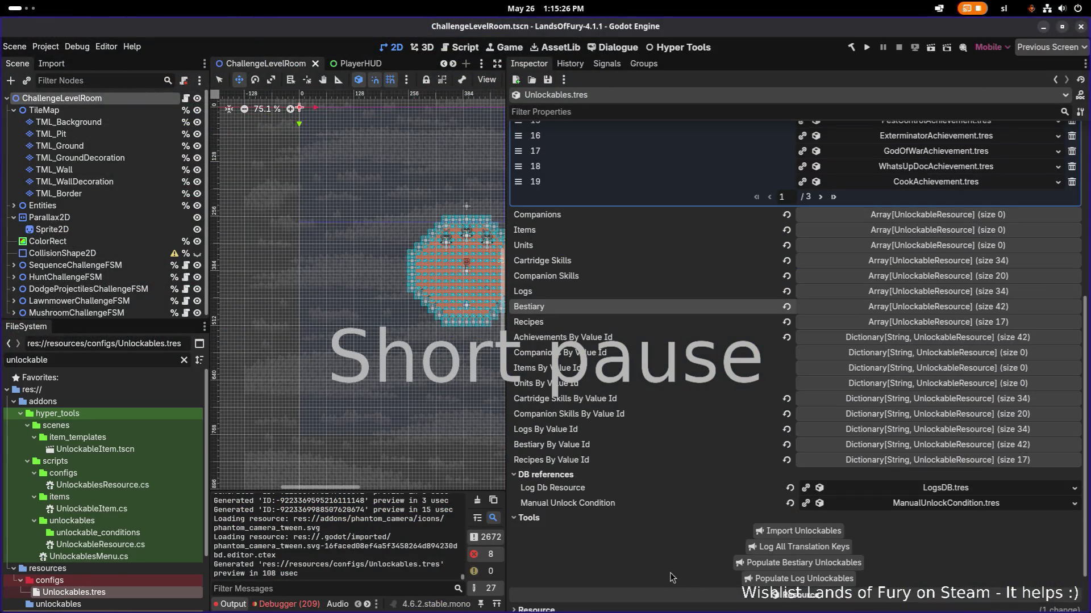
# Step: Run Populate Bestiary Unlockables and page through the Bestiary array to confirm 66 entries ending at SnapBestiary
pyautogui.click(811, 565)
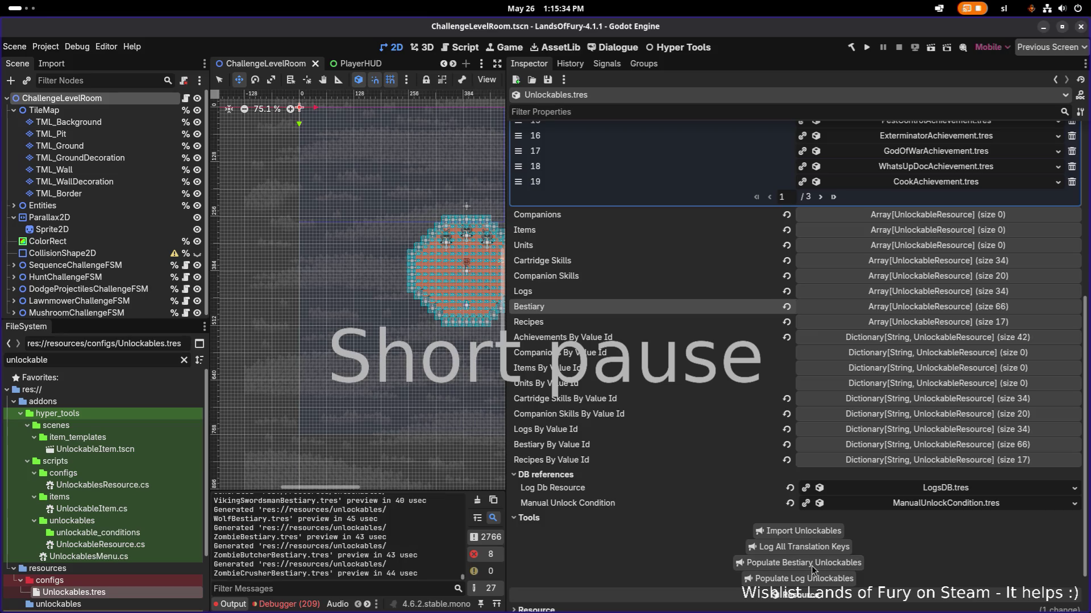
pyautogui.click(949, 308)
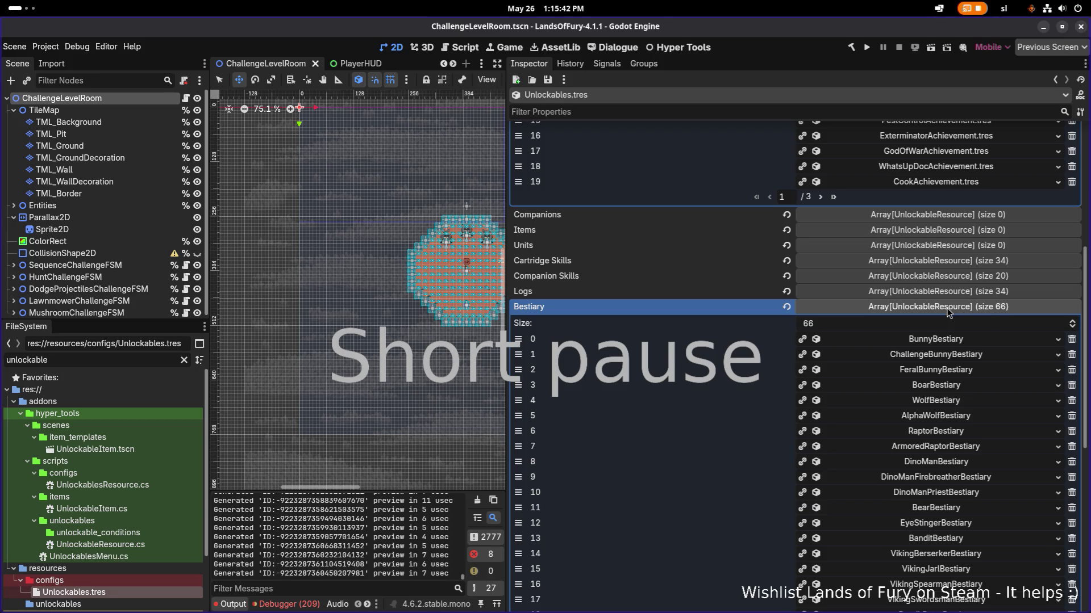
pyautogui.scroll(-3, 950, 313)
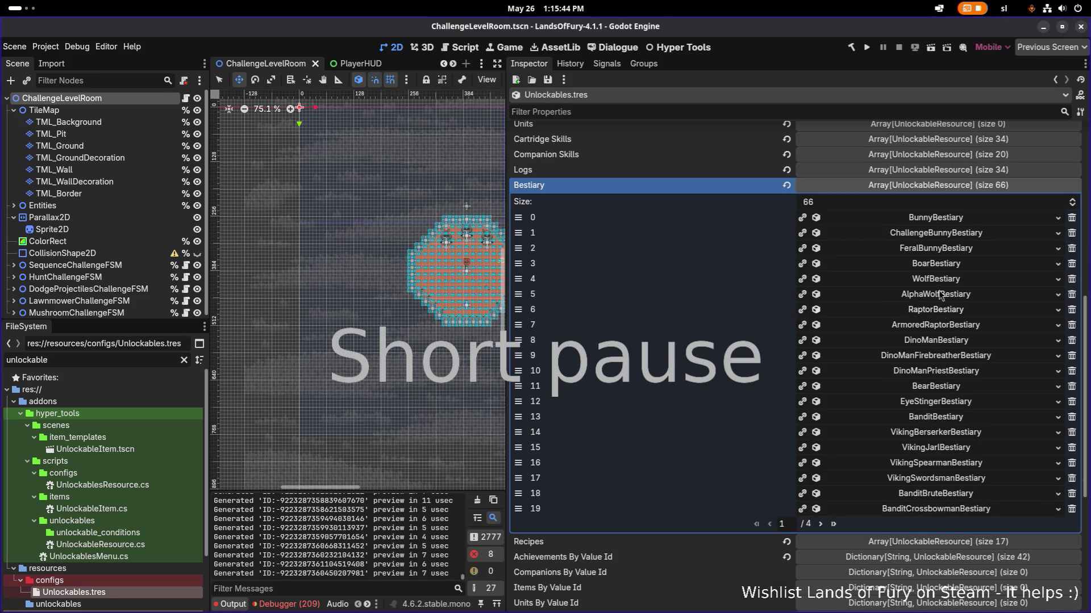
pyautogui.click(821, 524)
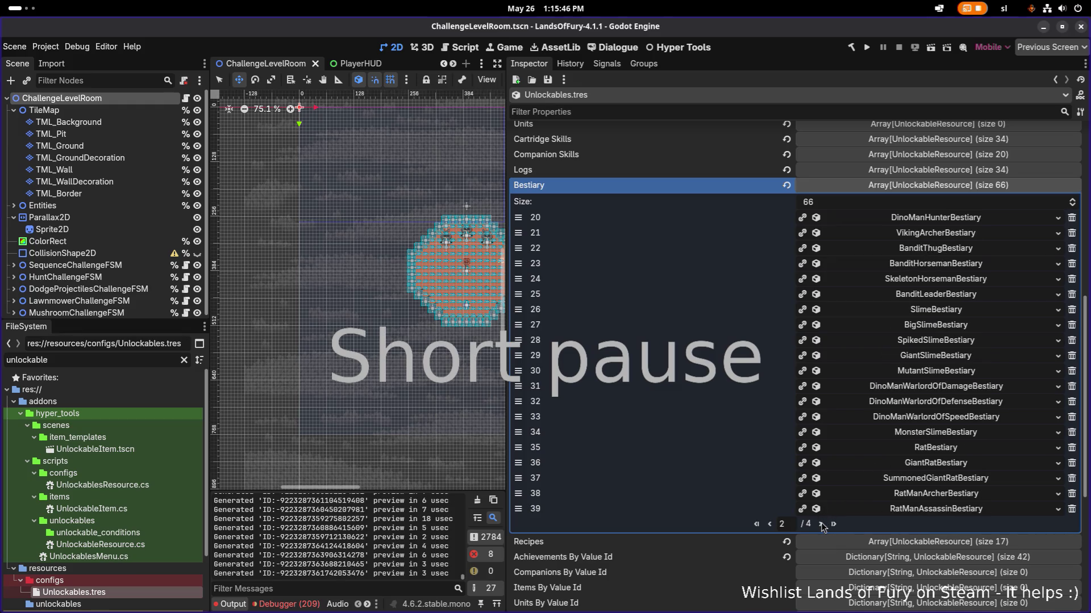
pyautogui.click(821, 524)
pyautogui.click(821, 523)
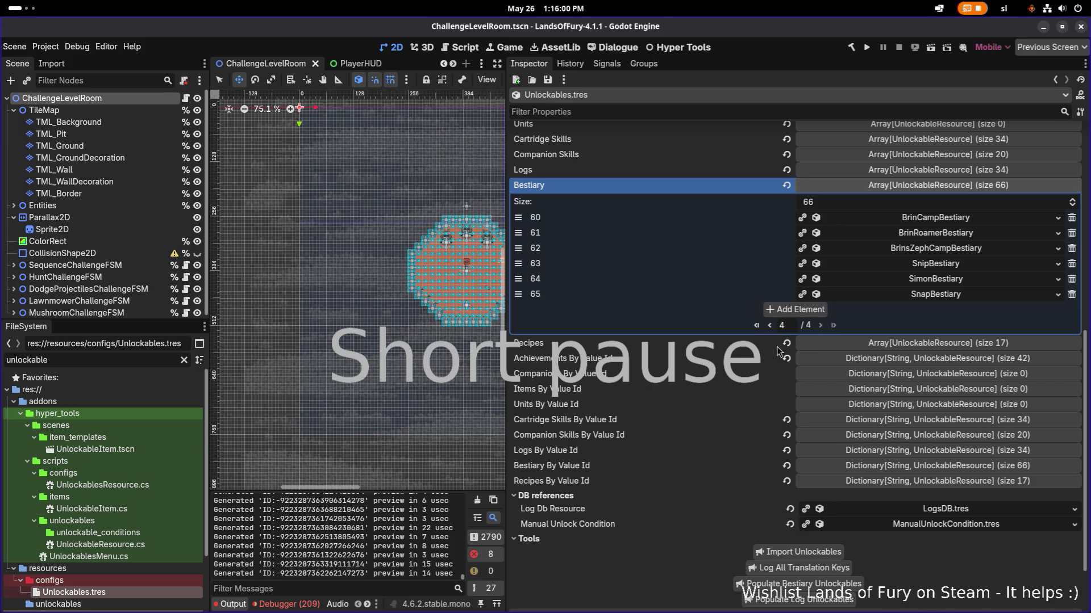
pyautogui.hotkey('alt', 'Tab')
pyautogui.hotkey('alt', 'Tab')
pyautogui.hotkey('alt', 'Tab')
pyautogui.hotkey('alt', 'Tab')
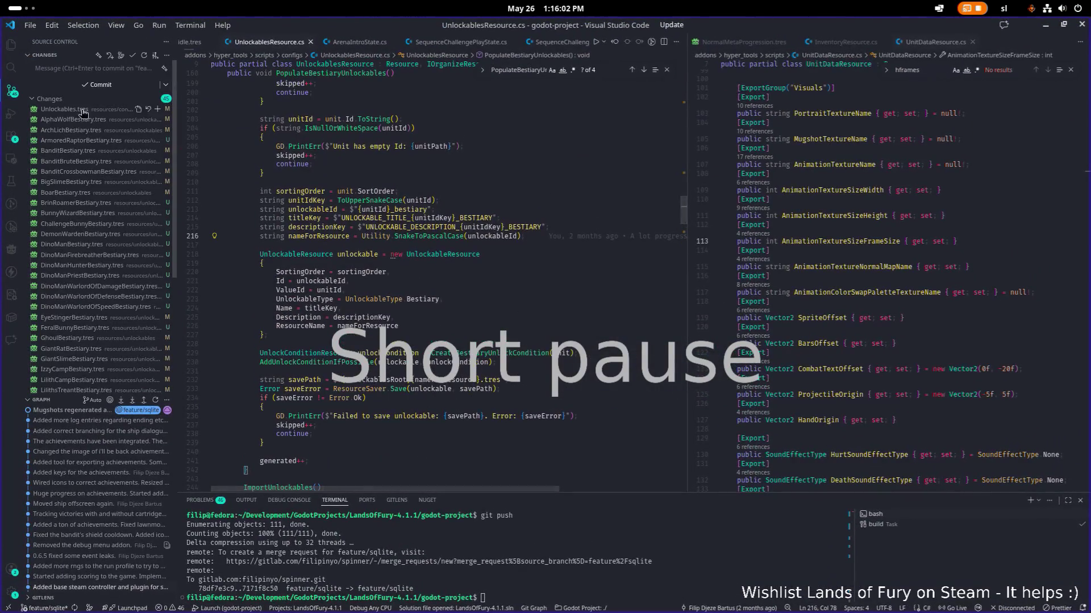
# Step: Discard the 21 tracked file changes and delete the remaining untracked bestiary files, then return to Godot
pyautogui.click(143, 99)
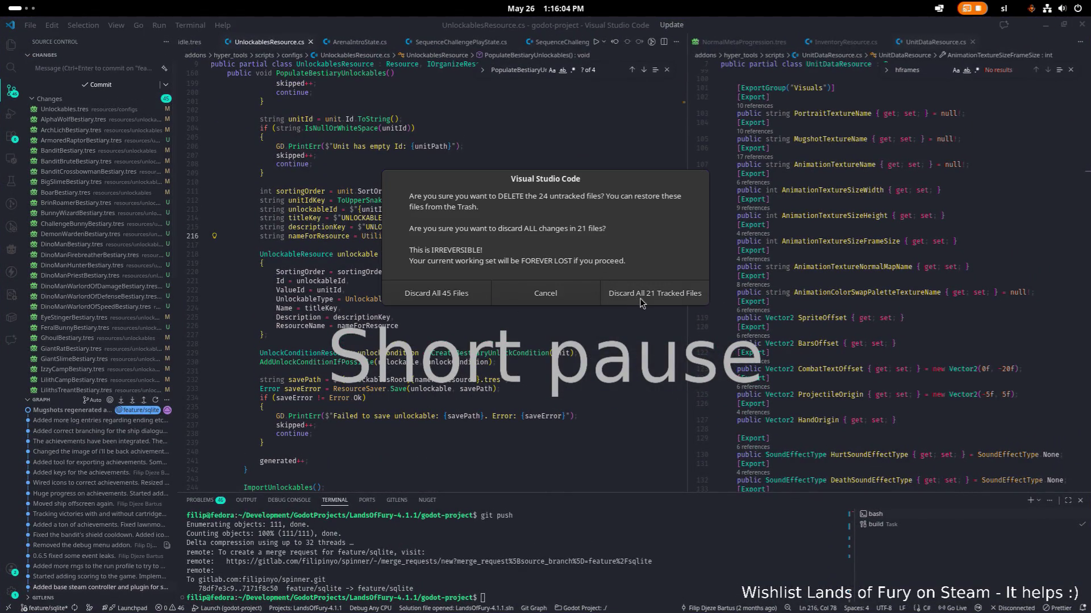
pyautogui.click(662, 295)
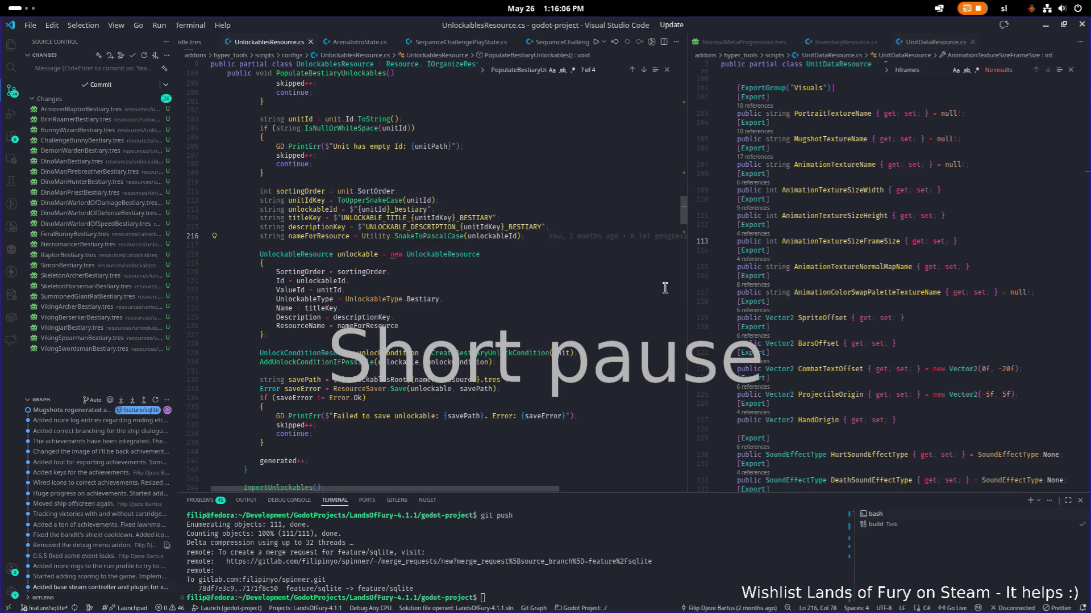
pyautogui.click(516, 298)
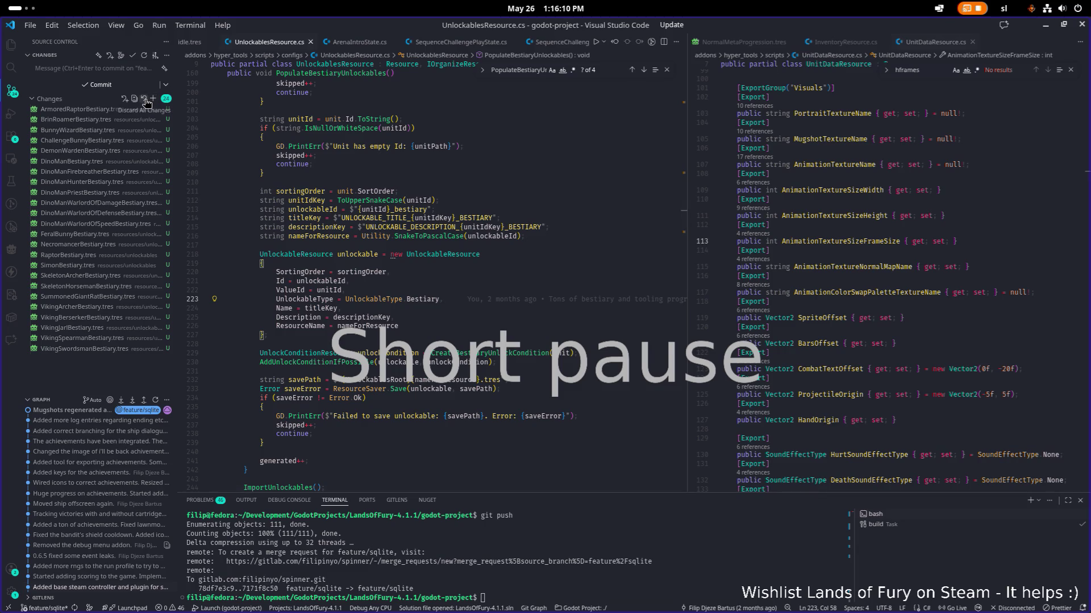
pyautogui.click(144, 100)
pyautogui.click(618, 264)
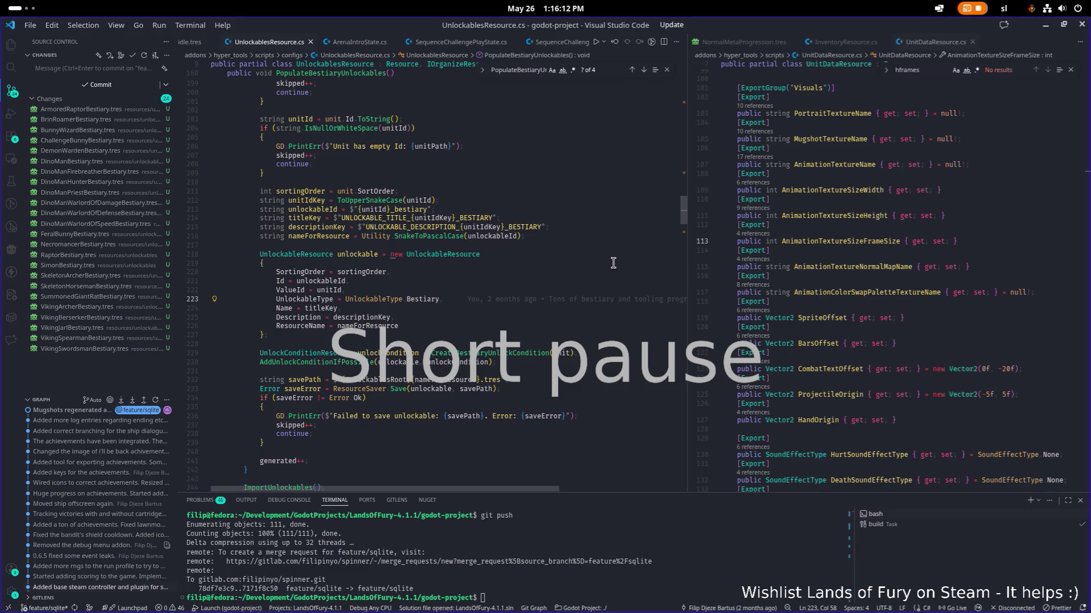
pyautogui.click(1046, 25)
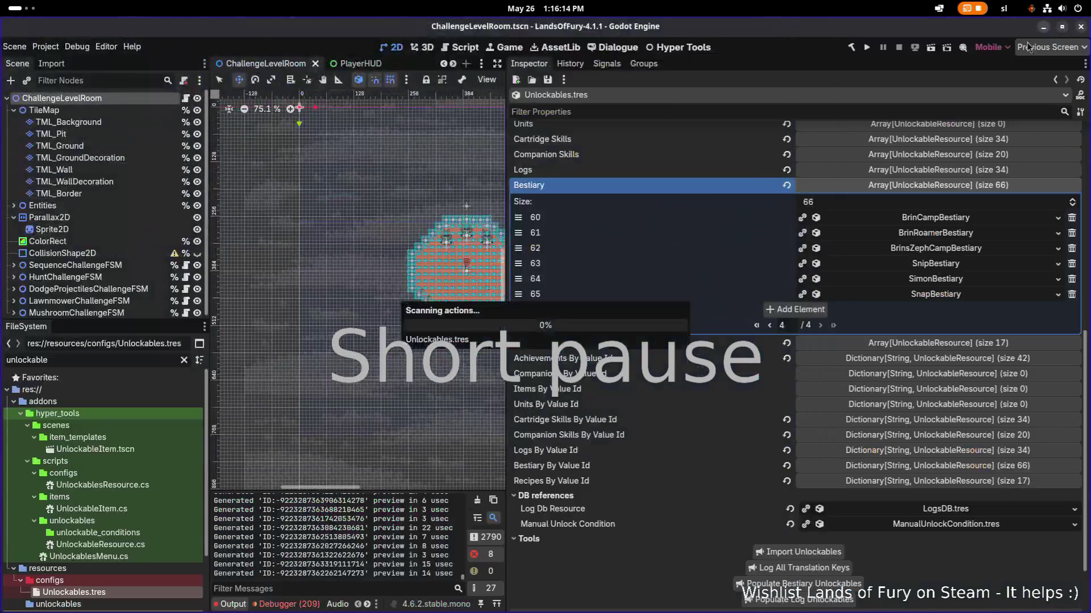
# Step: Run the project to start a .NET build of the game
pyautogui.click(866, 49)
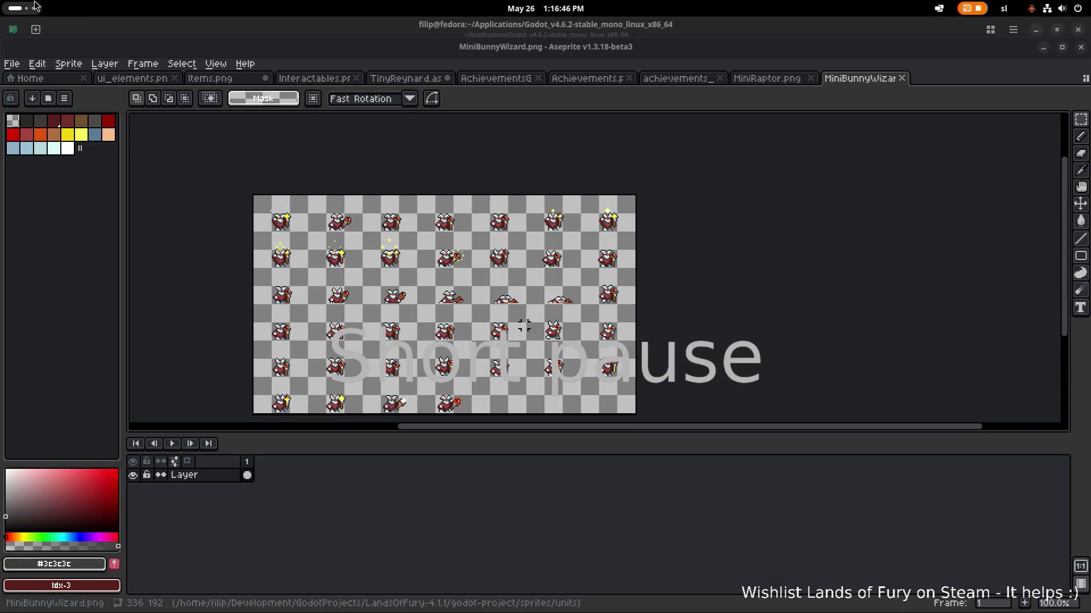
# Step: Bring up the GNOME Activities overview of all open windows
pyautogui.moveTo(0, 0)
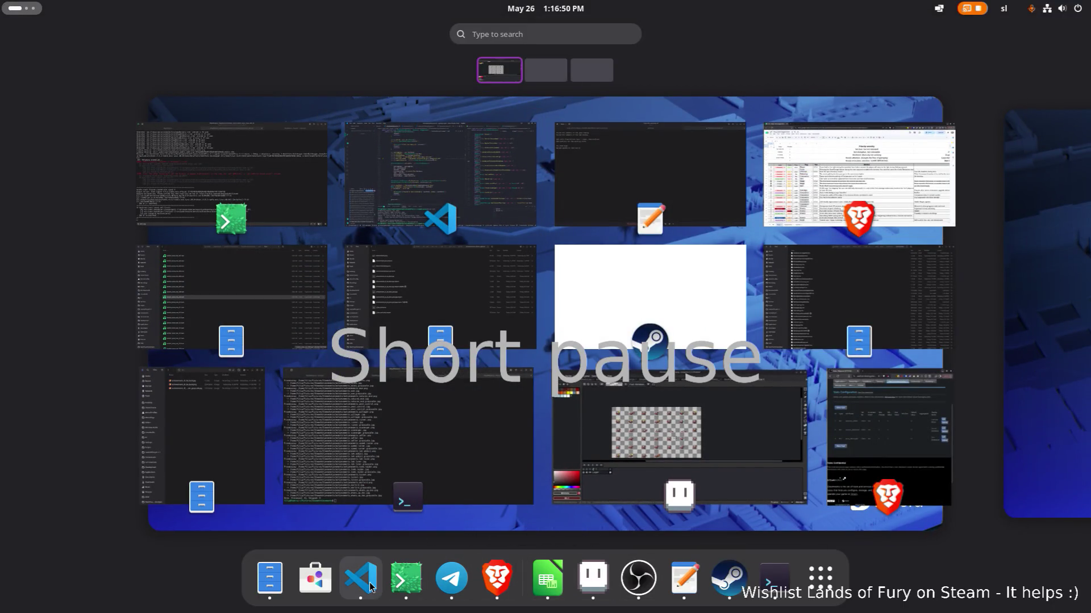
# Step: Stop the crashed Godot in Terminal, relaunch Godot_v4.6.2-stable_mono_linux.x86_64, and open the LandsOfFury project
pyautogui.click(537, 420)
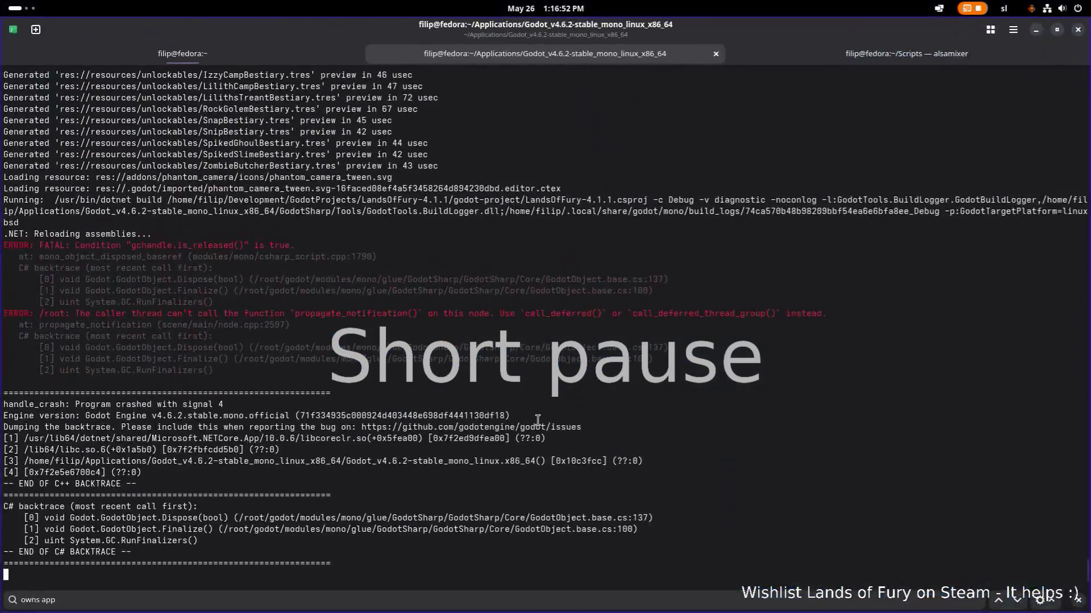
pyautogui.hotkey('ctrl', 'c')
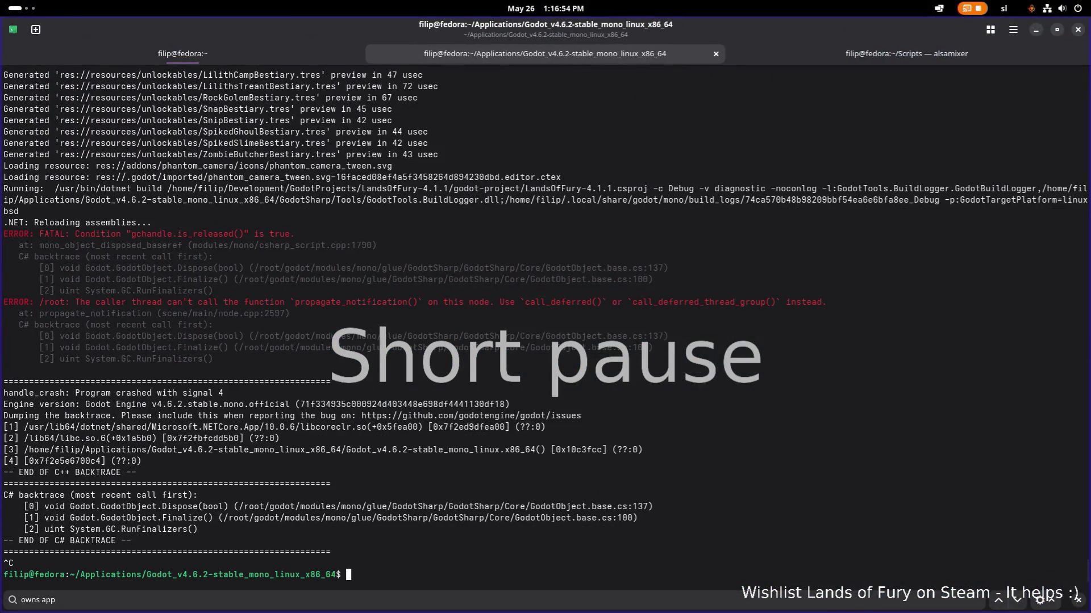
pyautogui.press('Up')
pyautogui.press('Return')
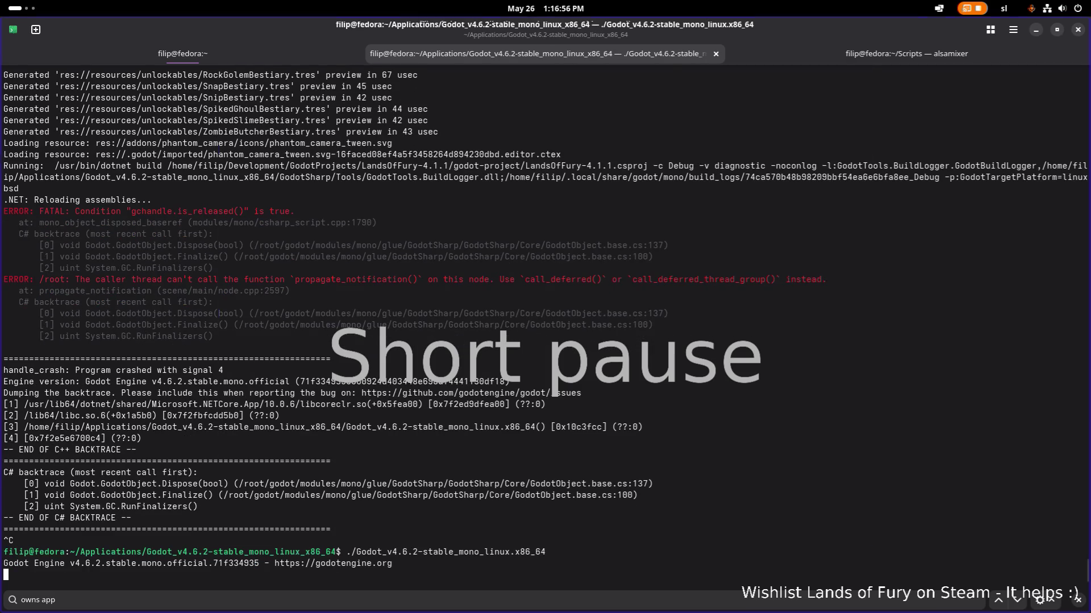
pyautogui.doubleClick(604, 148)
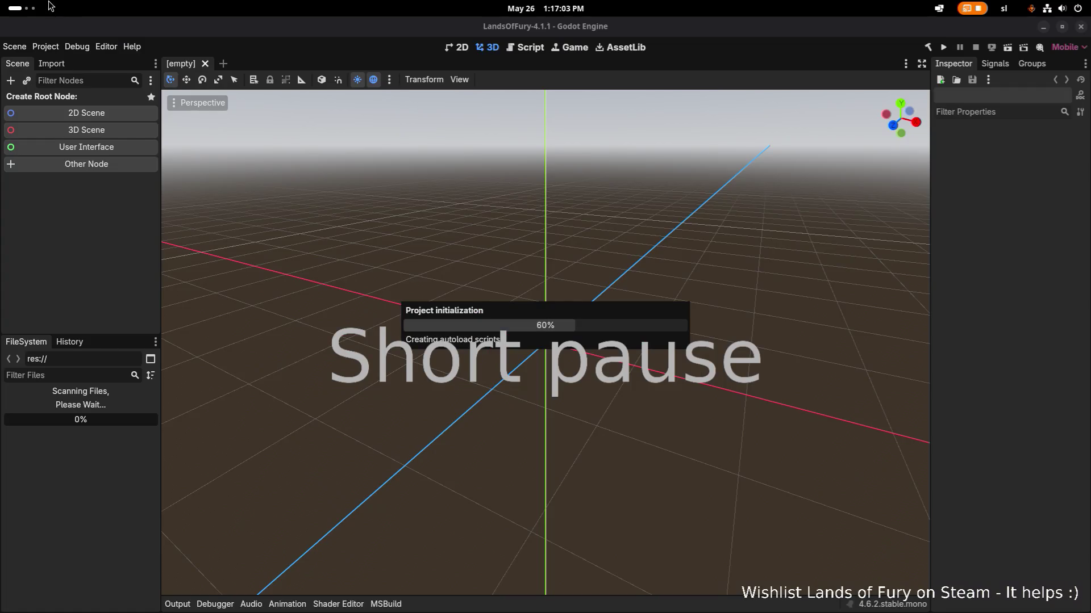
# Step: Return to the reloaded Godot editor, widen the 2D scene view, and run the game
pyautogui.click(30, 15)
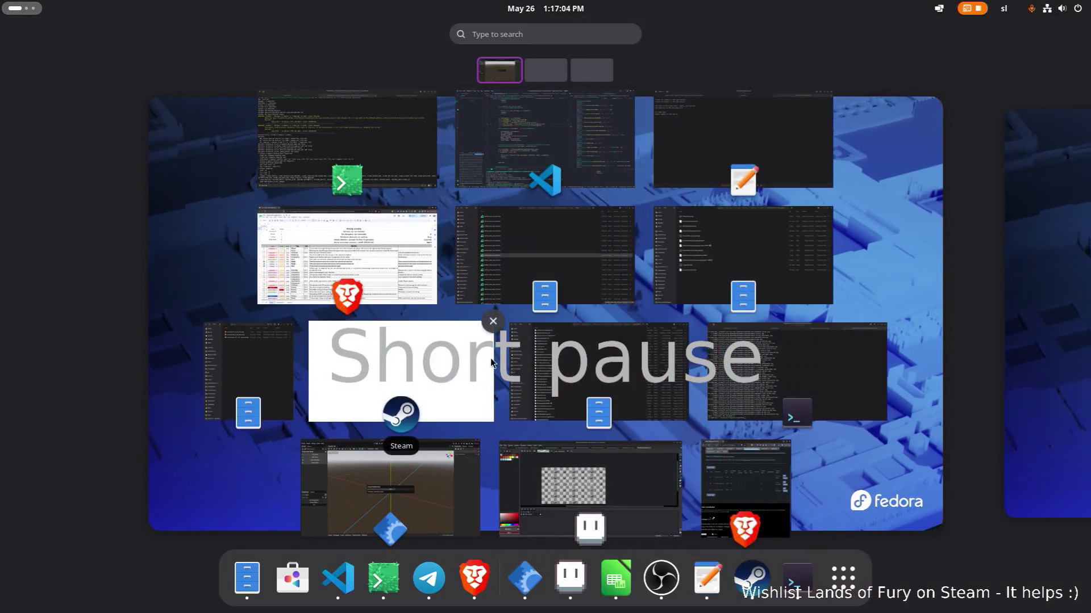
pyautogui.click(671, 579)
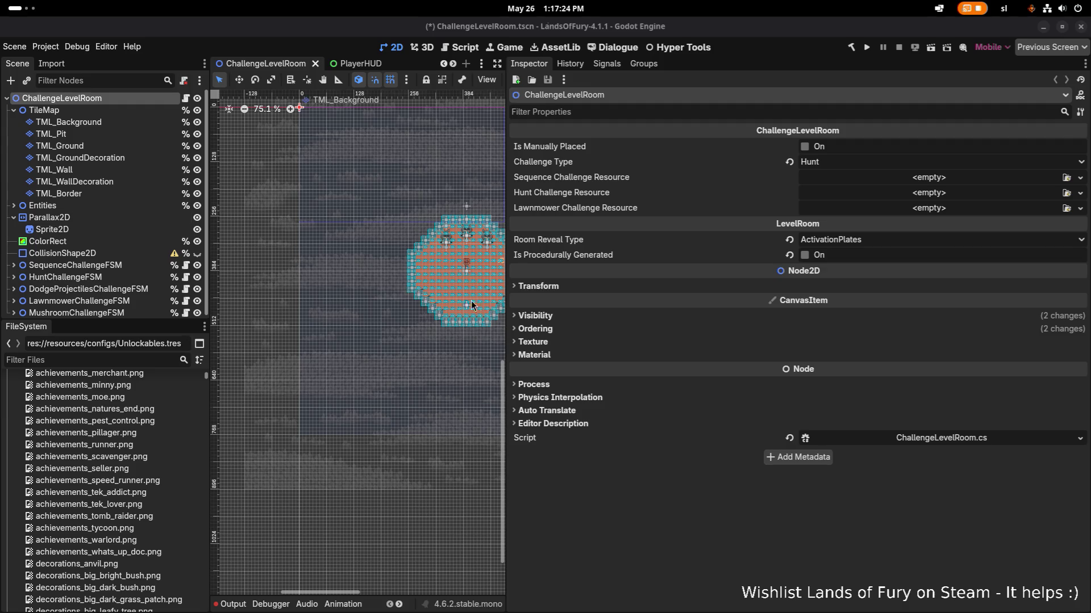
pyautogui.moveTo(504, 322)
pyautogui.mouseDown()
pyautogui.moveTo(749, 331)
pyautogui.moveTo(733, 333)
pyautogui.mouseUp()
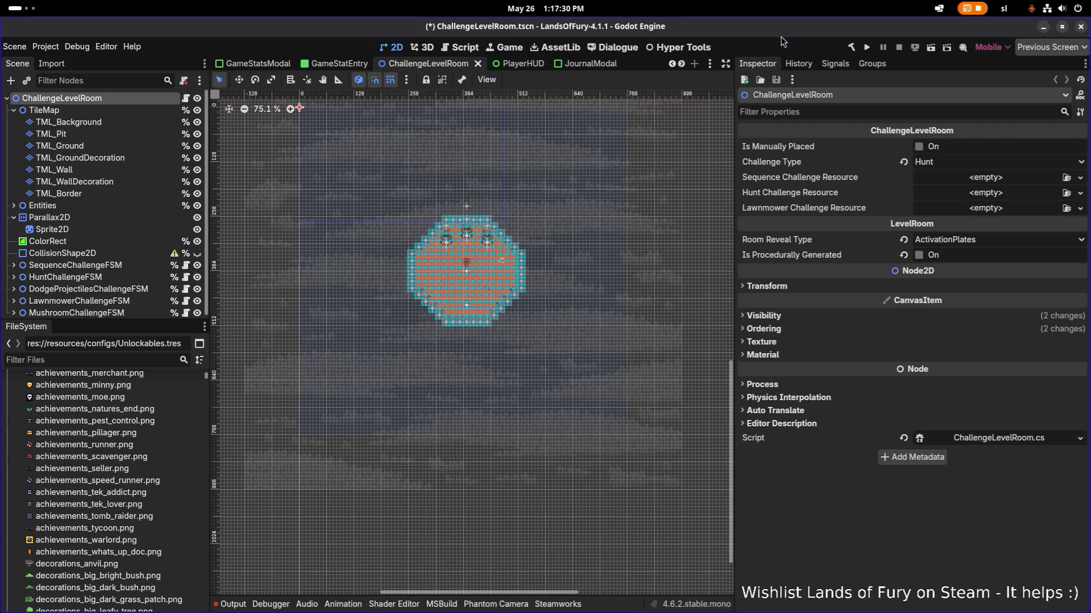
pyautogui.click(865, 49)
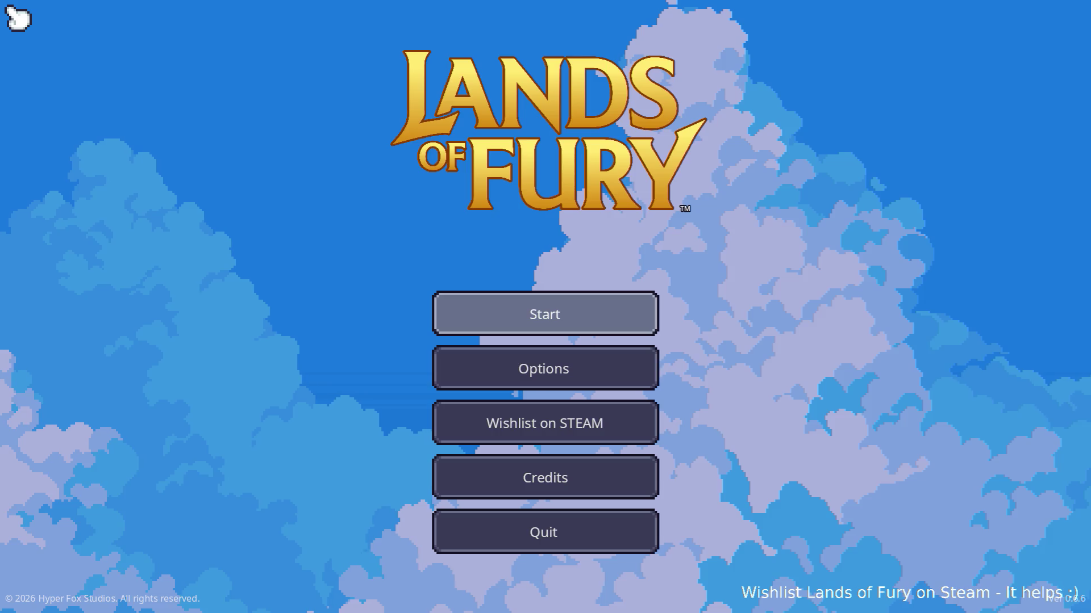
# Step: Start the game on the first save profile, walk in The Glade, and open the Journal's Logs
pyautogui.click(514, 313)
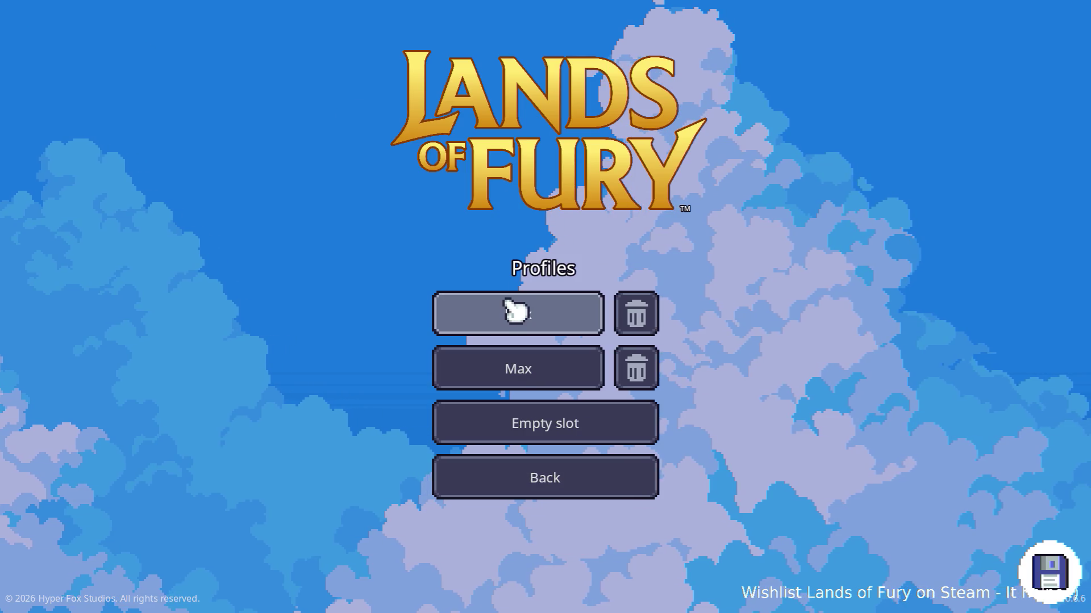
pyautogui.click(512, 311)
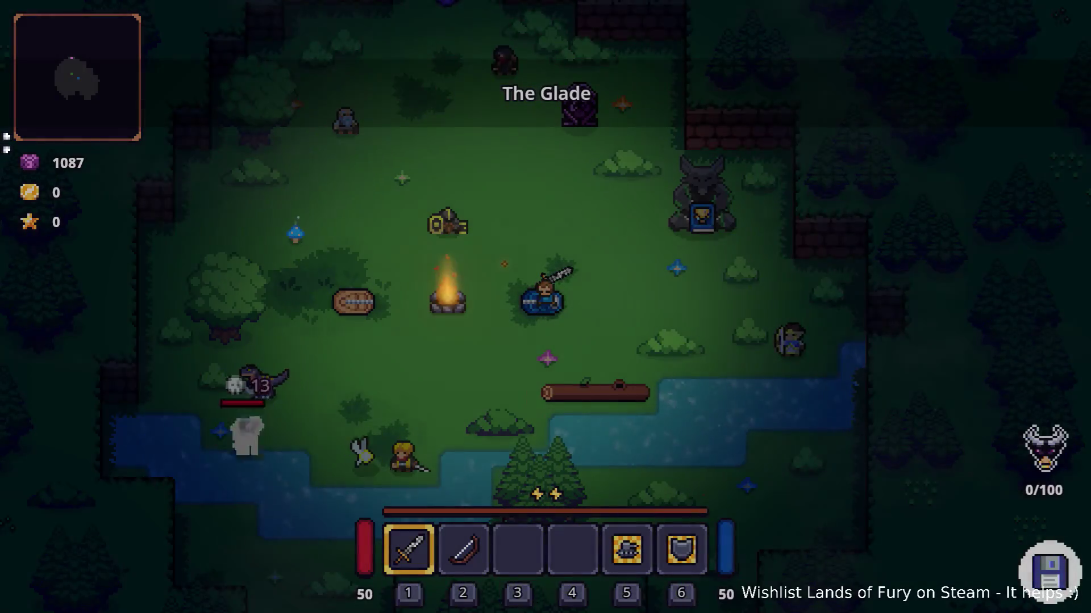
pyautogui.press('w')
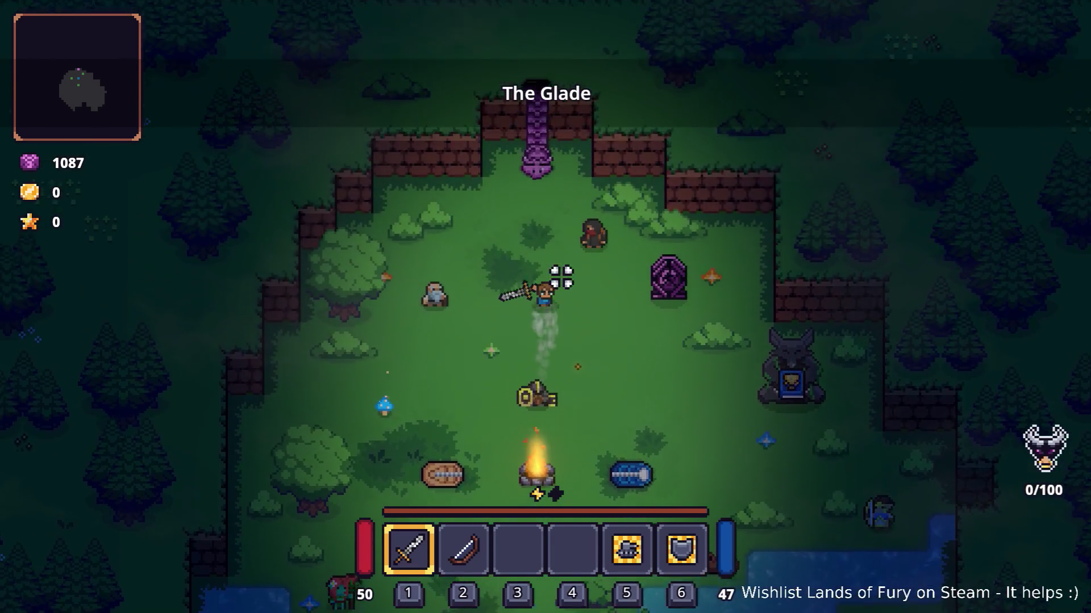
pyautogui.press('i')
pyautogui.click(361, 520)
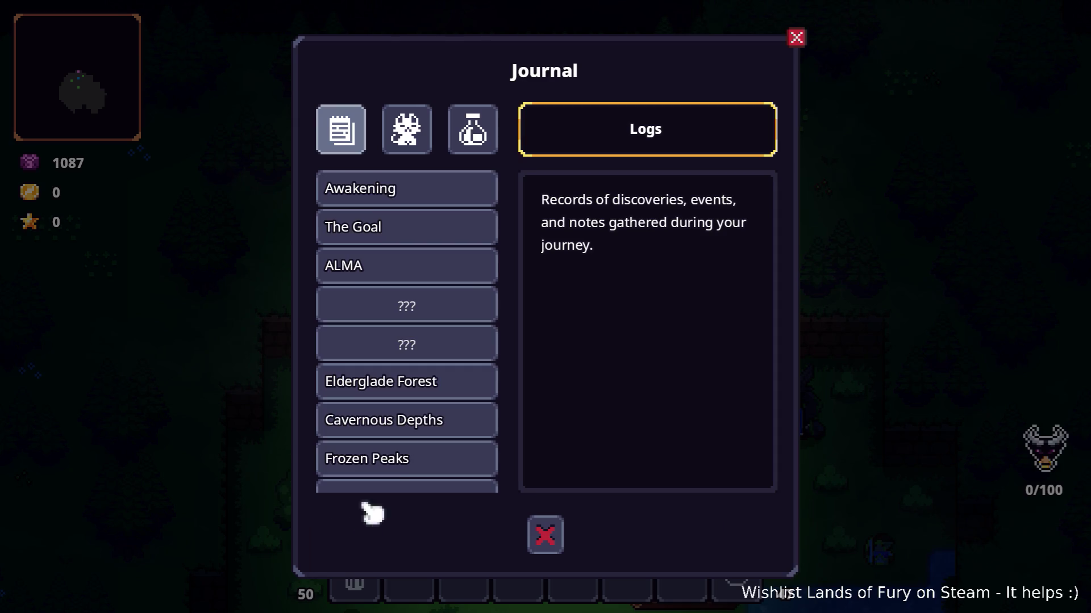
# Step: Switch the Journal to the Bestiary page and view the Brin and Anton entries
pyautogui.click(426, 135)
pyautogui.scroll(-10, 409, 270)
pyautogui.scroll(10, 409, 270)
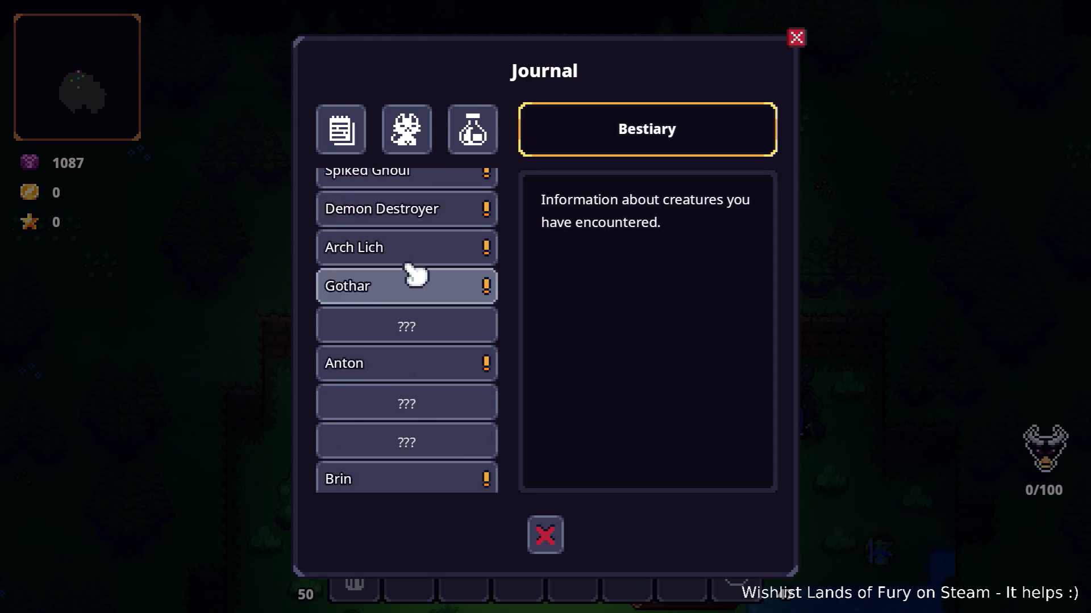
pyautogui.scroll(-8, 408, 267)
pyautogui.click(408, 354)
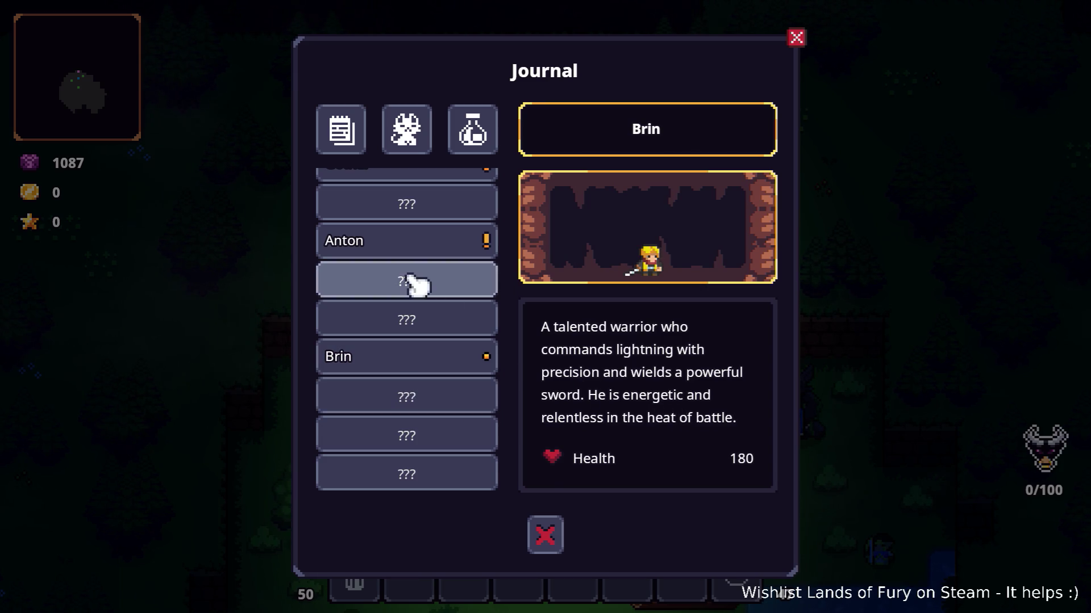
pyautogui.click(408, 243)
pyautogui.scroll(-3, 686, 335)
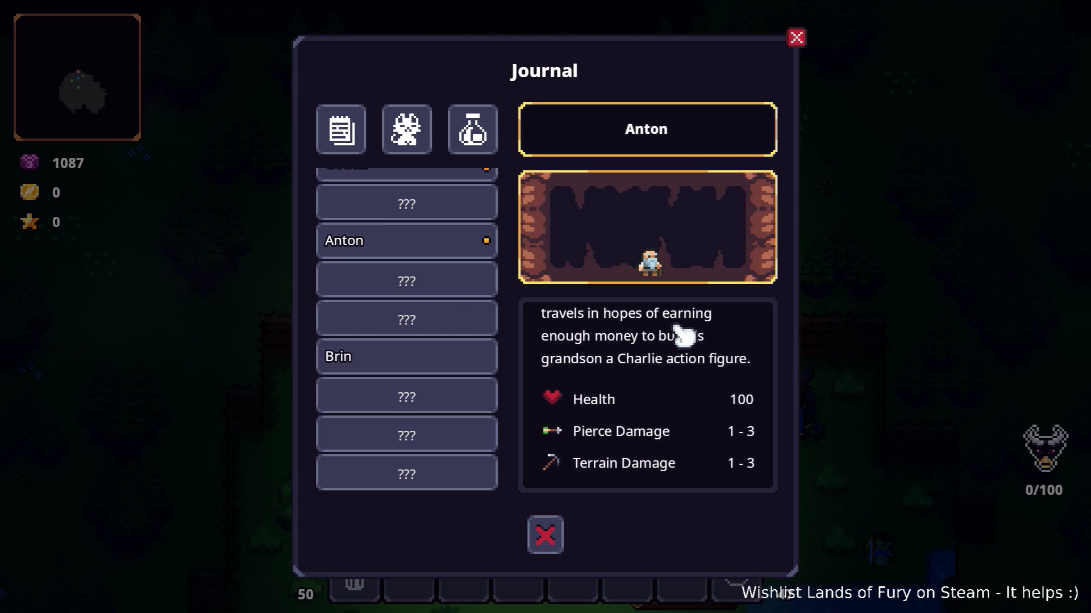
pyautogui.scroll(3, 659, 329)
pyautogui.scroll(-10, 452, 270)
pyautogui.scroll(10, 452, 270)
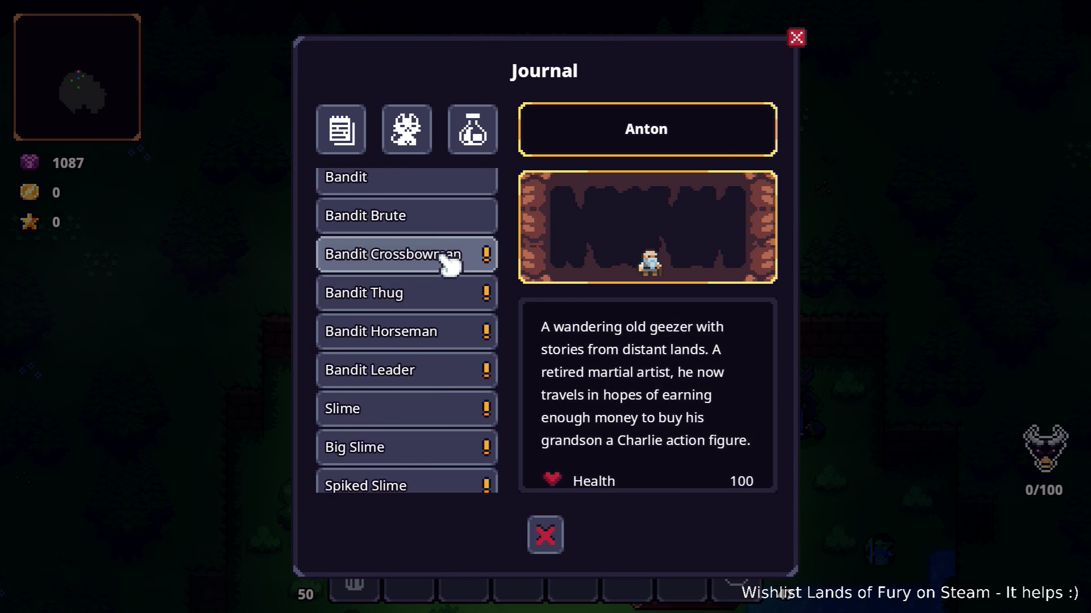
# Step: Inspect the Bunny, Boar, Wolf and Giant Rat entries, an undiscovered creature, and Anton again
pyautogui.click(444, 194)
pyautogui.click(437, 230)
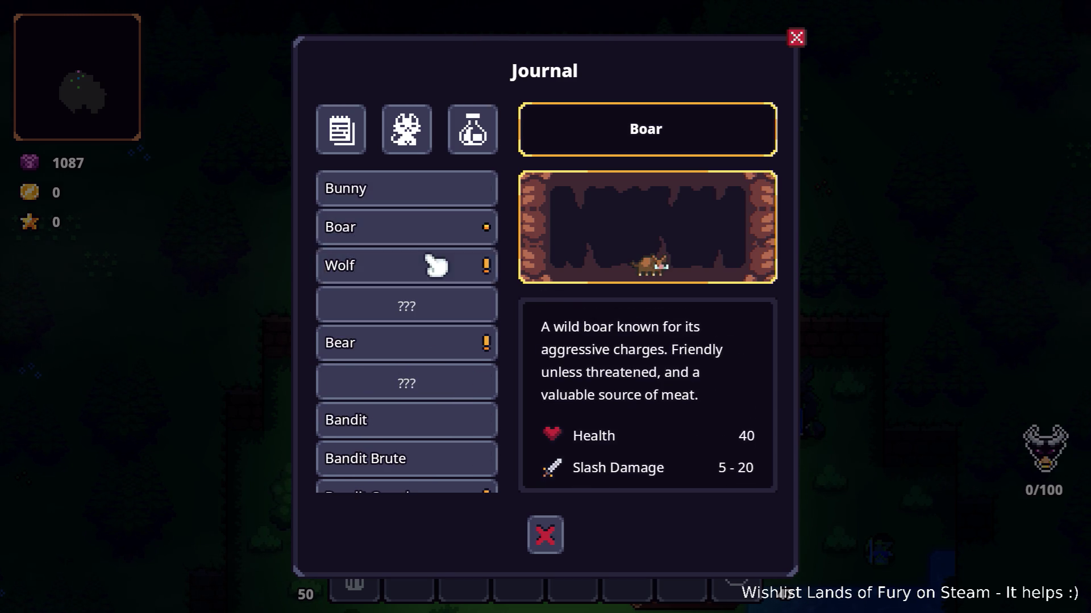
pyautogui.click(435, 267)
pyautogui.scroll(-8, 434, 295)
pyautogui.click(442, 321)
pyautogui.scroll(-5, 442, 323)
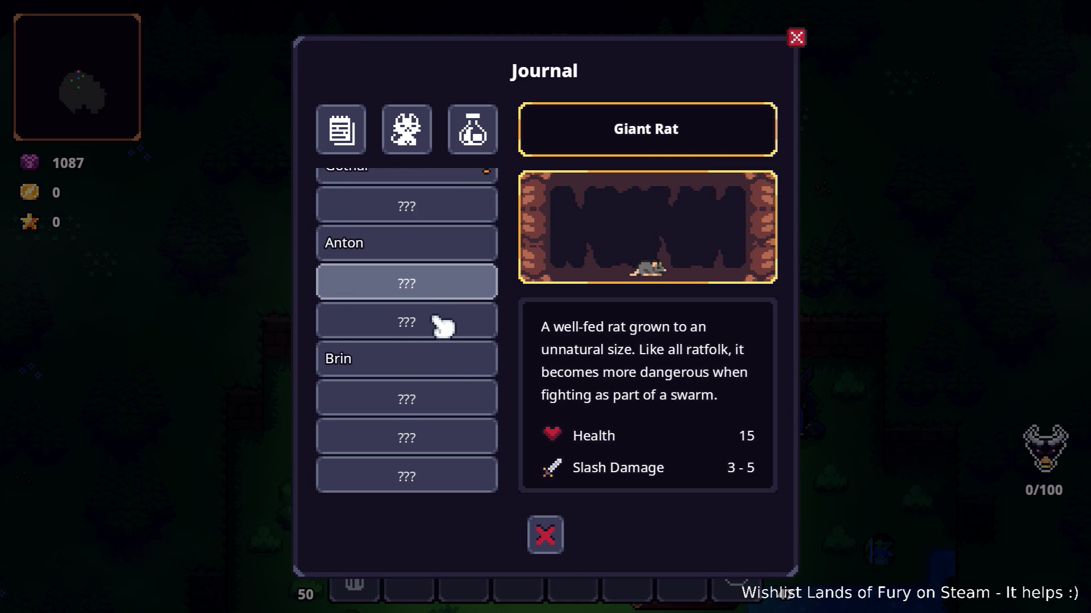
pyautogui.click(440, 242)
pyautogui.scroll(-3, 698, 401)
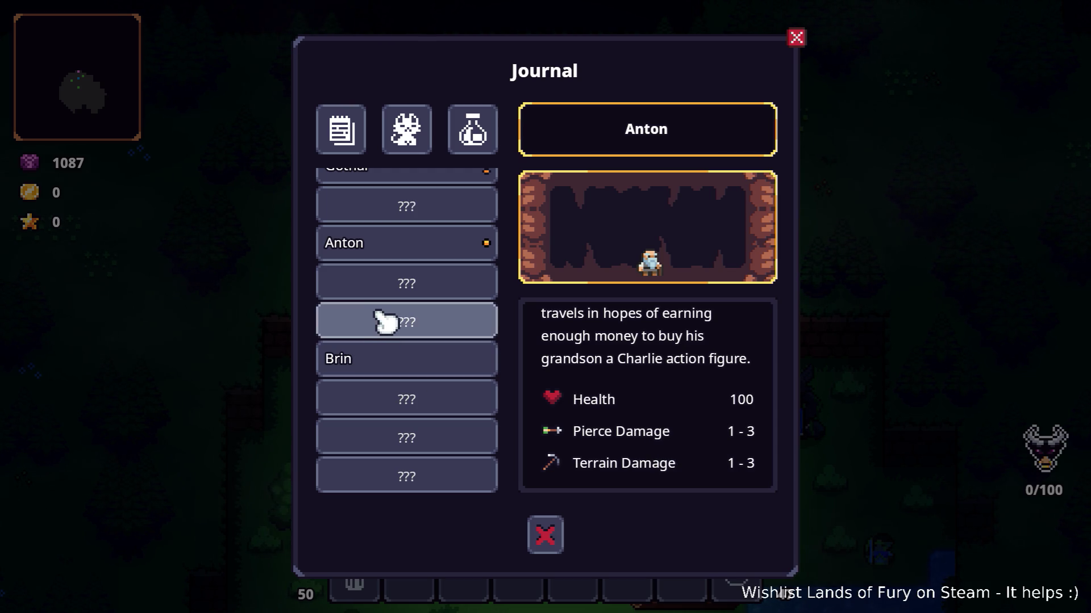
pyautogui.click(396, 219)
pyautogui.click(401, 242)
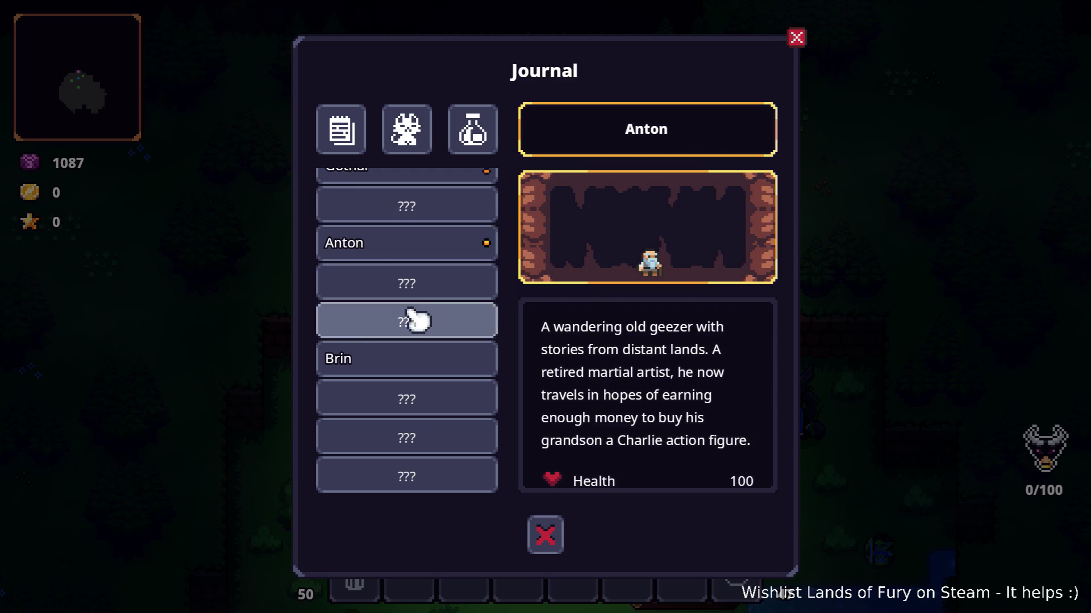
# Step: View the Bandit Crossbowman and Bandit Thug entries, then return to Anton's details
pyautogui.scroll(4, 417, 328)
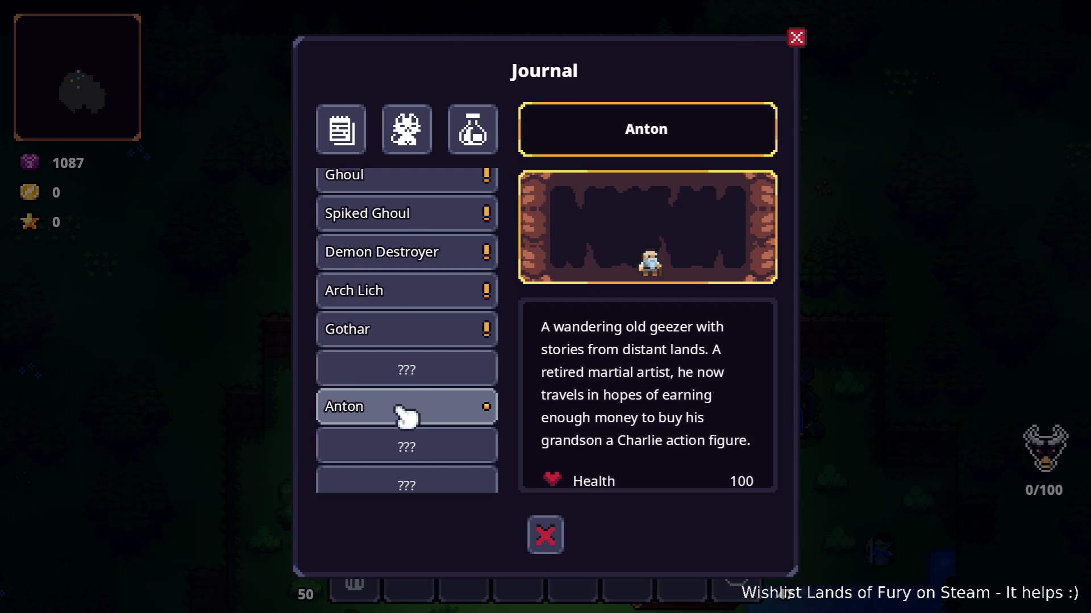
pyautogui.scroll(5, 422, 313)
pyautogui.scroll(5, 422, 313)
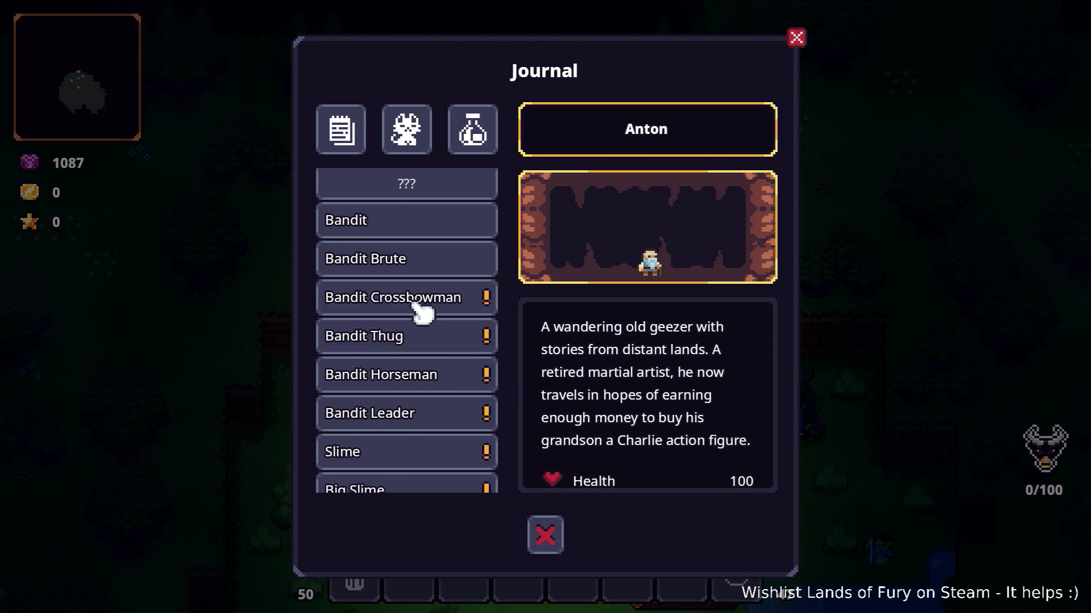
pyautogui.click(421, 309)
pyautogui.click(420, 352)
pyautogui.scroll(-12, 419, 353)
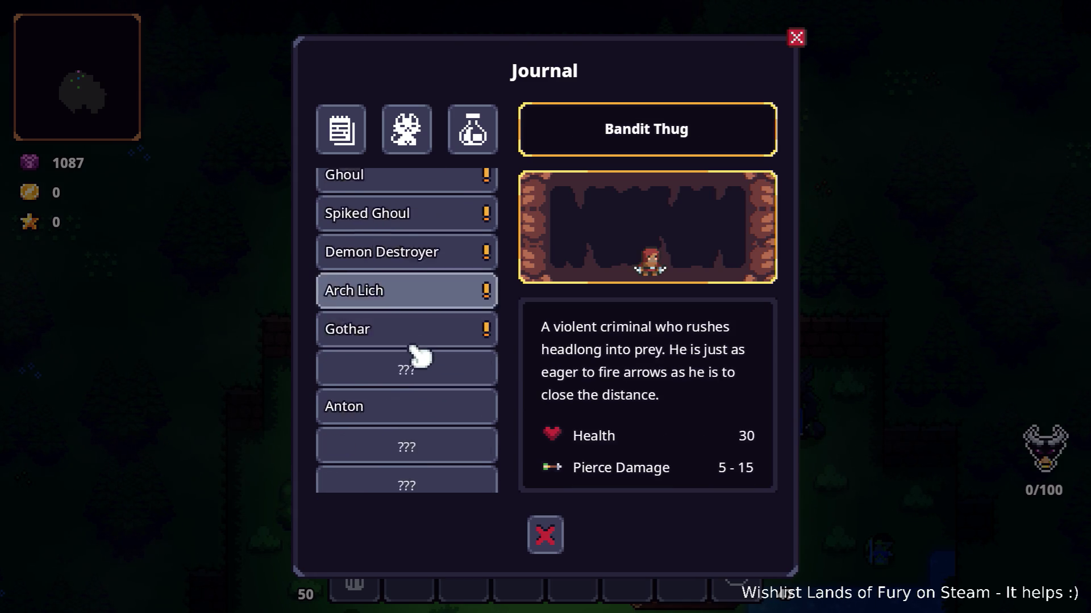
pyautogui.click(427, 244)
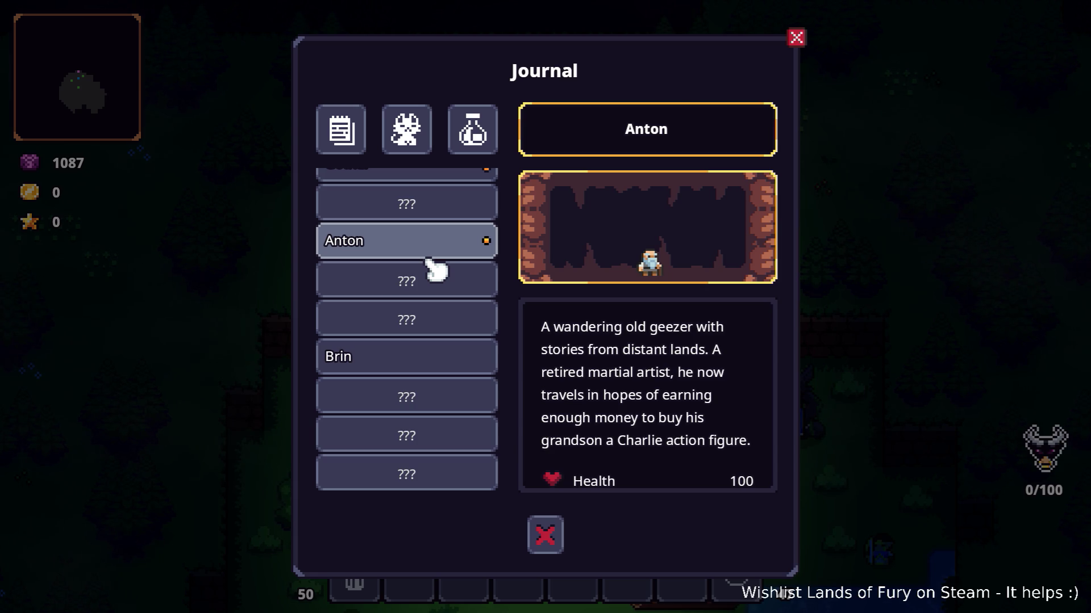
pyautogui.scroll(13, 441, 300)
pyautogui.scroll(-5, 437, 316)
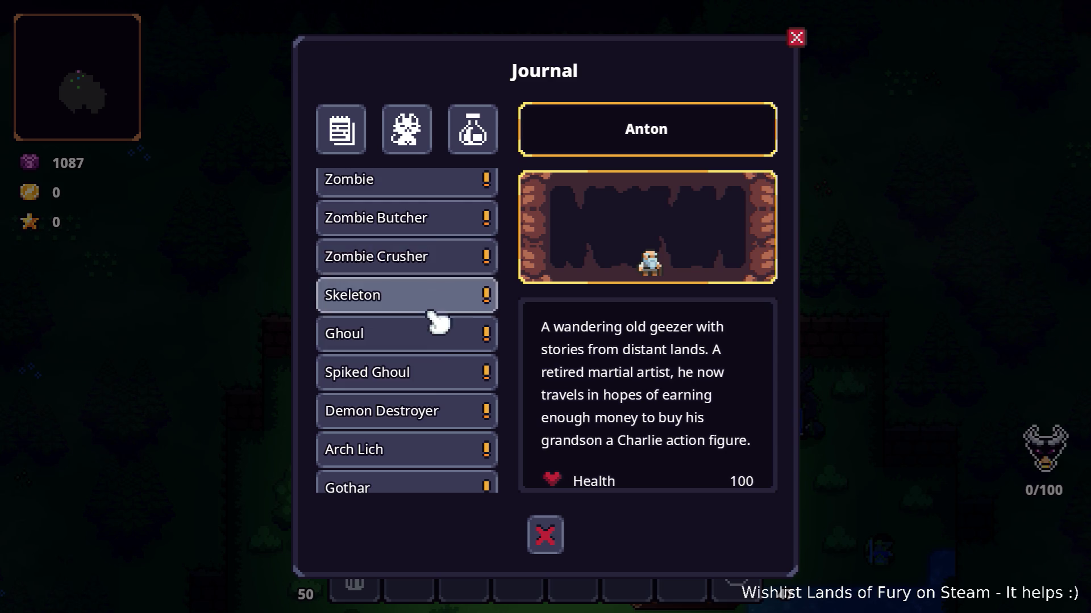
# Step: View the Demon Destroyer, Spiked Ghoul, Ghoul, Arch Lich and Gothar bestiary entries
pyautogui.click(417, 403)
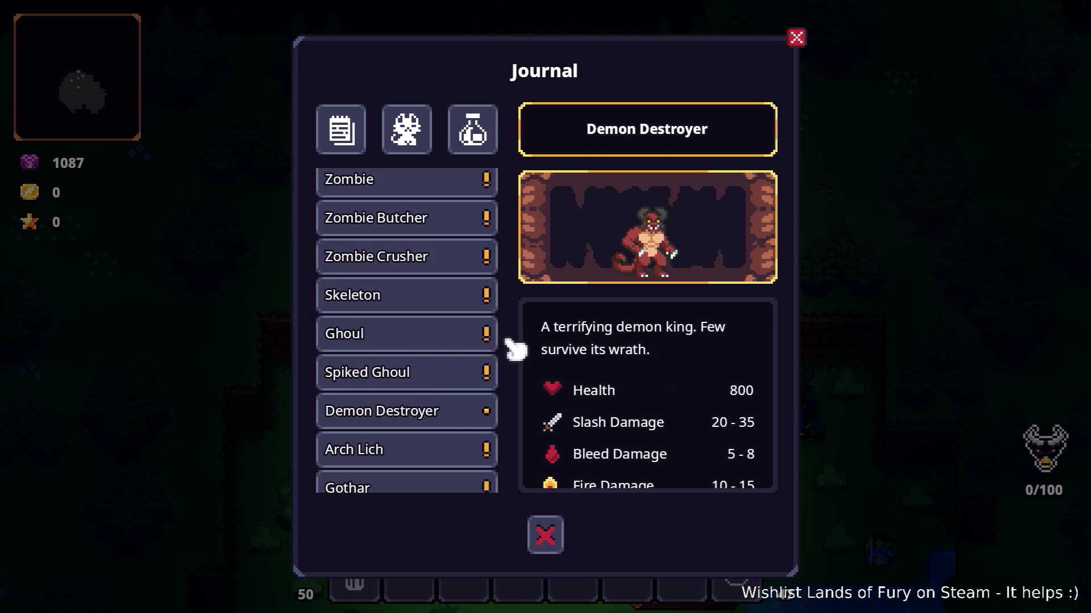
pyautogui.scroll(-1, 531, 345)
pyautogui.click(471, 410)
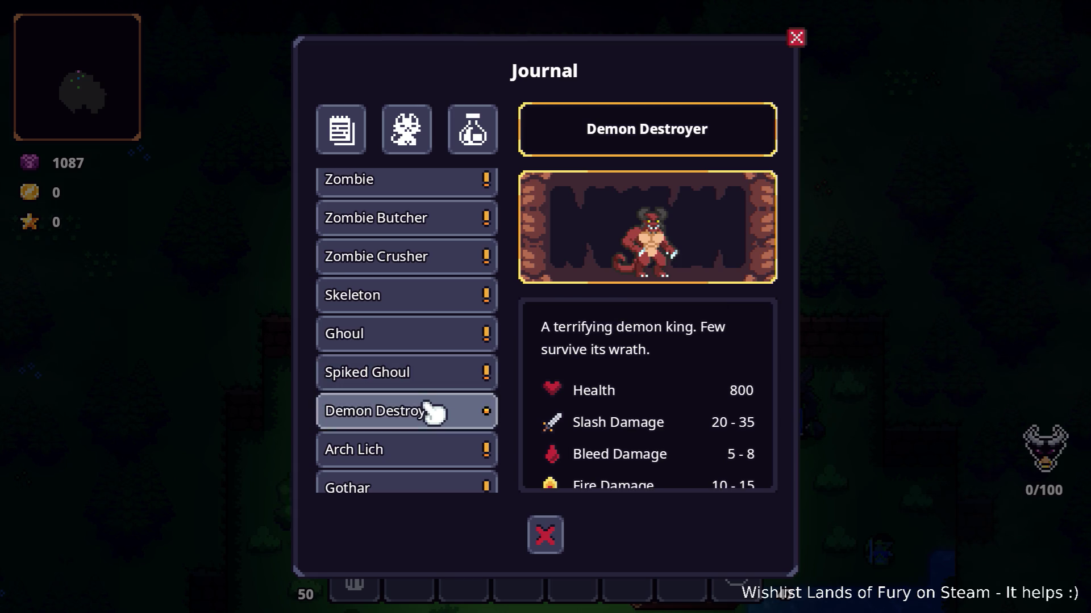
pyautogui.click(443, 388)
pyautogui.click(428, 414)
pyautogui.click(434, 370)
pyautogui.click(428, 334)
pyautogui.scroll(-4, 432, 361)
pyautogui.click(429, 313)
pyautogui.click(428, 334)
pyautogui.click(427, 287)
pyautogui.scroll(8, 425, 287)
pyautogui.scroll(-15, 426, 291)
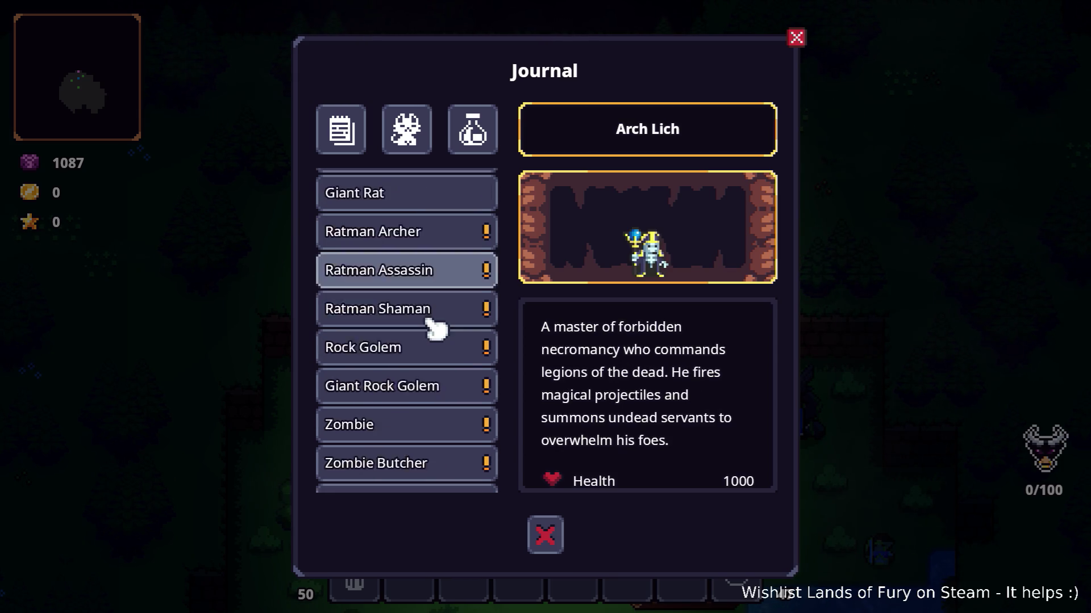
pyautogui.scroll(5, 433, 341)
pyautogui.click(414, 370)
pyautogui.click(423, 330)
pyautogui.click(427, 287)
pyautogui.click(423, 267)
# Step: View the Zombie Crusher, Giant Rock Golem, Zombie, Ratman Shaman, Ratman Assassin and Giant Rat entries
pyautogui.scroll(3, 425, 267)
pyautogui.click(426, 267)
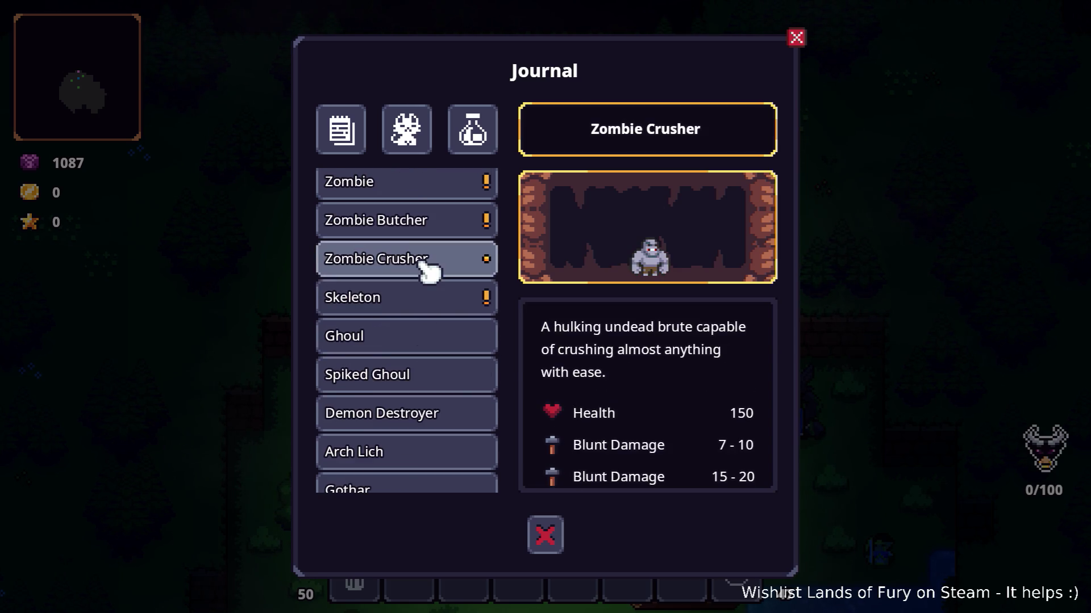
pyautogui.scroll(3, 426, 267)
pyautogui.click(428, 267)
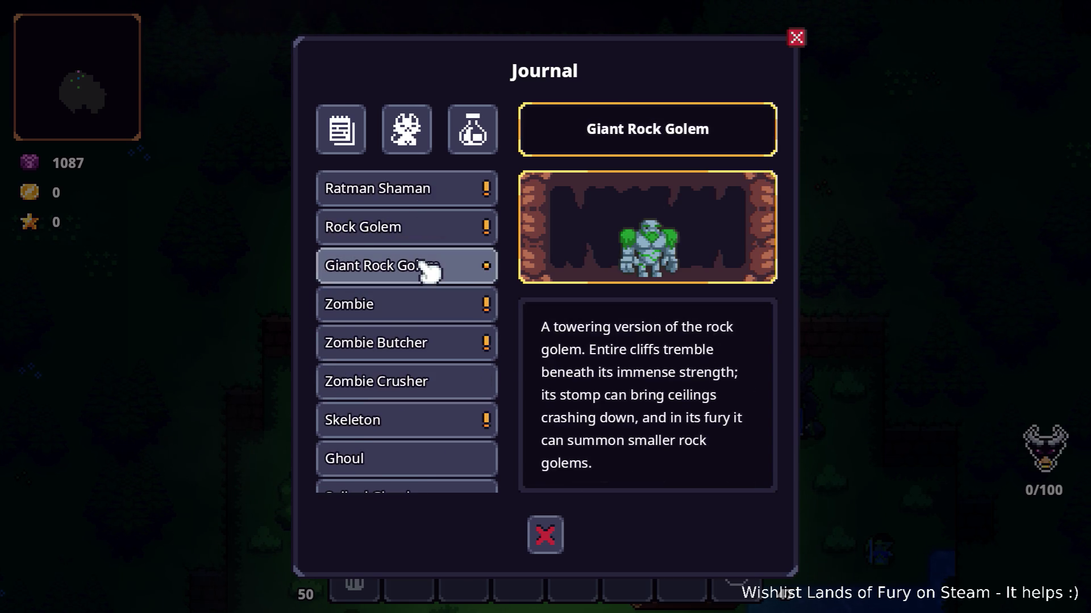
pyautogui.click(417, 305)
pyautogui.click(422, 380)
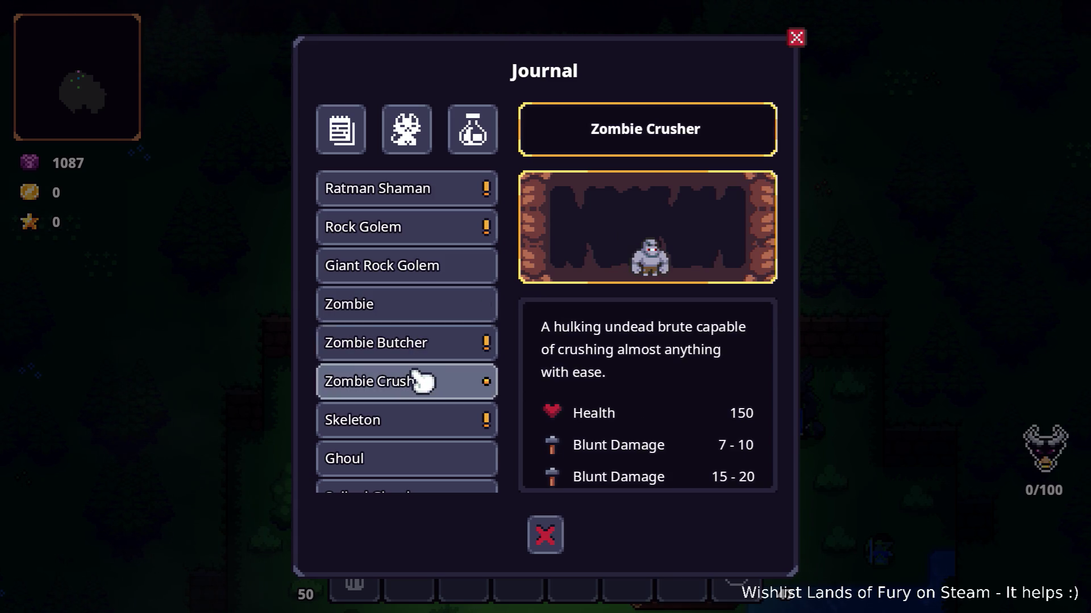
pyautogui.scroll(2, 431, 310)
pyautogui.click(420, 271)
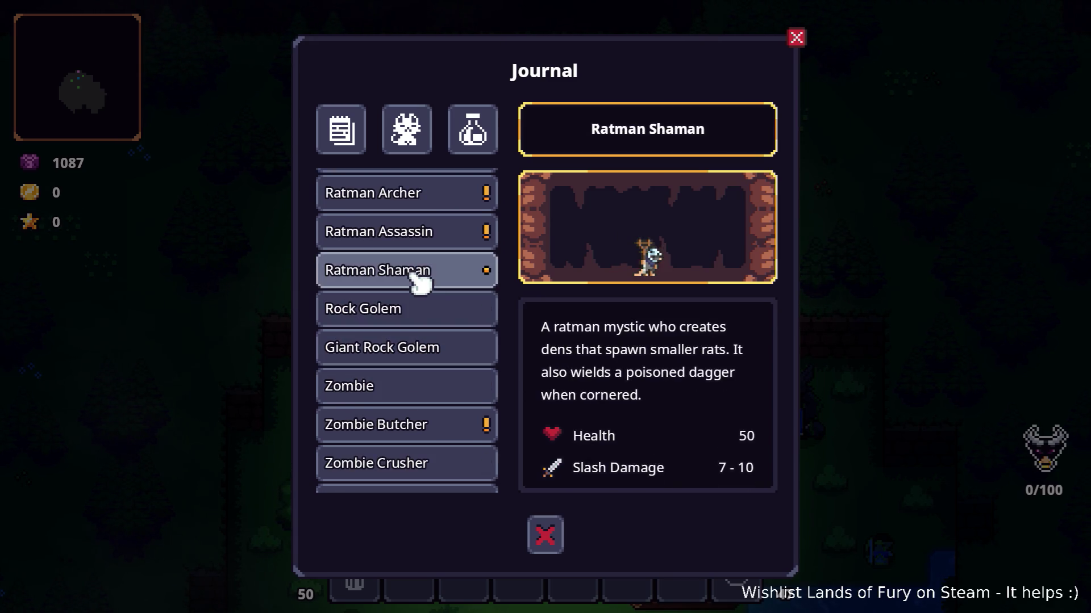
pyautogui.click(419, 243)
pyautogui.scroll(2, 423, 260)
pyautogui.click(423, 248)
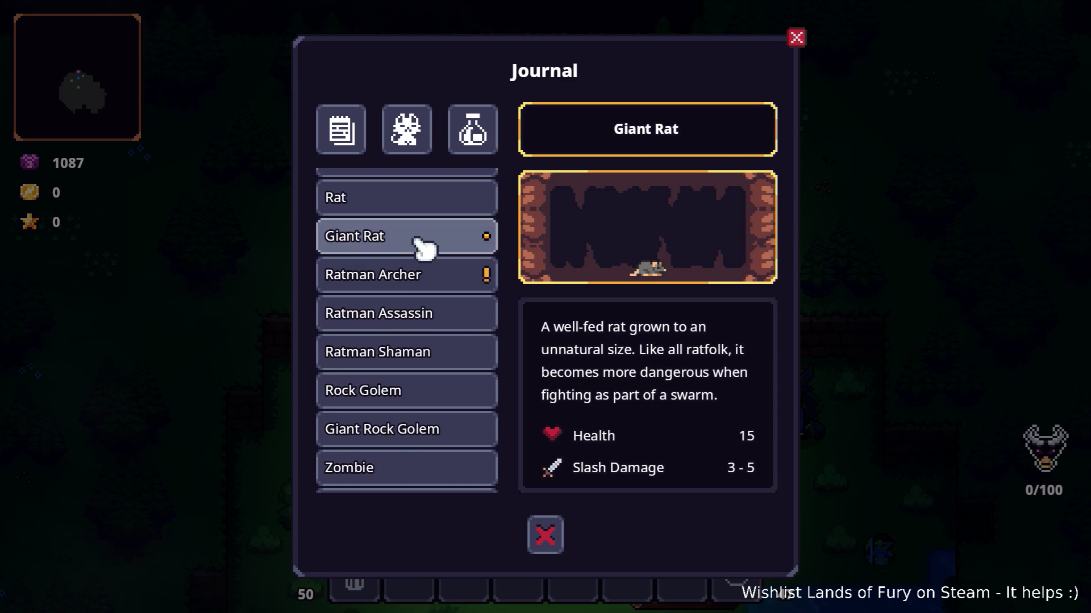
# Step: View the Spiked Slime, Bandit Leader, Bandit Thug, Bandit Crossbowman and Bandit Brute entries
pyautogui.scroll(5, 423, 262)
pyautogui.click(420, 257)
pyautogui.scroll(3, 423, 263)
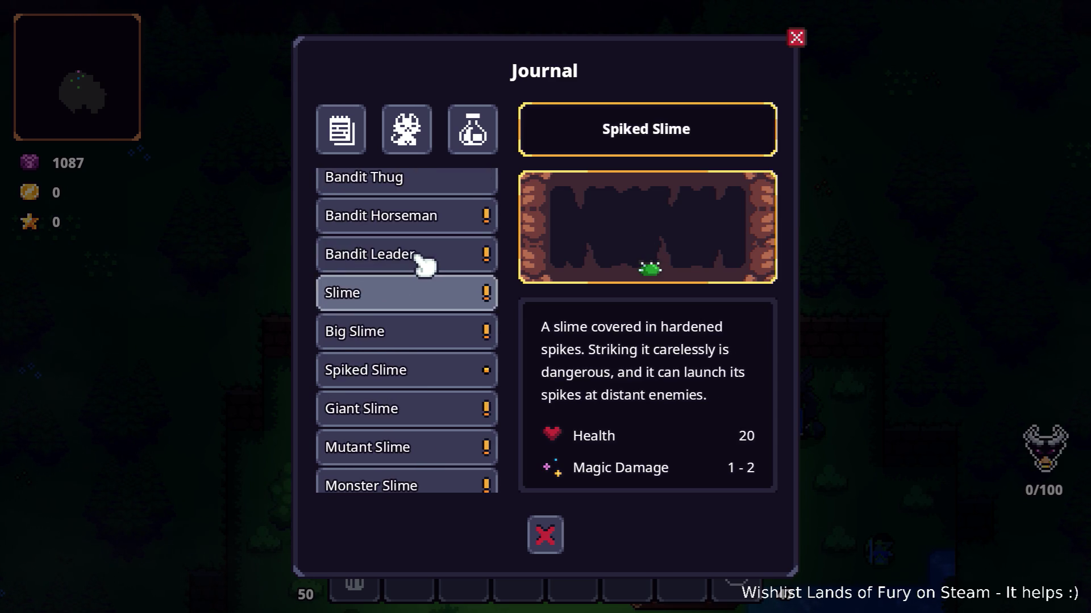
pyautogui.click(420, 257)
pyautogui.scroll(2, 423, 261)
pyautogui.click(423, 261)
pyautogui.scroll(1, 423, 262)
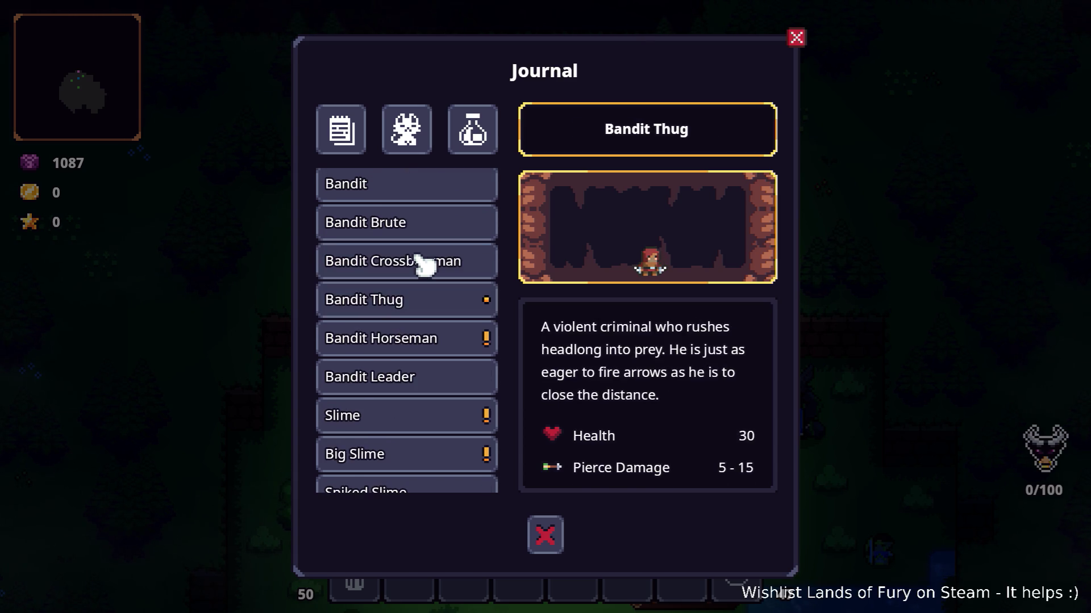
pyautogui.click(423, 259)
pyautogui.click(422, 239)
pyautogui.scroll(5, 424, 246)
# Step: View the undiscovered creature, Bear, Wolf, Boar and Bunny entries, then show the Bestiary overview
pyautogui.click(424, 272)
pyautogui.click(418, 304)
pyautogui.click(421, 273)
pyautogui.click(417, 242)
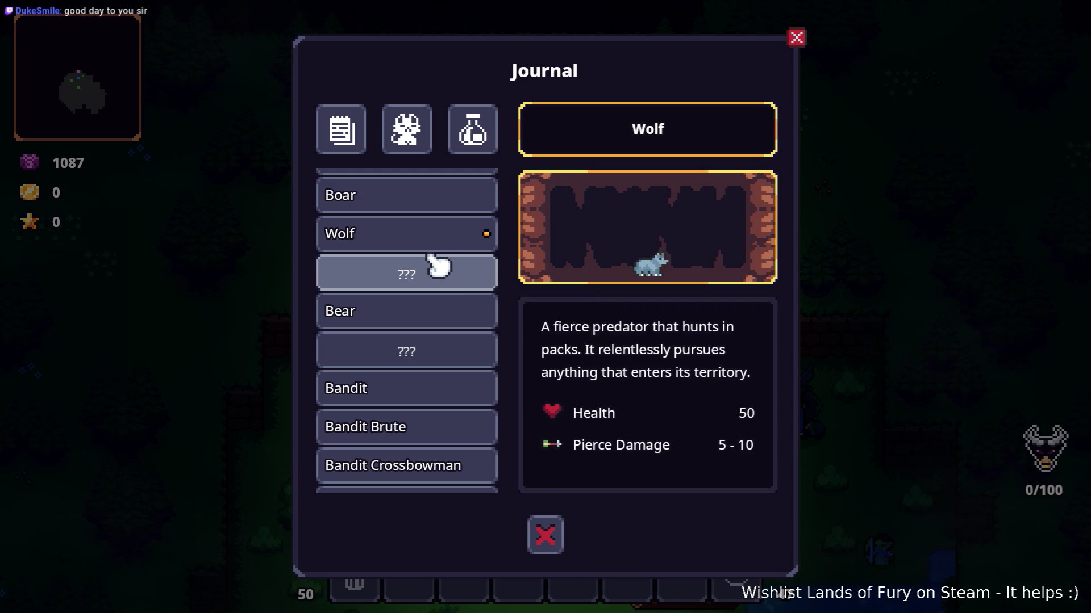
pyautogui.scroll(1, 420, 272)
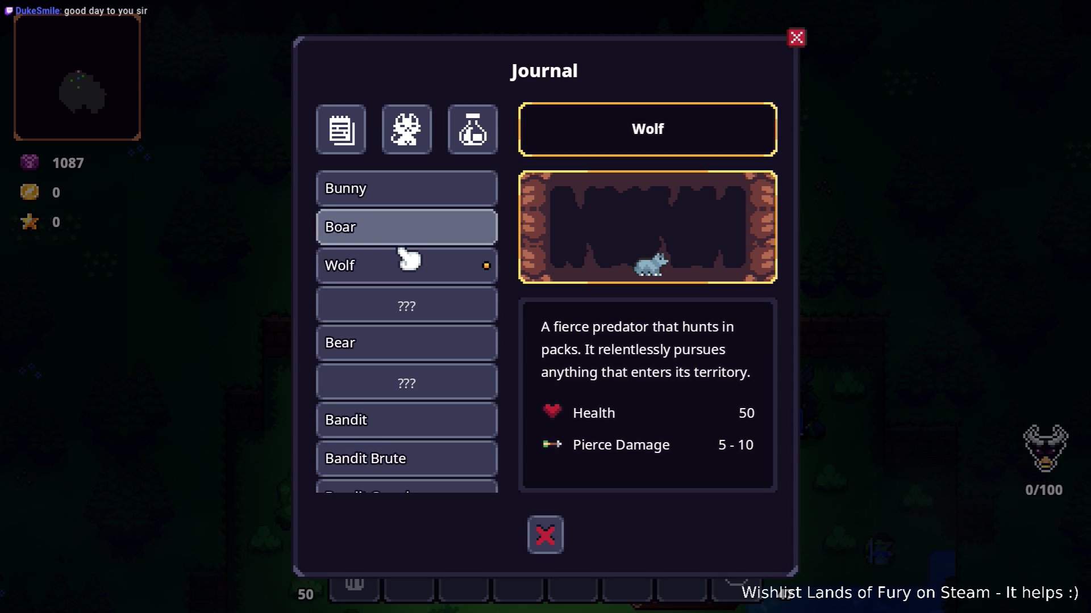
pyautogui.click(422, 222)
pyautogui.click(414, 203)
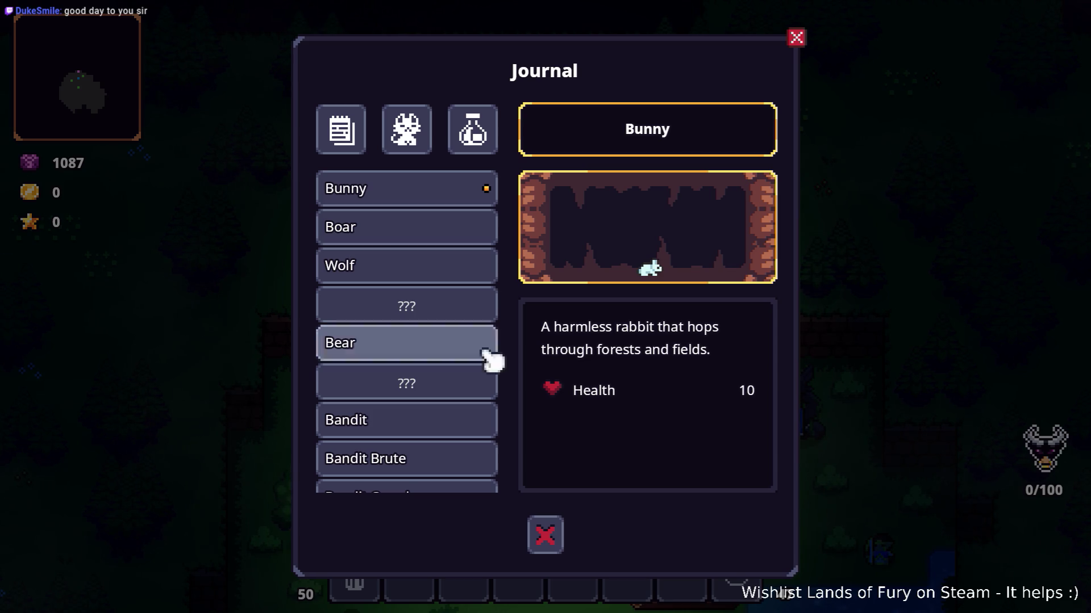
pyautogui.scroll(-15, 364, 315)
pyautogui.scroll(5, 375, 321)
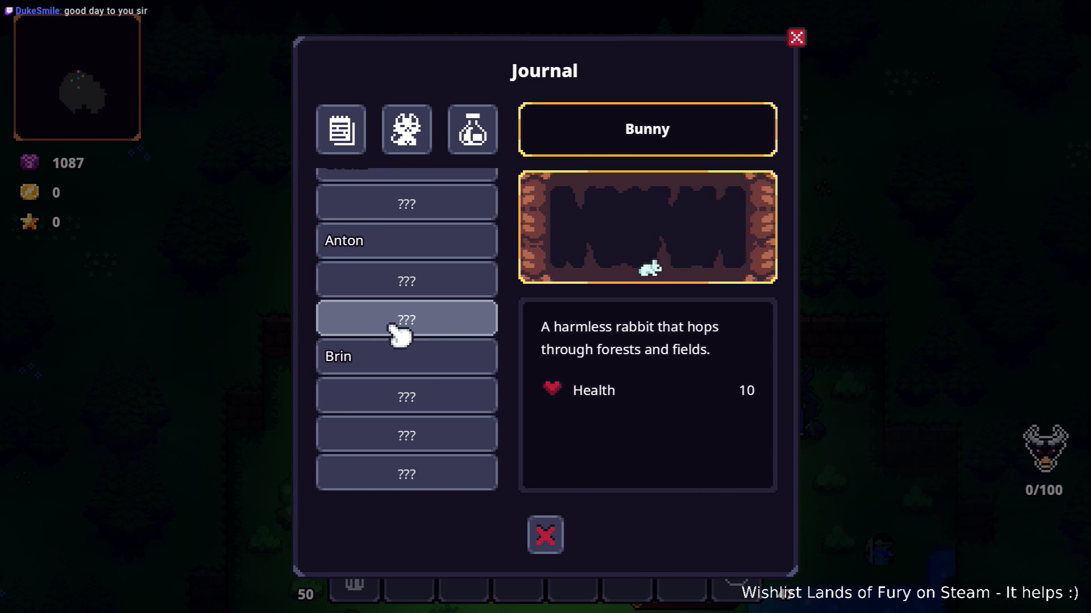
pyautogui.scroll(10, 382, 326)
pyautogui.click(384, 224)
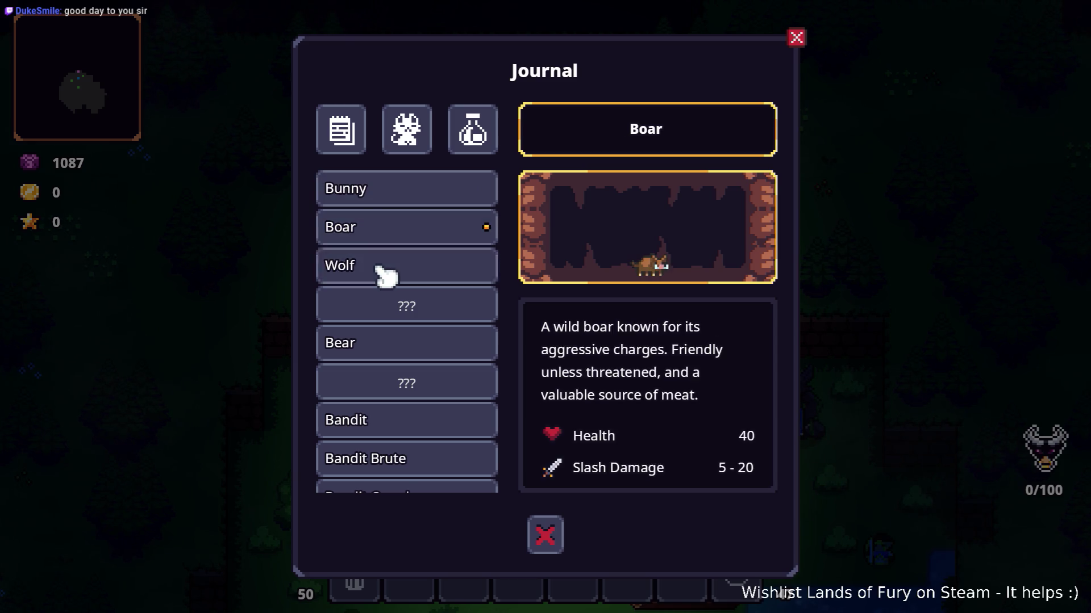
pyautogui.click(383, 268)
pyautogui.click(428, 142)
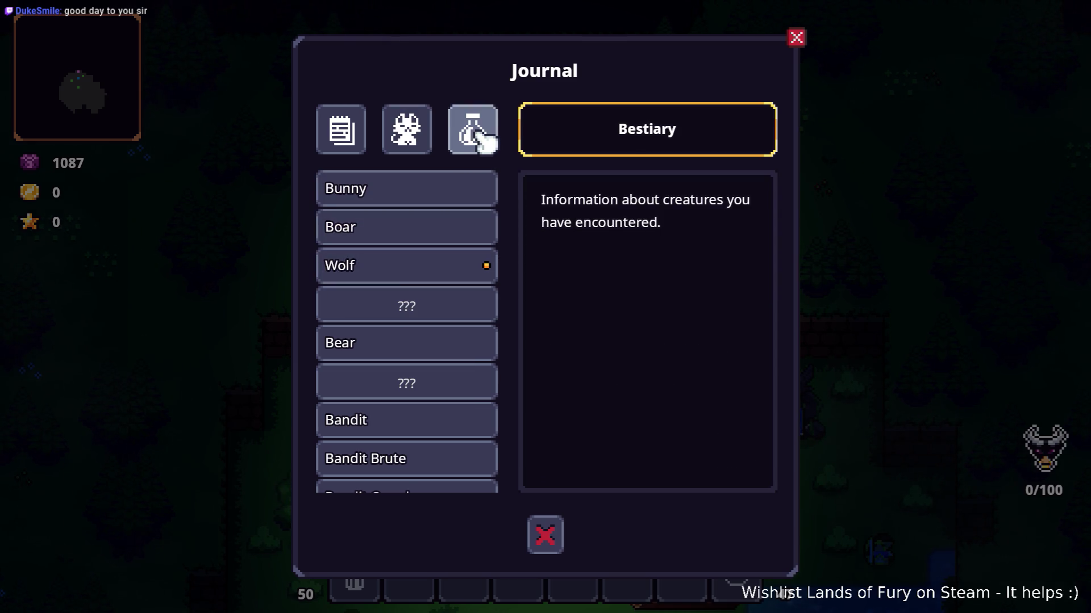
# Step: In the items list, view Honey Glazed Steak, Berserk Blast Rune, Longbow, Poison Bow, Wooden Bow and Elven Mace
pyautogui.click(481, 143)
pyautogui.click(435, 239)
pyautogui.scroll(-5, 435, 244)
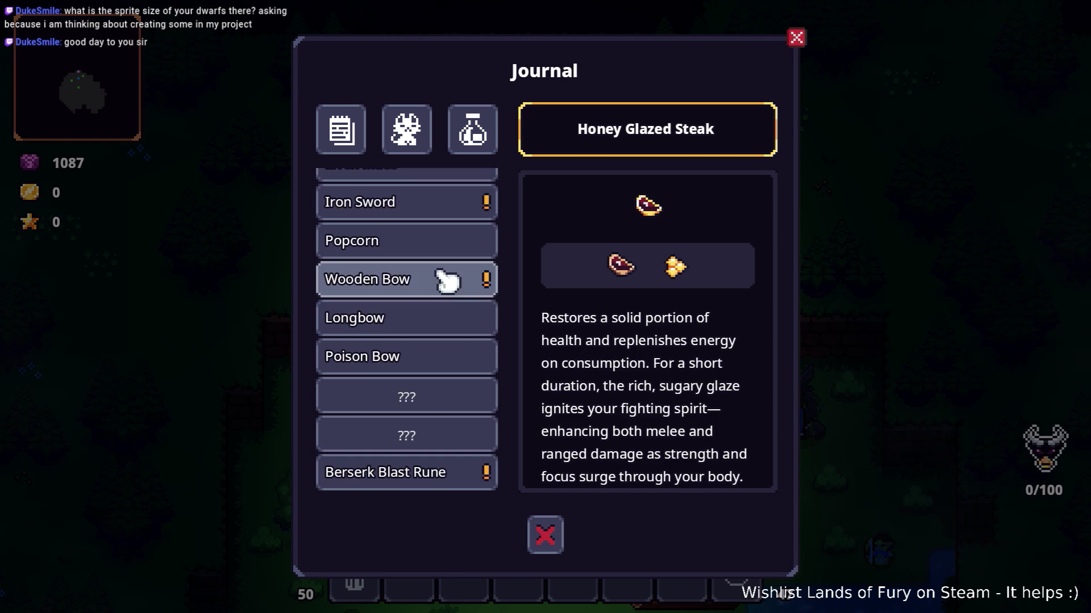
pyautogui.click(446, 470)
pyautogui.click(434, 330)
pyautogui.click(432, 355)
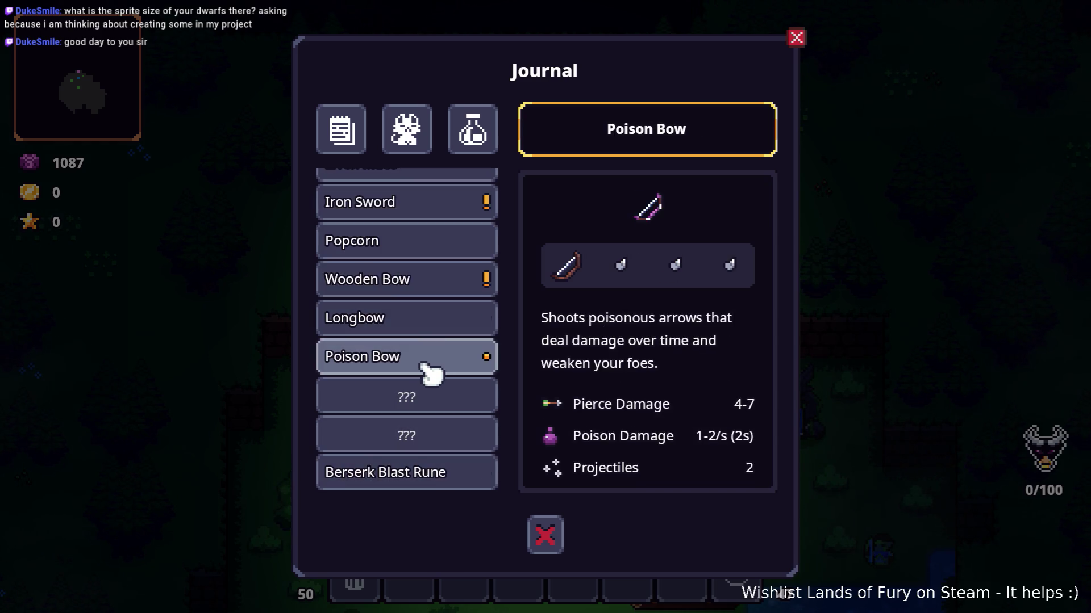
pyautogui.click(431, 290)
pyautogui.click(427, 324)
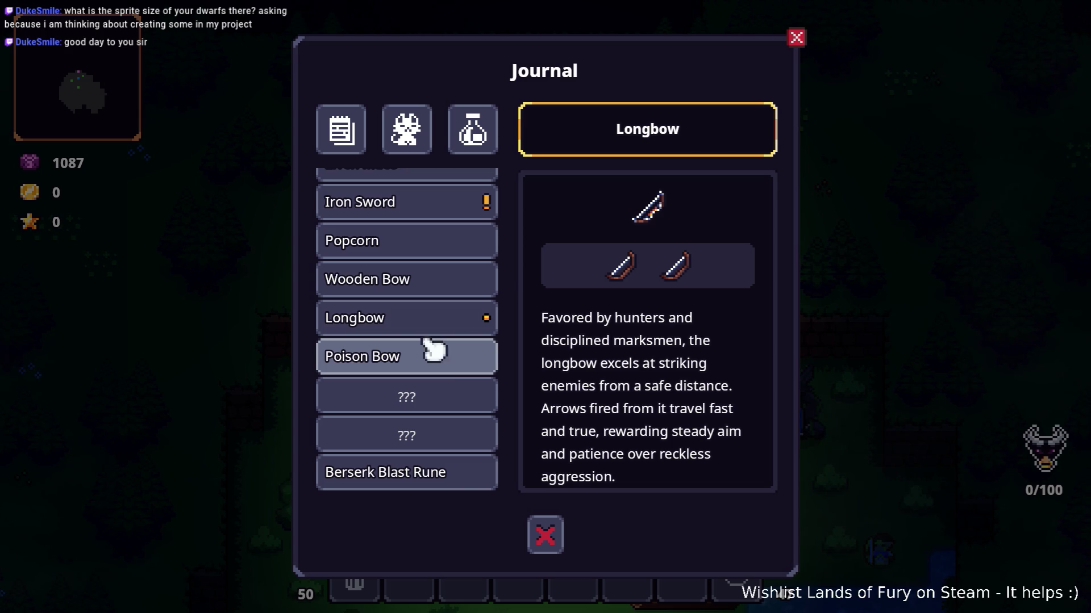
pyautogui.scroll(1, 431, 324)
pyautogui.click(429, 217)
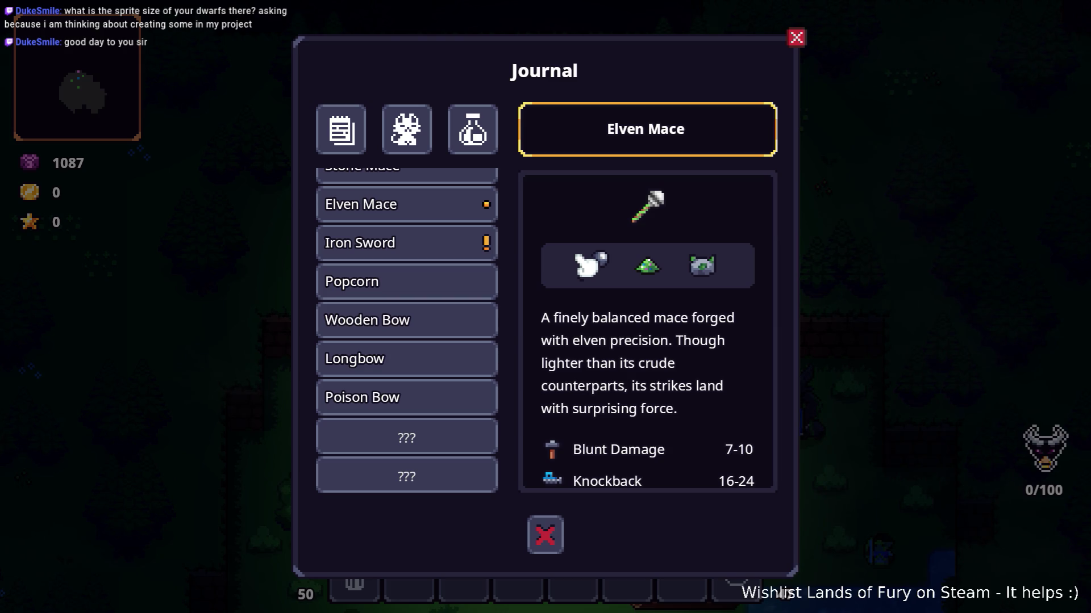
pyautogui.scroll(-1, 450, 267)
pyautogui.scroll(8, 433, 268)
pyautogui.scroll(-8, 427, 236)
pyautogui.scroll(-1, 421, 420)
pyautogui.scroll(9, 414, 409)
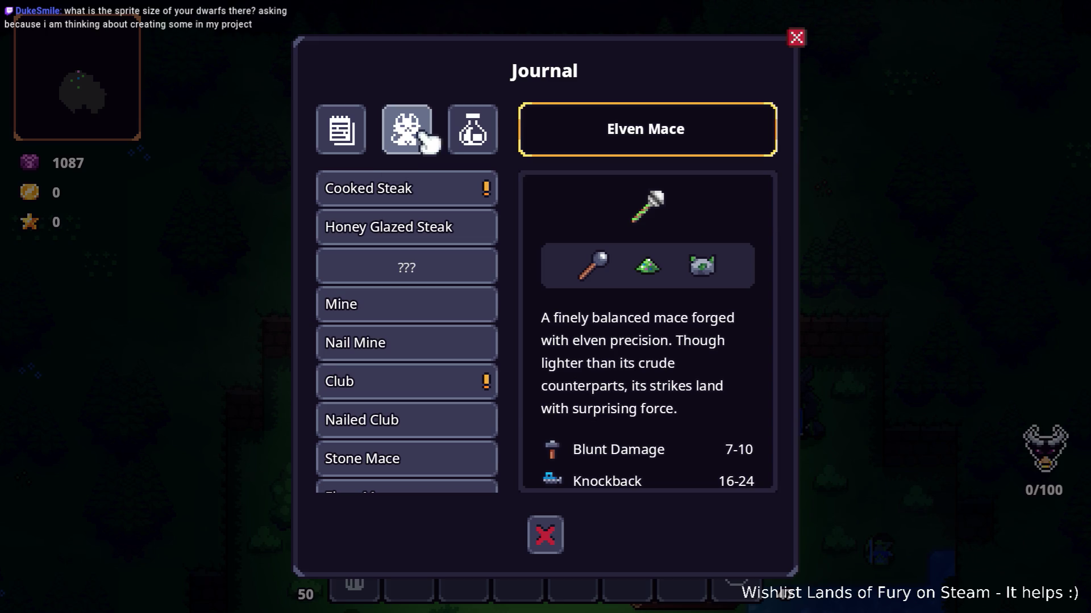
# Step: Check the Logs list, then return to the Bestiary creature list
pyautogui.click(473, 134)
pyautogui.scroll(-3, 409, 284)
pyautogui.scroll(3, 403, 278)
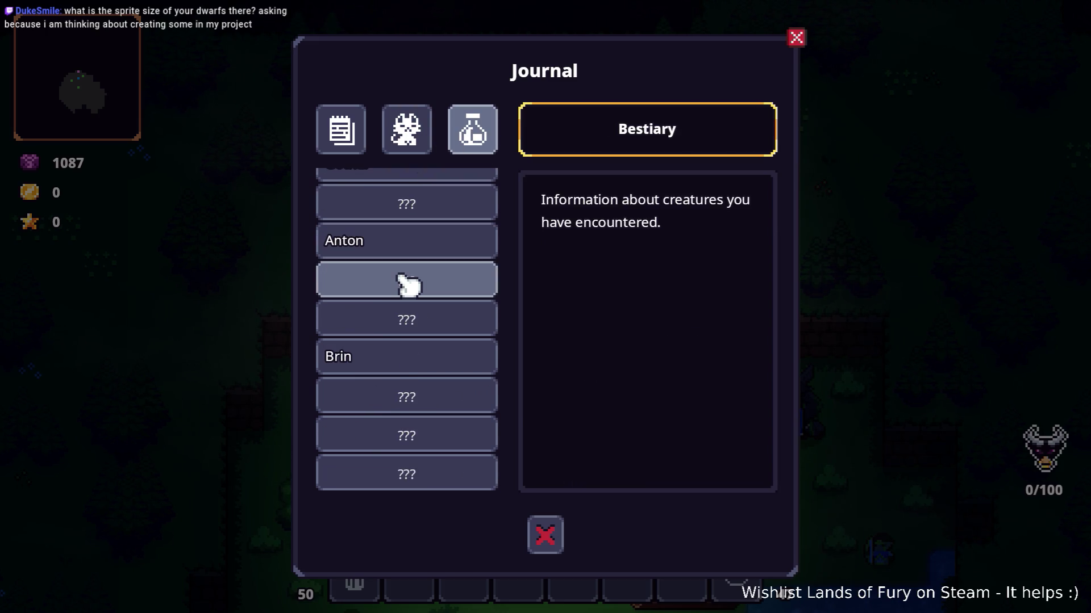
pyautogui.click(364, 138)
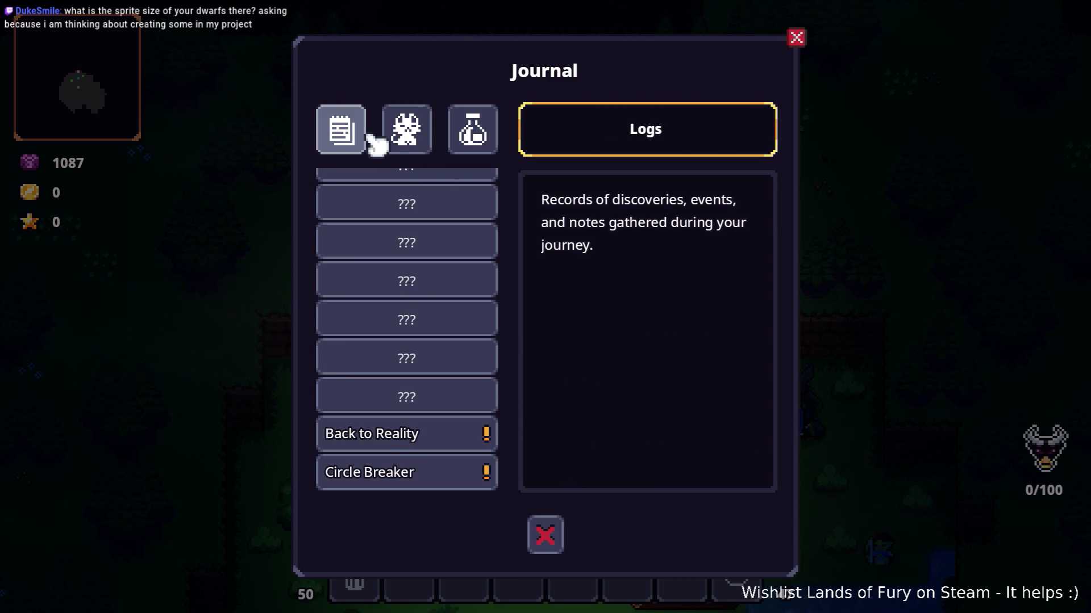
pyautogui.click(419, 139)
pyautogui.scroll(5, 432, 239)
pyautogui.scroll(5, 431, 239)
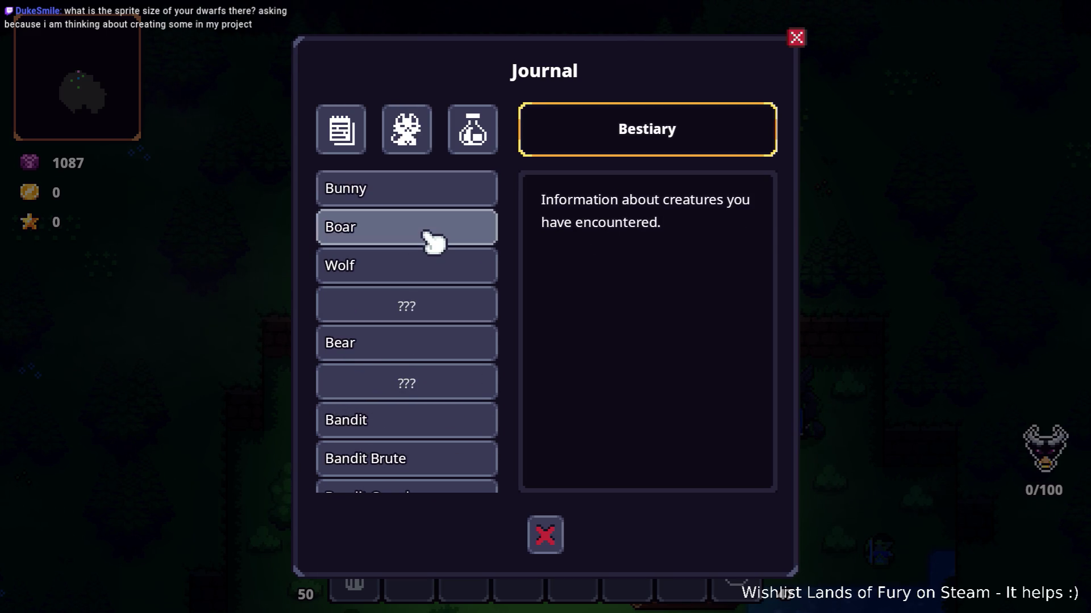
# Step: Close the Journal, bring up the pause menu with Esc, and quit the game
pyautogui.click(548, 533)
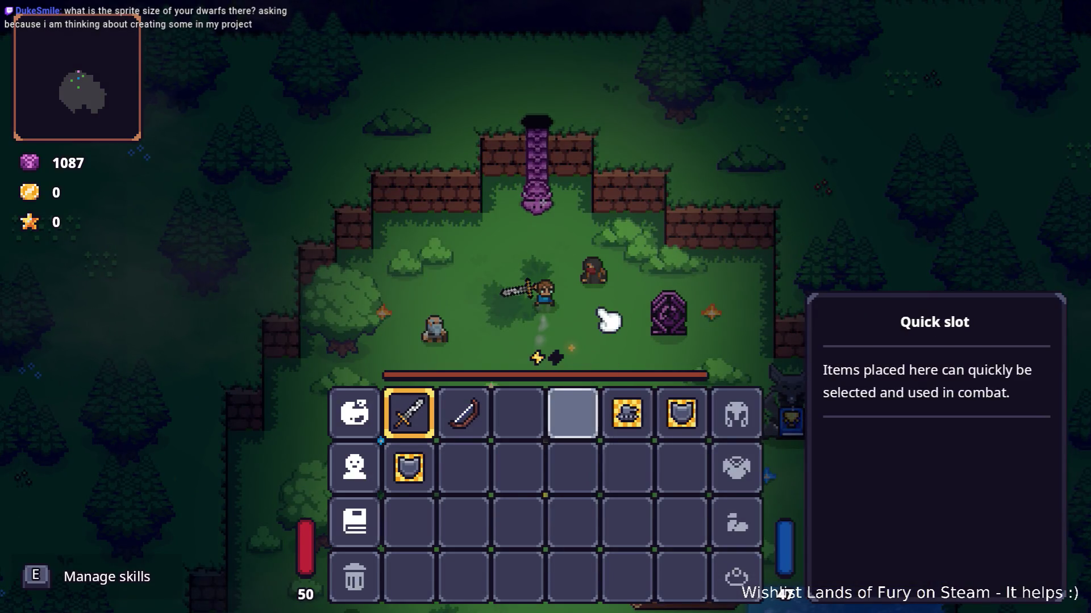
pyautogui.press('Escape')
pyautogui.click(522, 531)
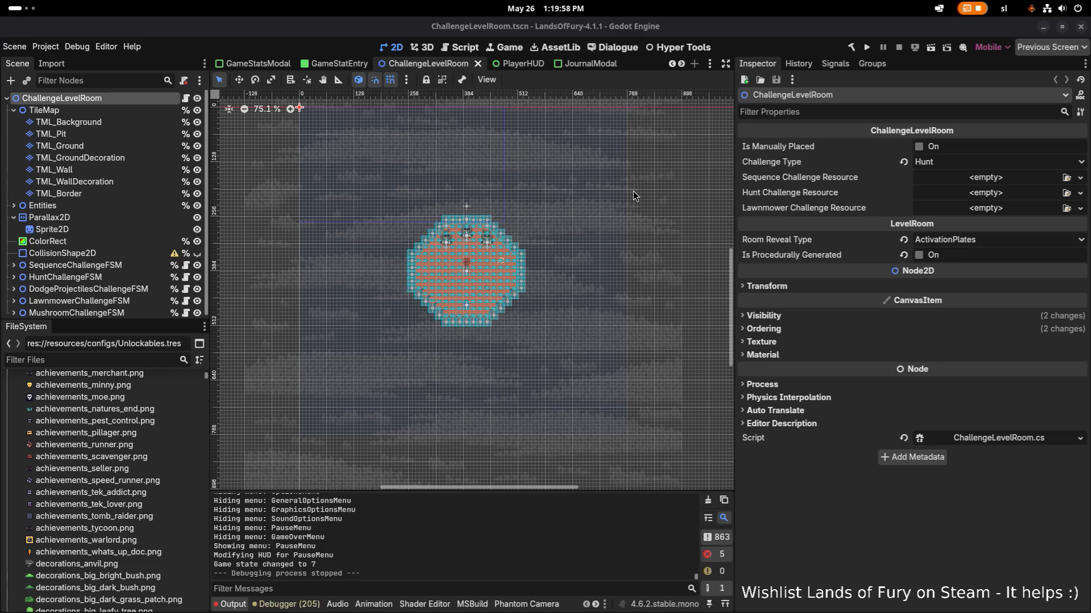
# Step: In Aseprite, zoom in and marquee-select the top-left bunny wizard sprite, then minimize Aseprite
pyautogui.hotkey('alt', 'Tab')
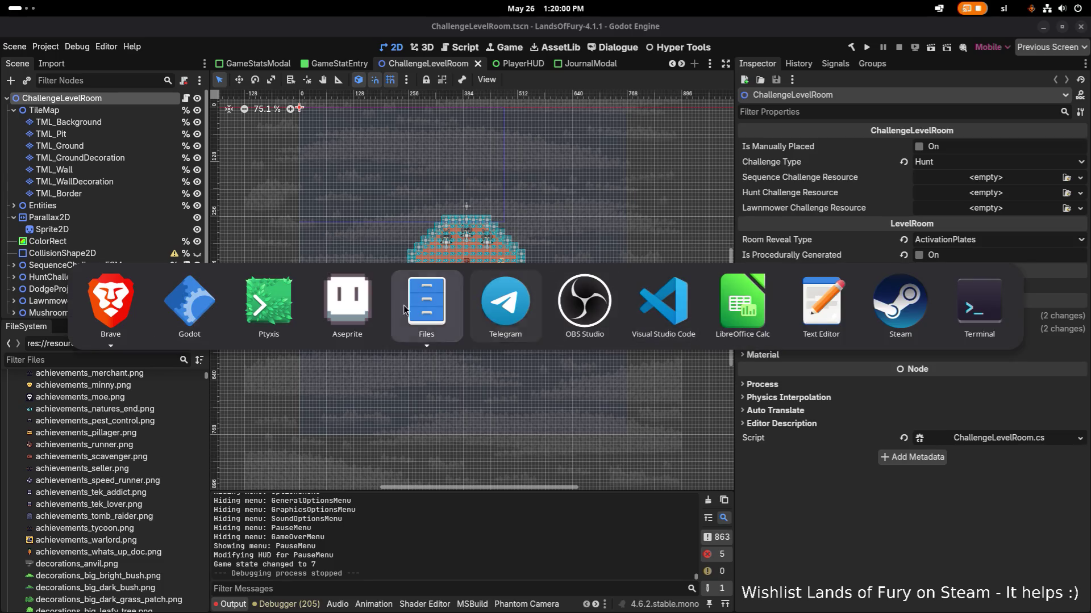
pyautogui.click(365, 315)
pyautogui.scroll(4, 247, 213)
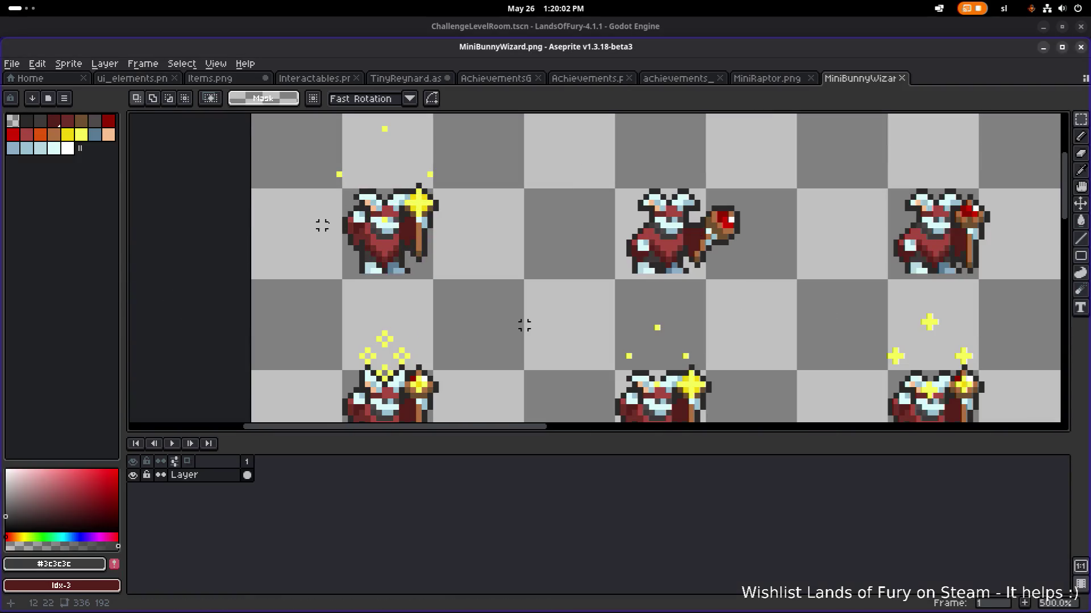
pyautogui.moveTo(328, 179)
pyautogui.mouseDown()
pyautogui.moveTo(412, 263)
pyautogui.moveTo(446, 280)
pyautogui.mouseUp()
pyautogui.moveTo(312, 170); pyautogui.dragTo(446, 280)
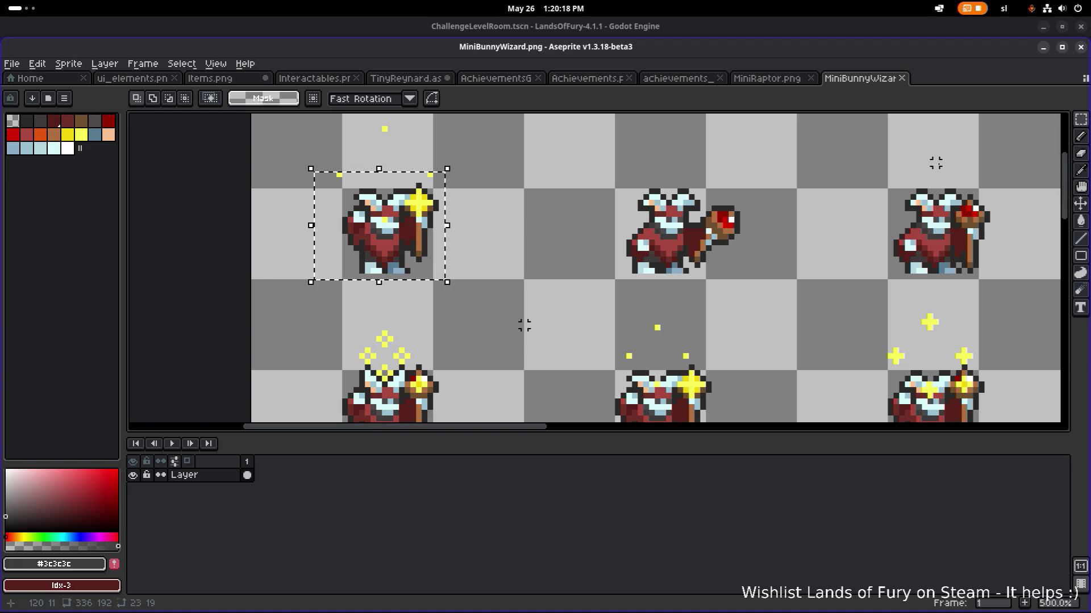
pyautogui.click(1042, 48)
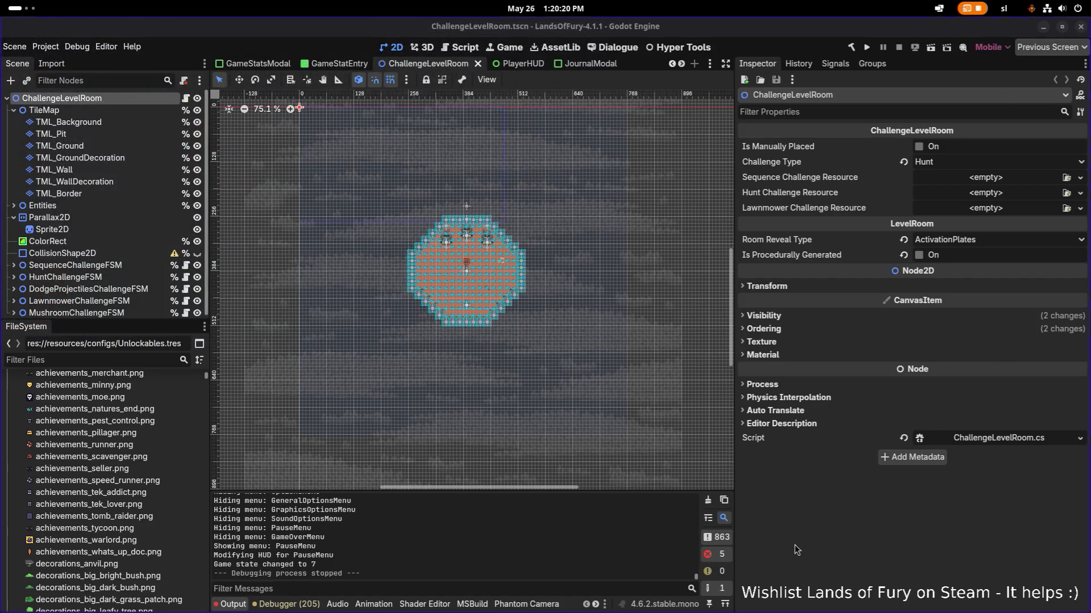
# Step: Filter the files for 'unlockables', open Unlockables.tres, and run Populate Bestiary Unlockables
pyautogui.click(64, 358)
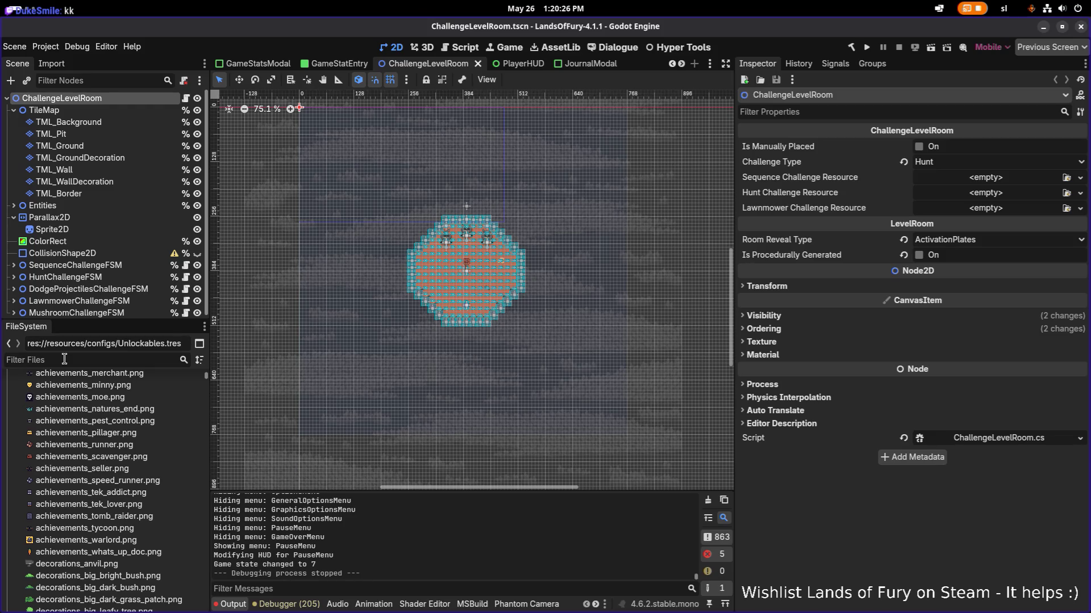
pyautogui.write('unlockables')
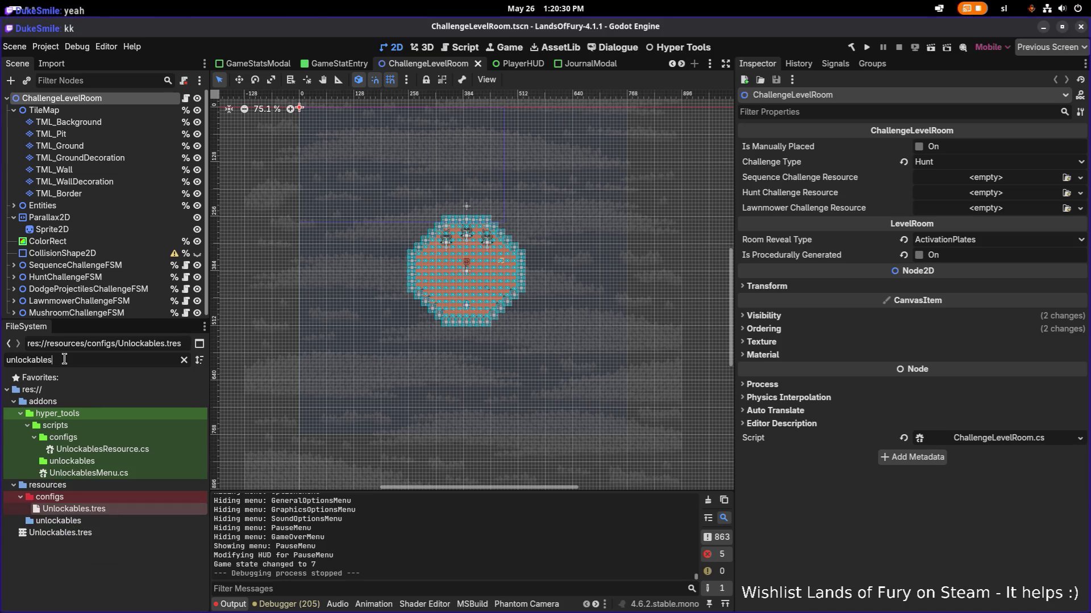
pyautogui.click(138, 510)
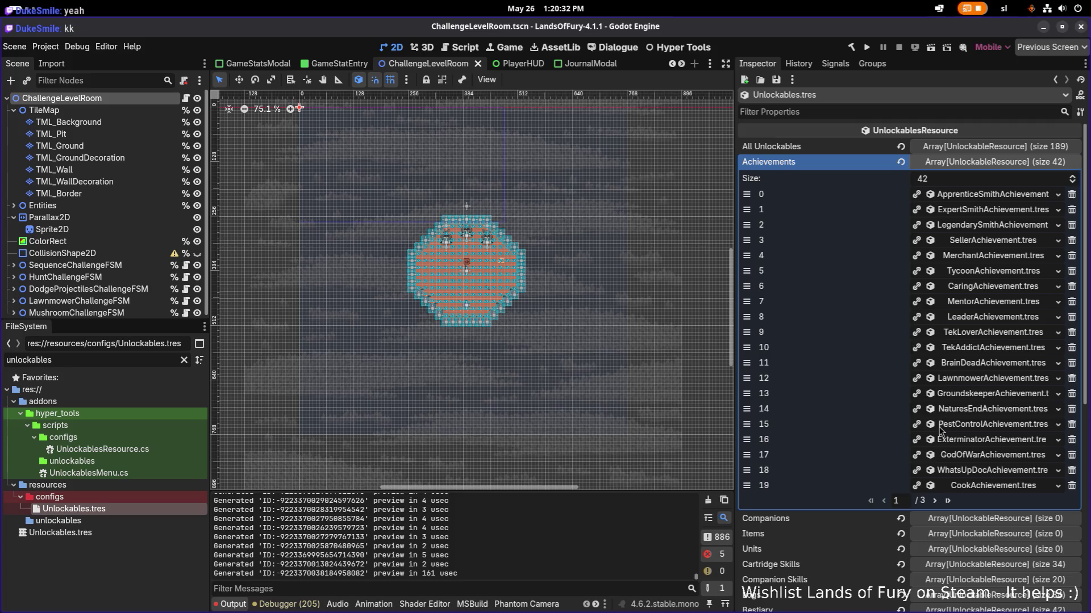
pyautogui.scroll(-6, 941, 427)
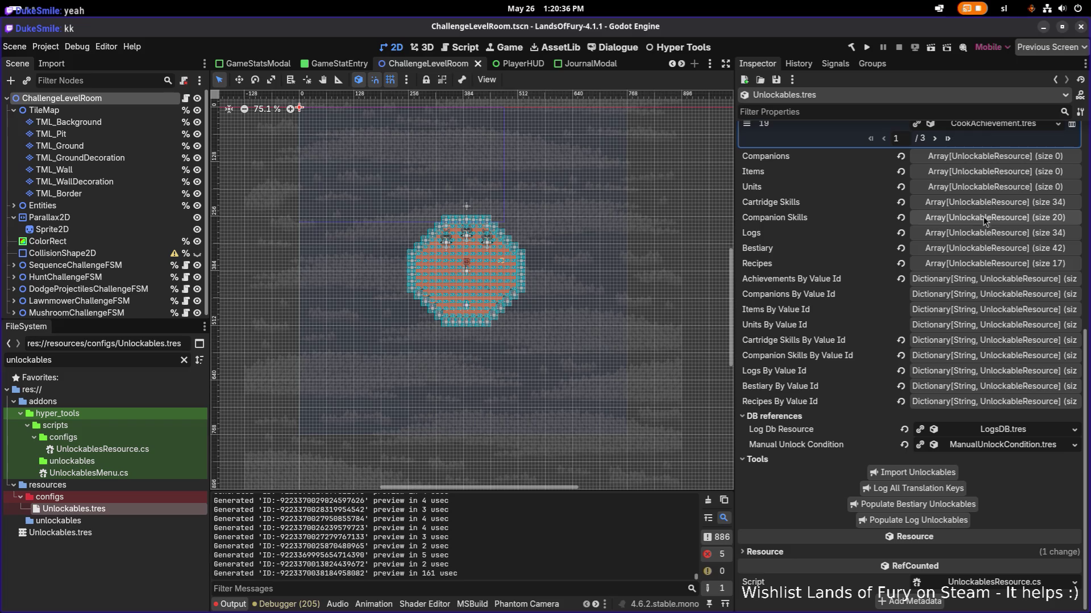
pyautogui.click(935, 505)
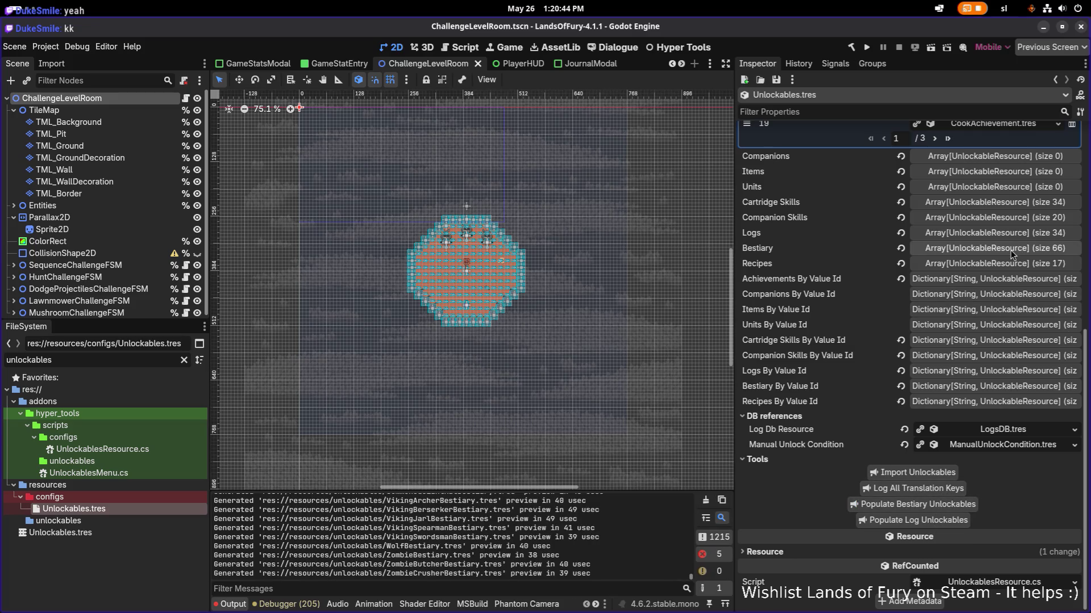
# Step: Expand the Bestiary array and inspect BunnyBestiary's unlock condition bunny_bestiary_condition
pyautogui.click(1010, 250)
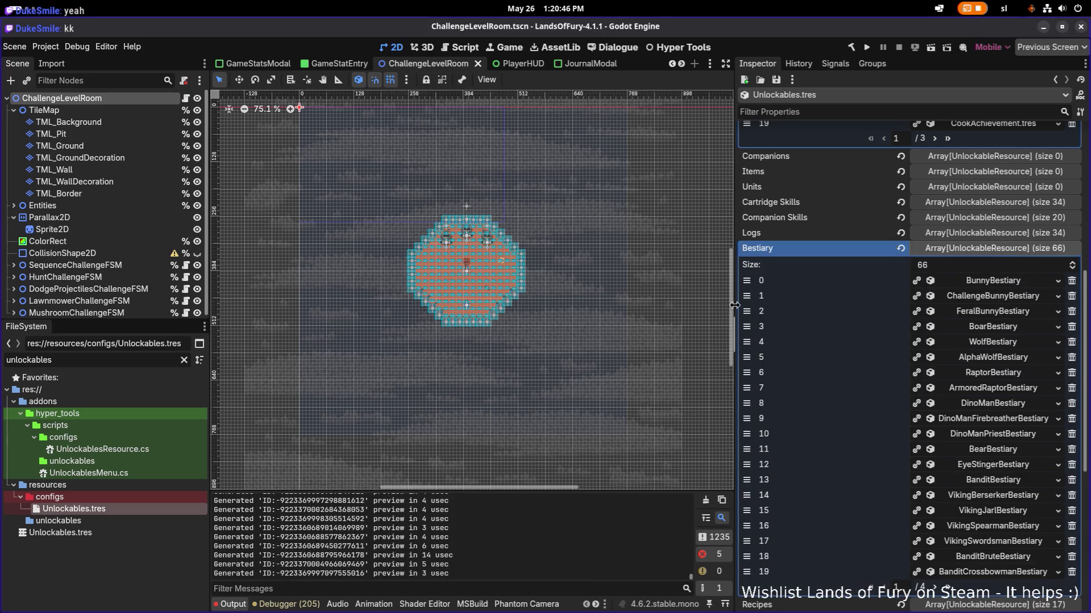
pyautogui.moveTo(735, 305); pyautogui.dragTo(657, 302)
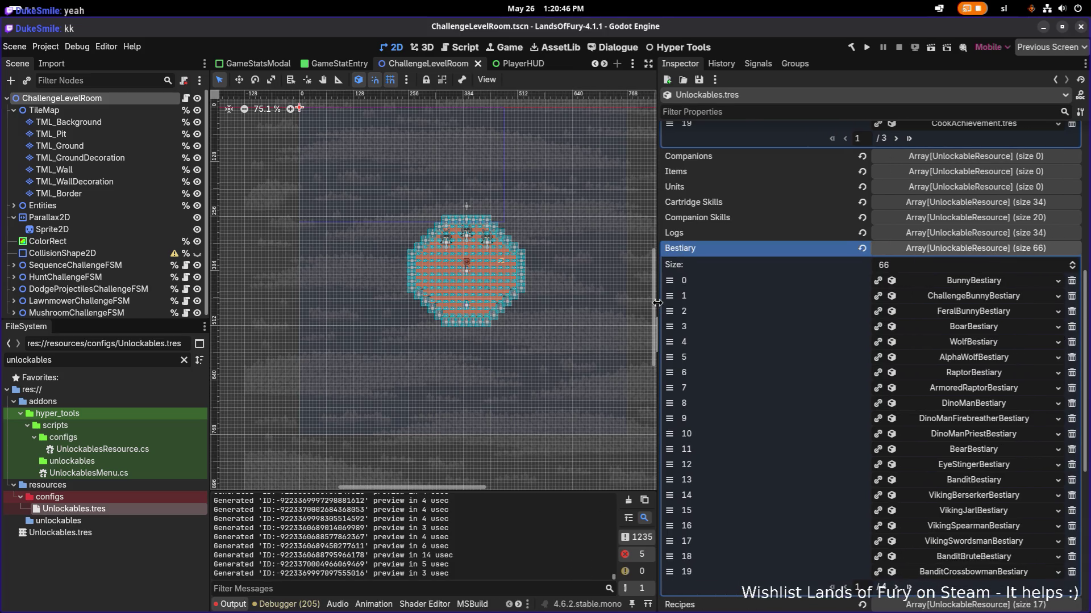
pyautogui.click(1010, 281)
pyautogui.click(975, 437)
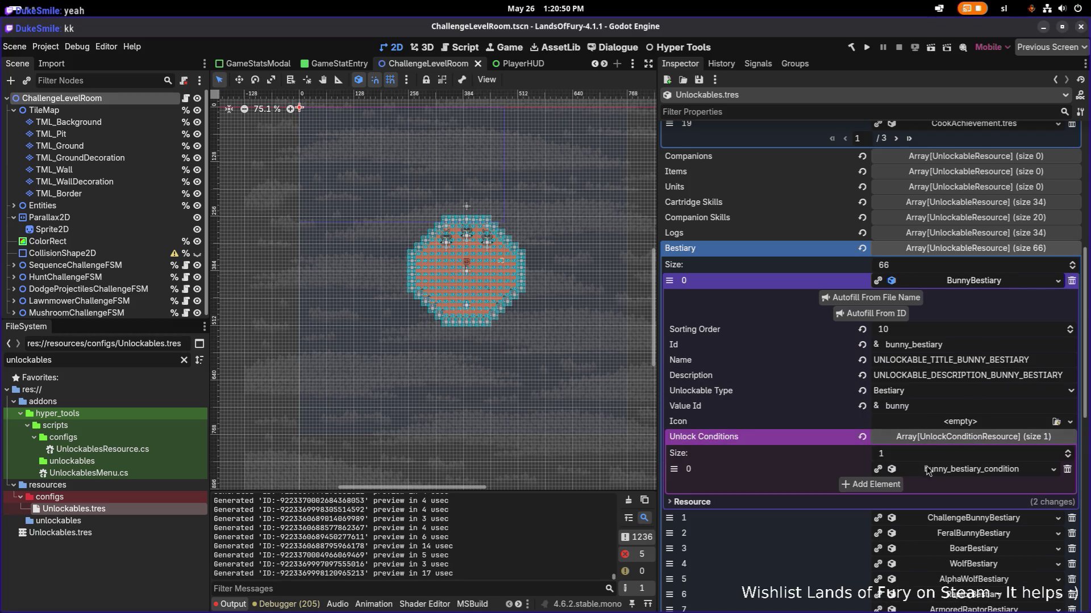
pyautogui.click(968, 471)
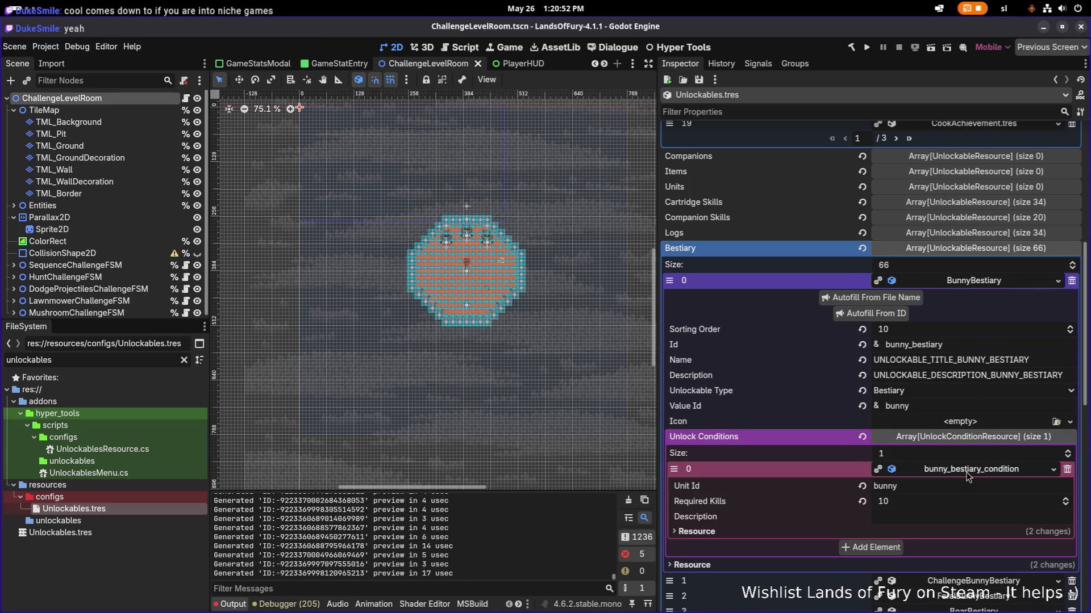
pyautogui.click(968, 471)
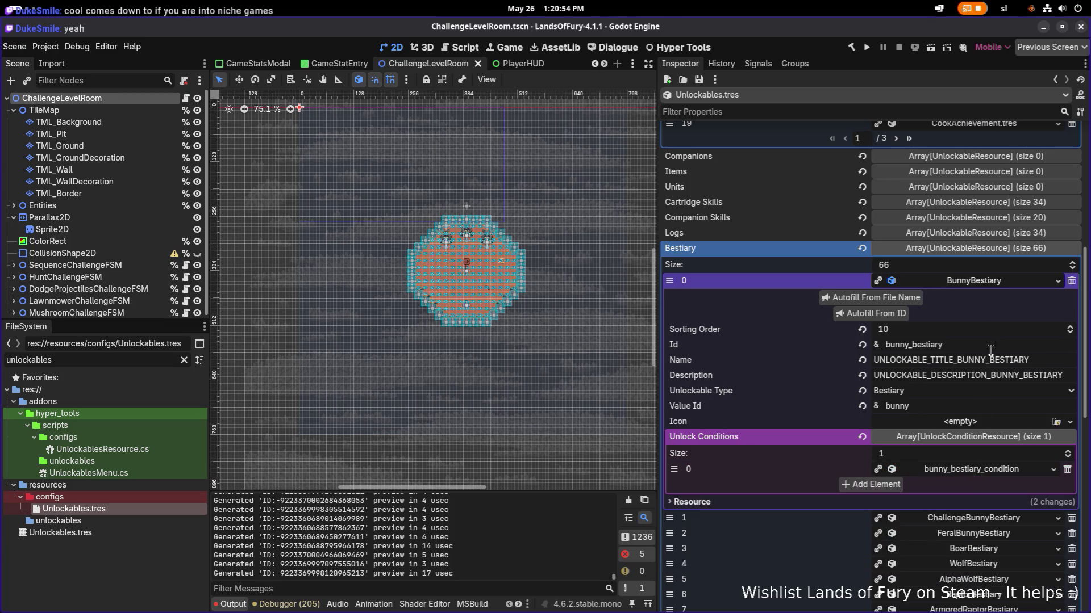
pyautogui.click(997, 281)
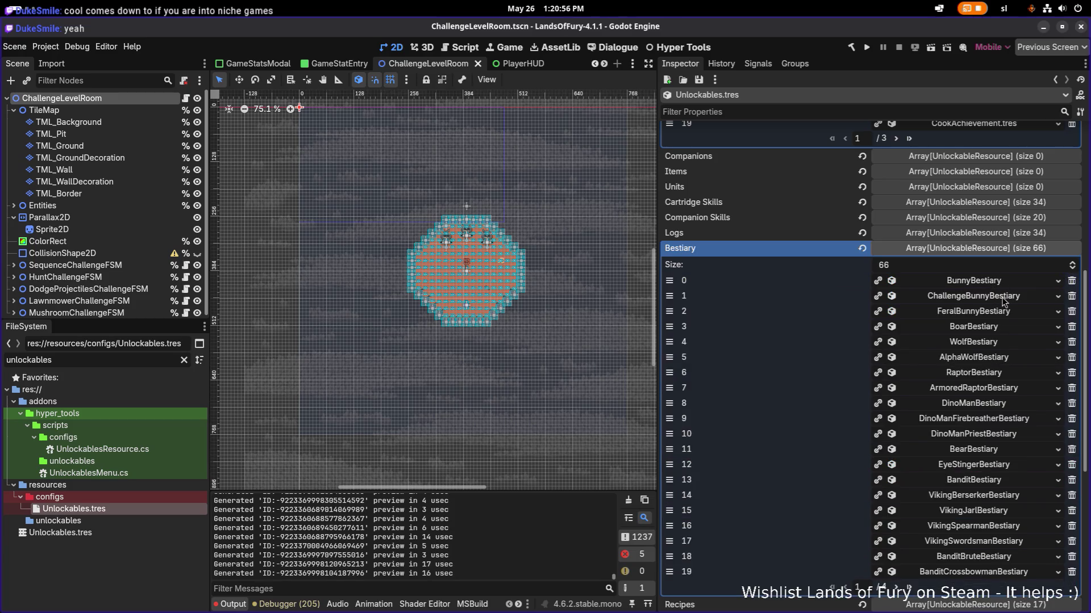
# Step: Inspect ChallengeBunnyBestiary: Id challenge_bunny_bestiary, sorting order 10, requiring 10 challenge_bunny kills
pyautogui.click(1008, 301)
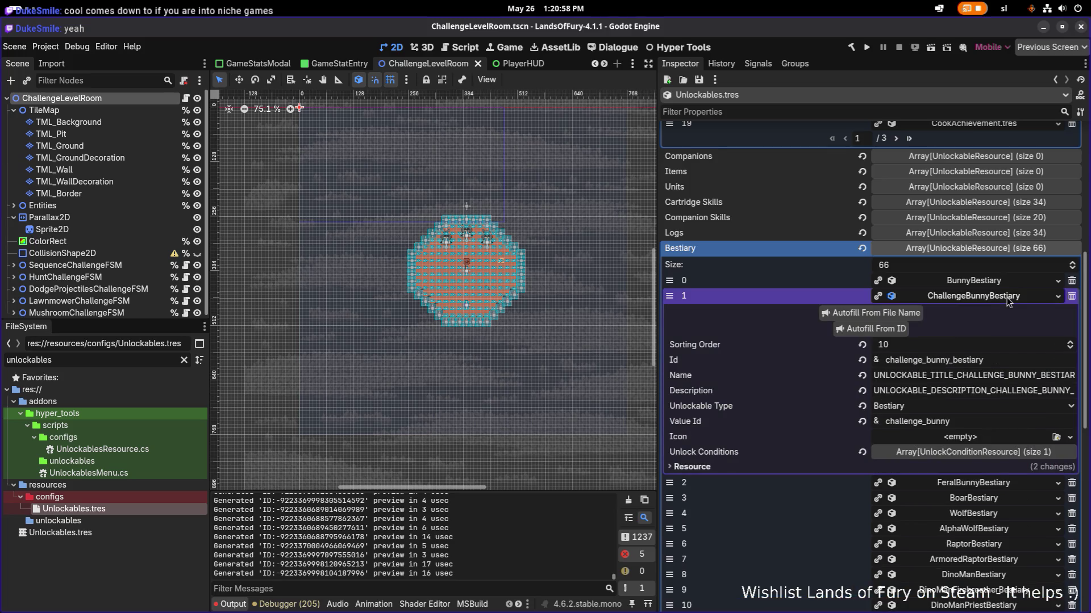
pyautogui.click(950, 452)
pyautogui.click(949, 485)
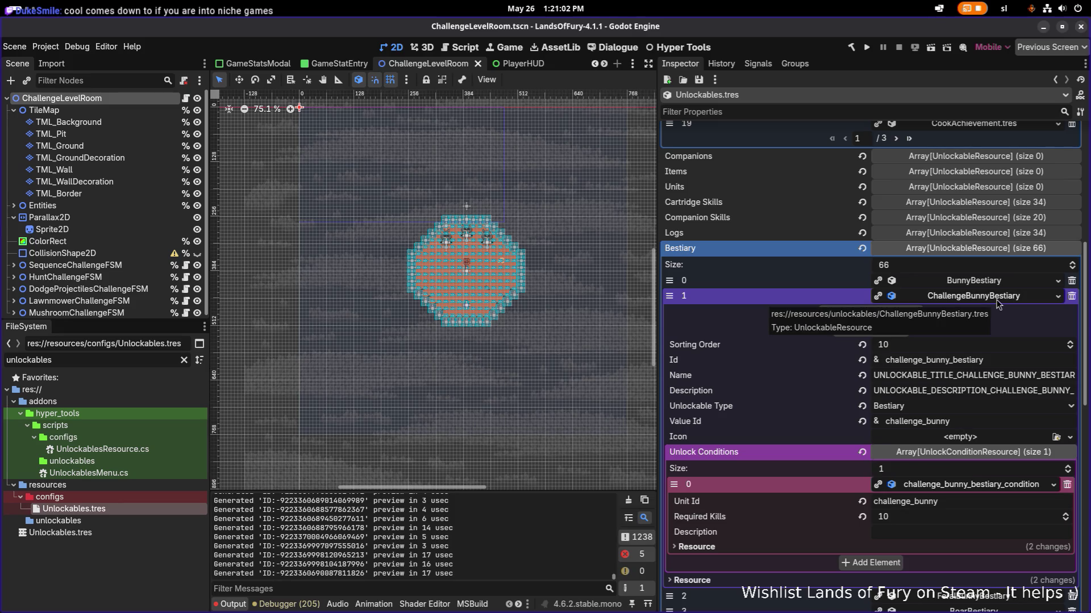
pyautogui.doubleClick(1006, 377)
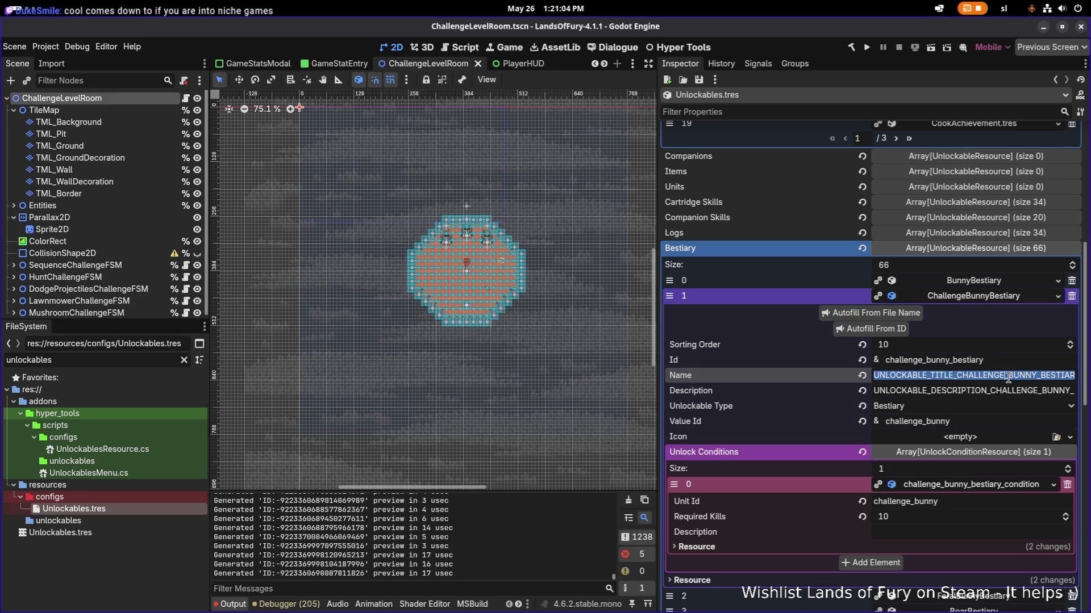
# Step: Select the BunnyBestiary entry's title key UNLOCKABLE_TITLE_BUNNY_BESTIARY
pyautogui.hotkey('alt', 'Tab')
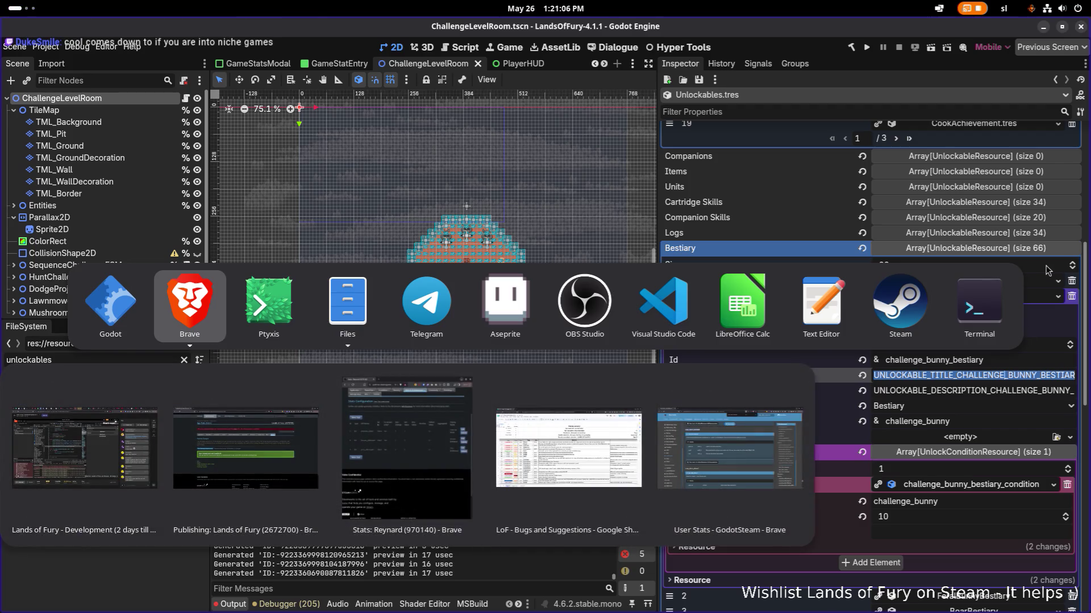
pyautogui.click(1011, 282)
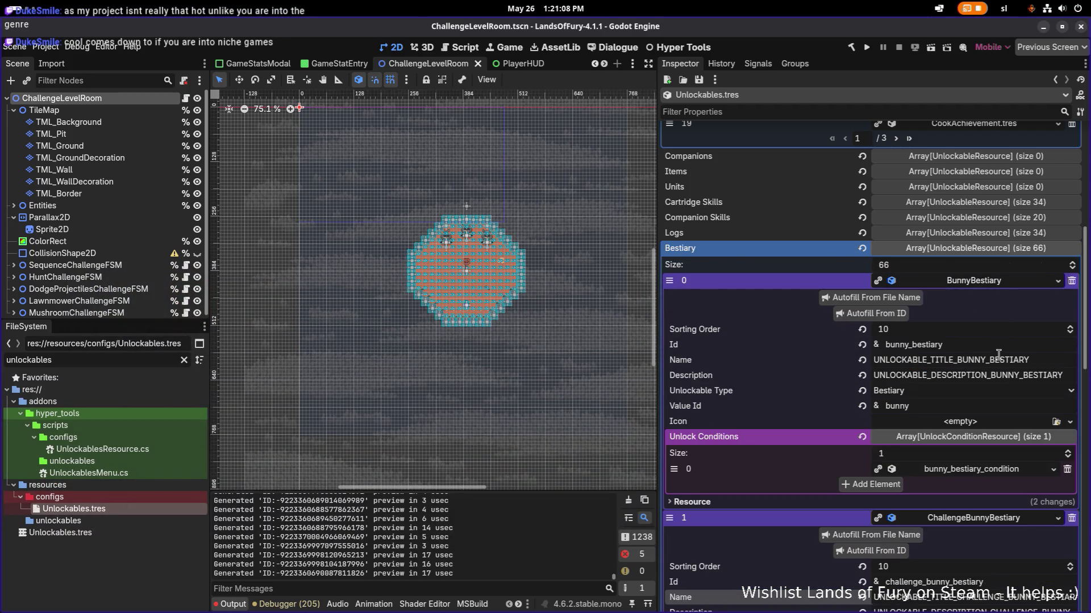
pyautogui.doubleClick(1006, 361)
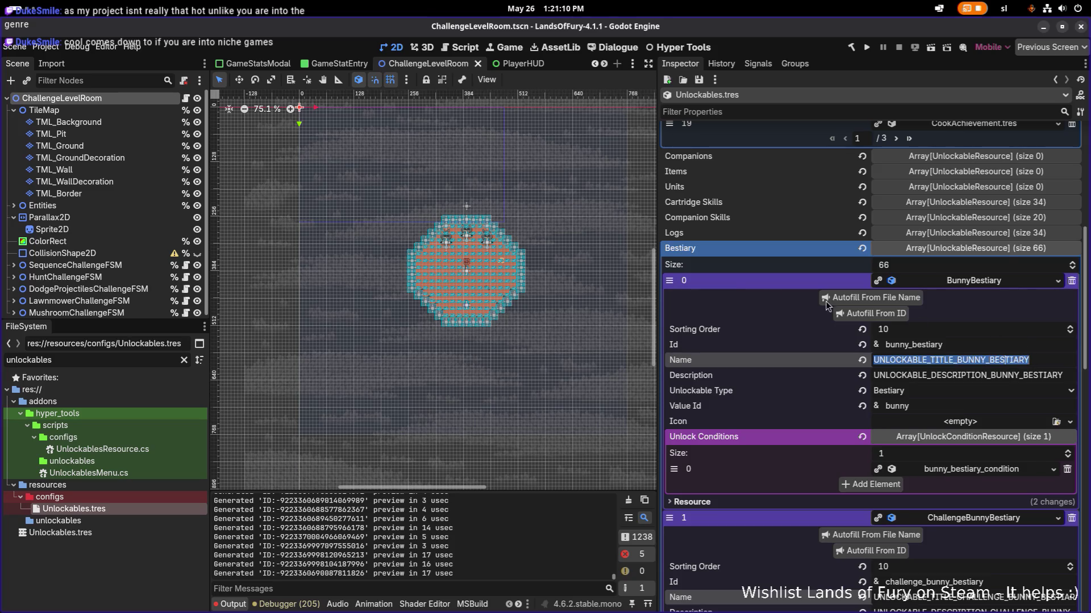
# Step: Find the copied key in Translations.csv (row 500, 'Bunny'), then minimize Calc and collapse BunnyBestiary
pyautogui.hotkey('alt', 'Tab')
pyautogui.press('Escape')
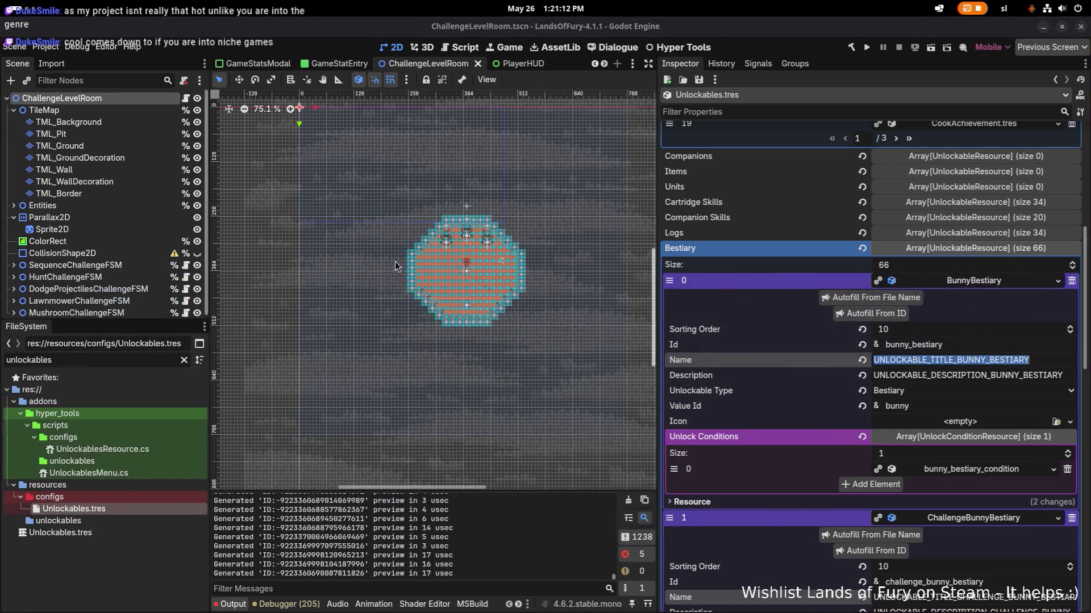
pyautogui.hotkey('ctrl', 'c')
pyautogui.hotkey('alt', 'Tab')
pyautogui.hotkey('ctrl', 'v')
pyautogui.press('Return')
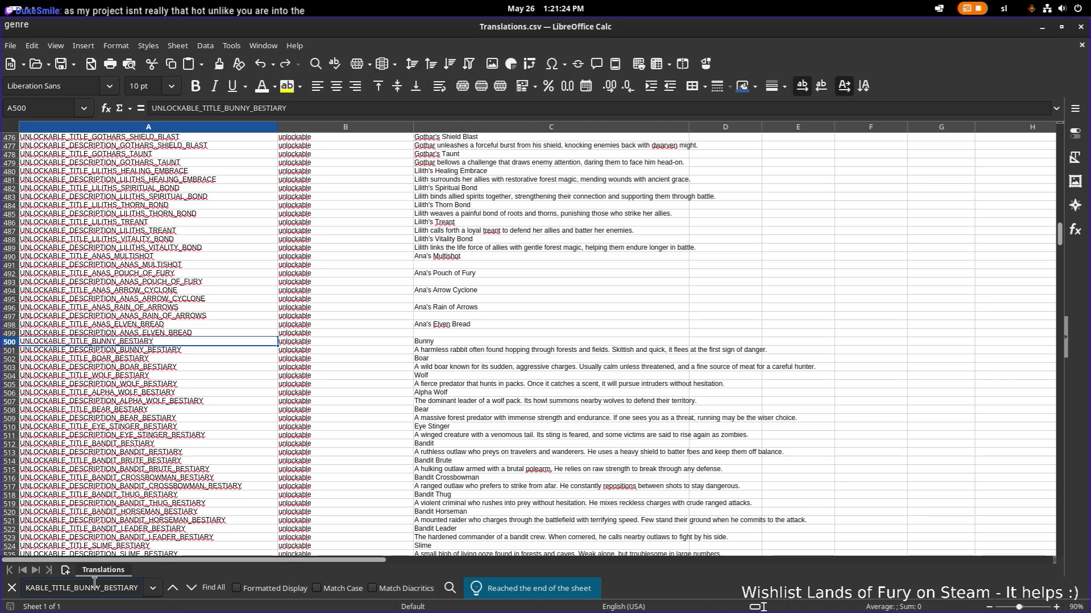
pyautogui.click(1044, 27)
pyautogui.click(1018, 281)
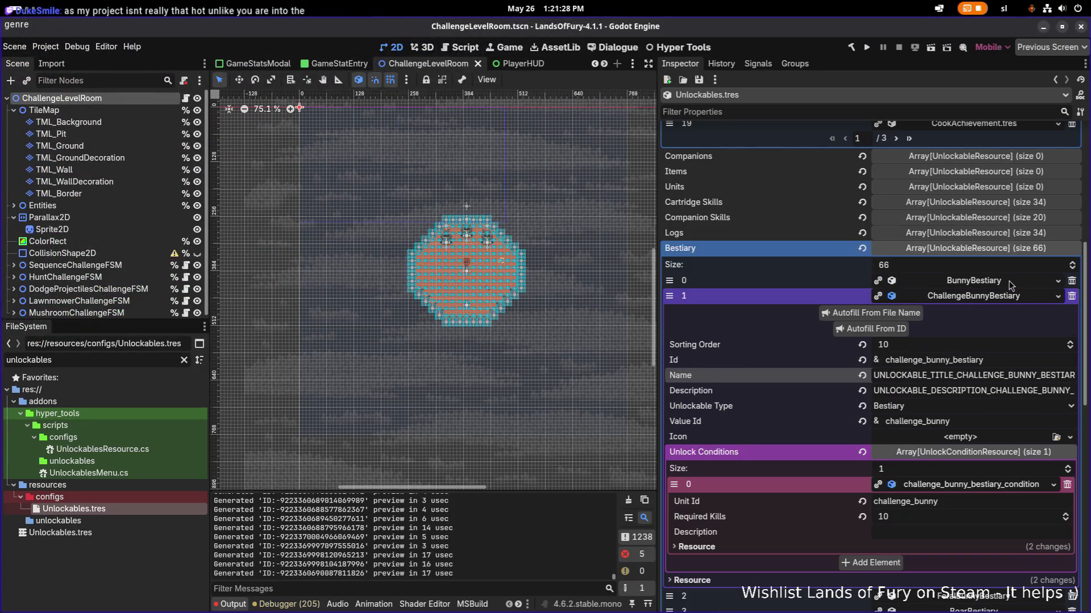
# Step: Review the ChallengeBunny, FeralBunny, Boar and AlphaWolf bestiary entries, including the alpha wolf's unlock conditions
pyautogui.click(1005, 296)
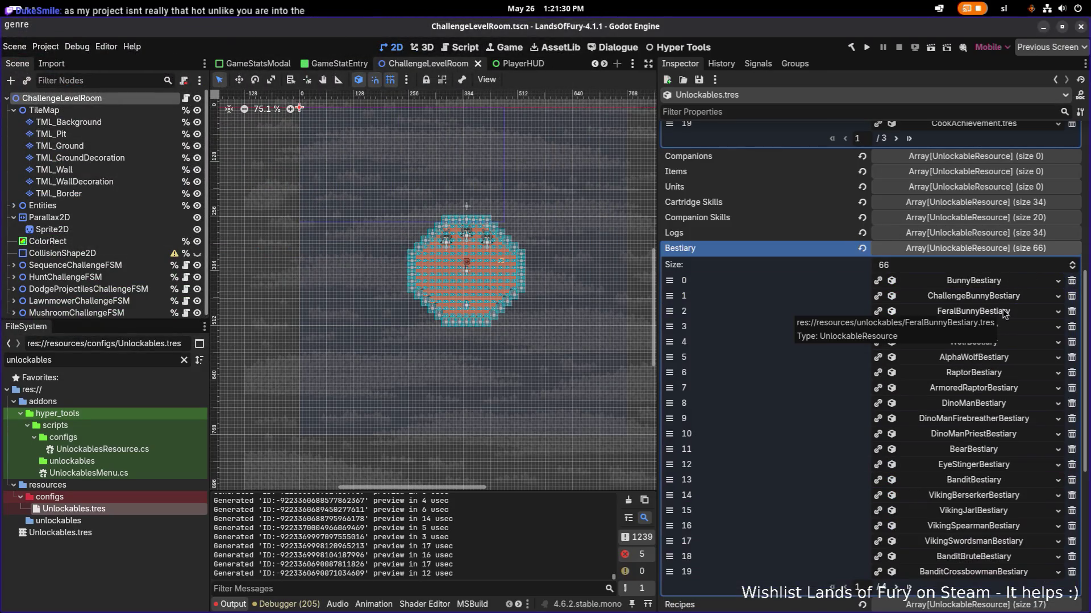
pyautogui.click(1001, 314)
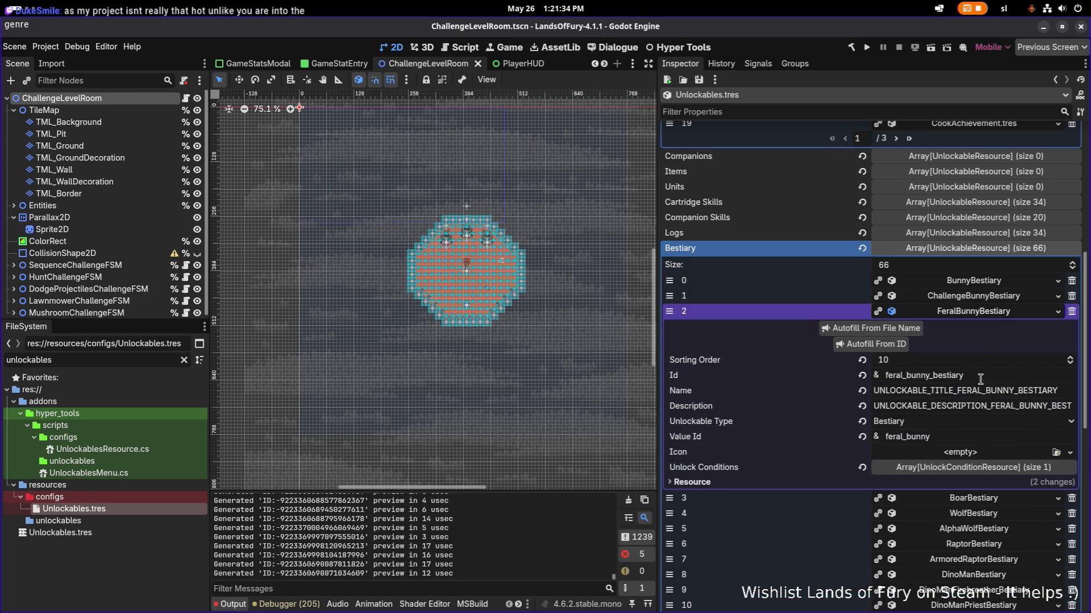
pyautogui.click(1015, 391)
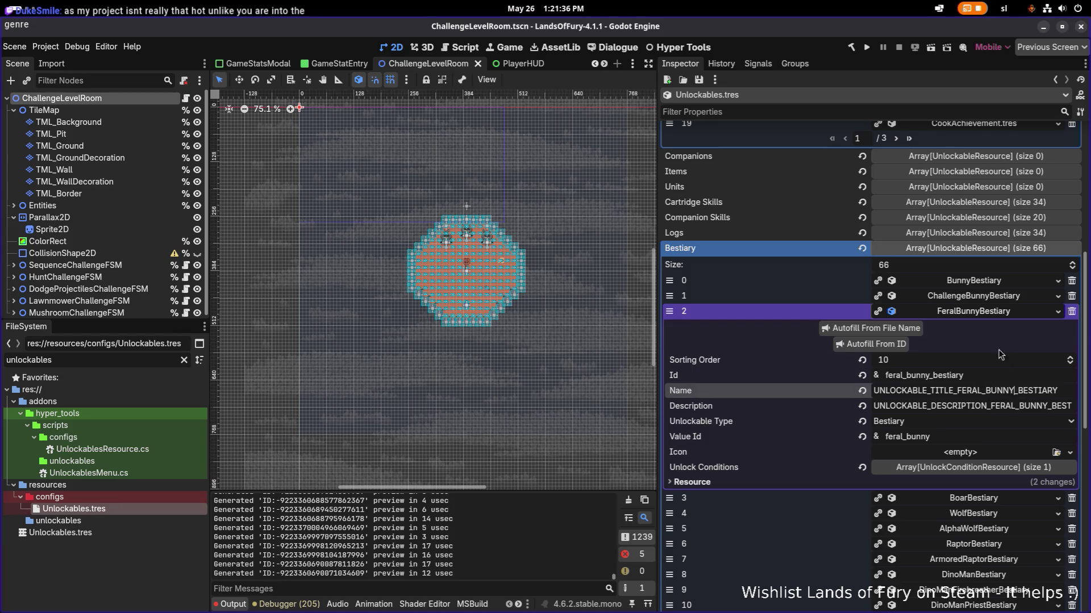
pyautogui.click(991, 312)
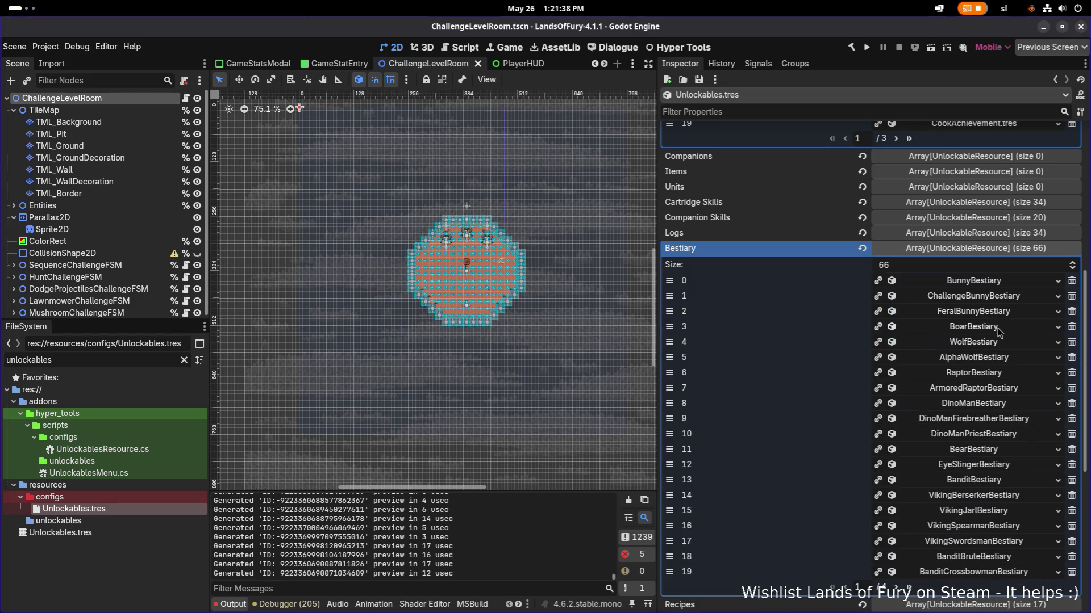
pyautogui.click(995, 297)
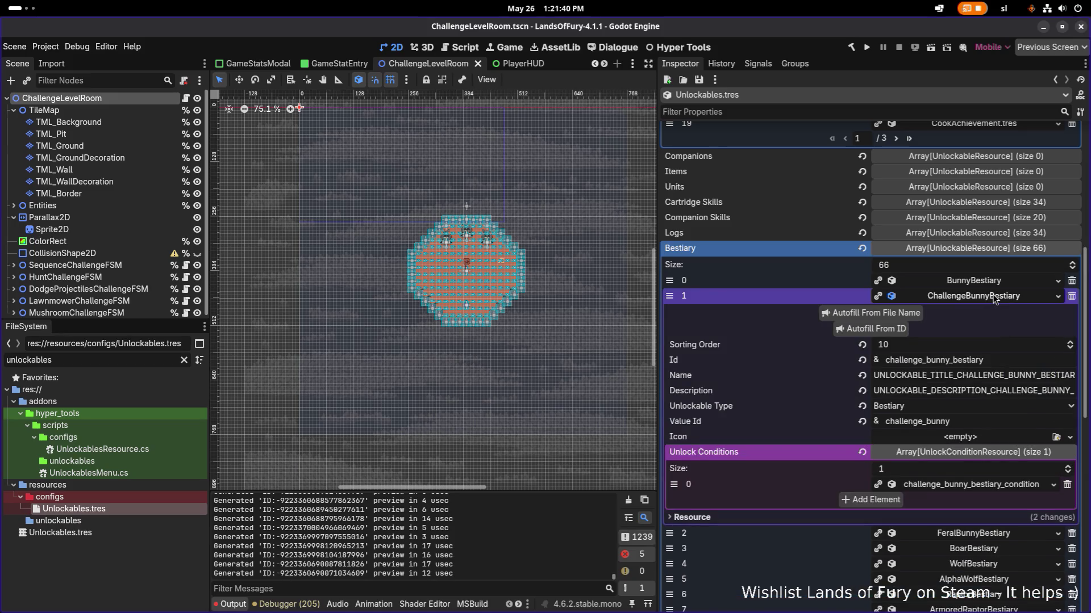
pyautogui.click(994, 298)
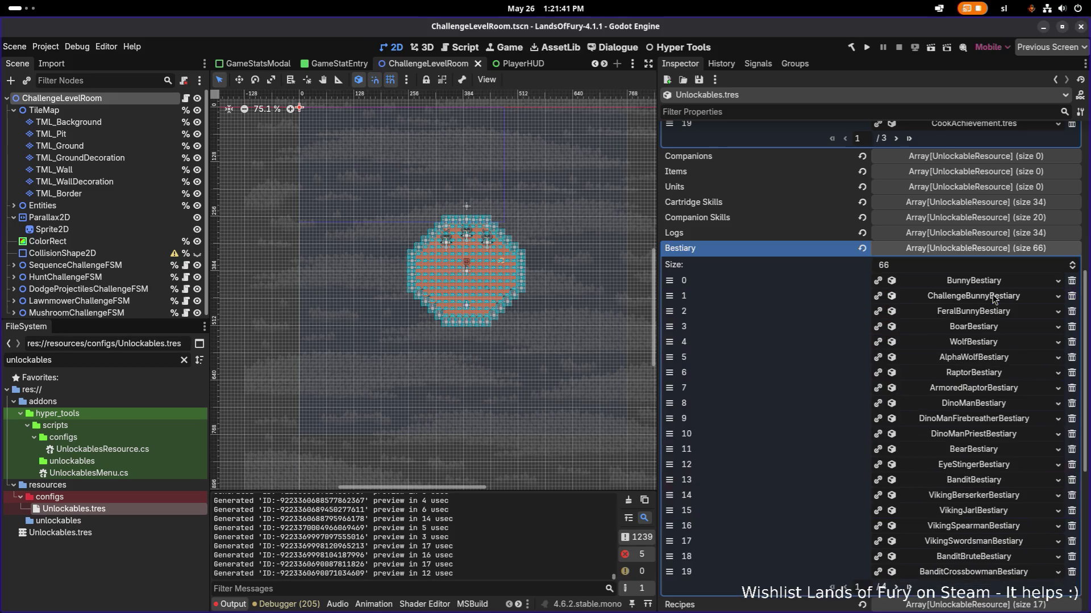
pyautogui.click(993, 330)
pyautogui.click(993, 330)
pyautogui.click(1006, 363)
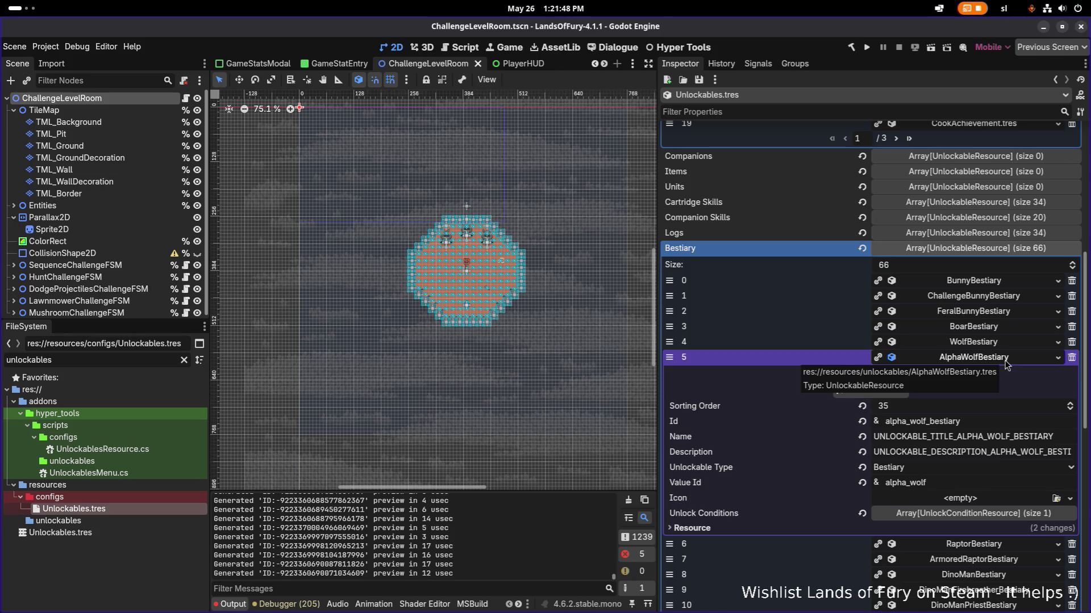
pyautogui.click(980, 514)
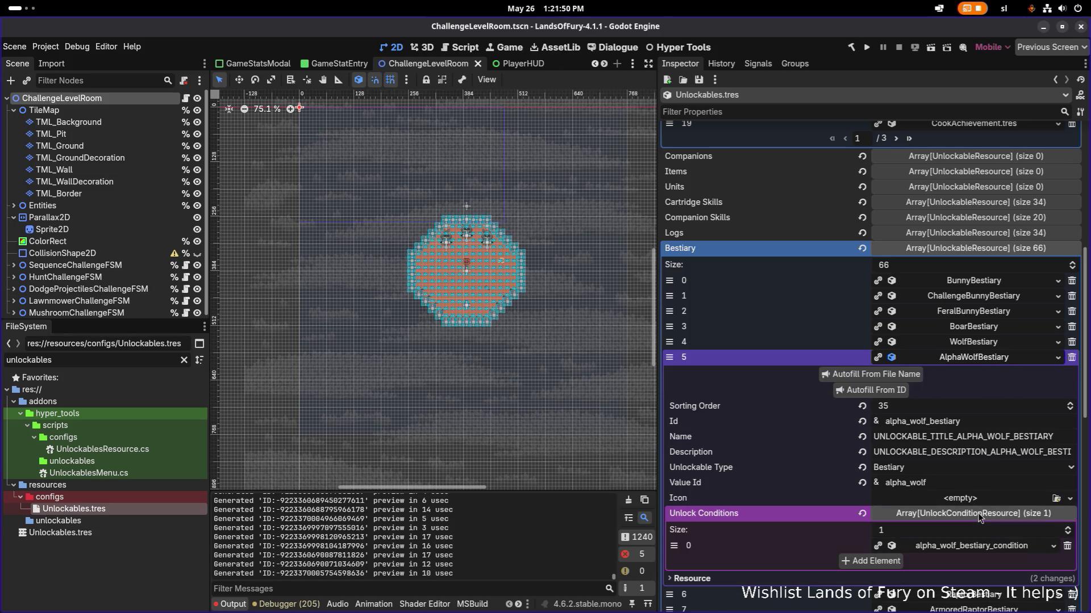
pyautogui.click(980, 514)
pyautogui.click(990, 364)
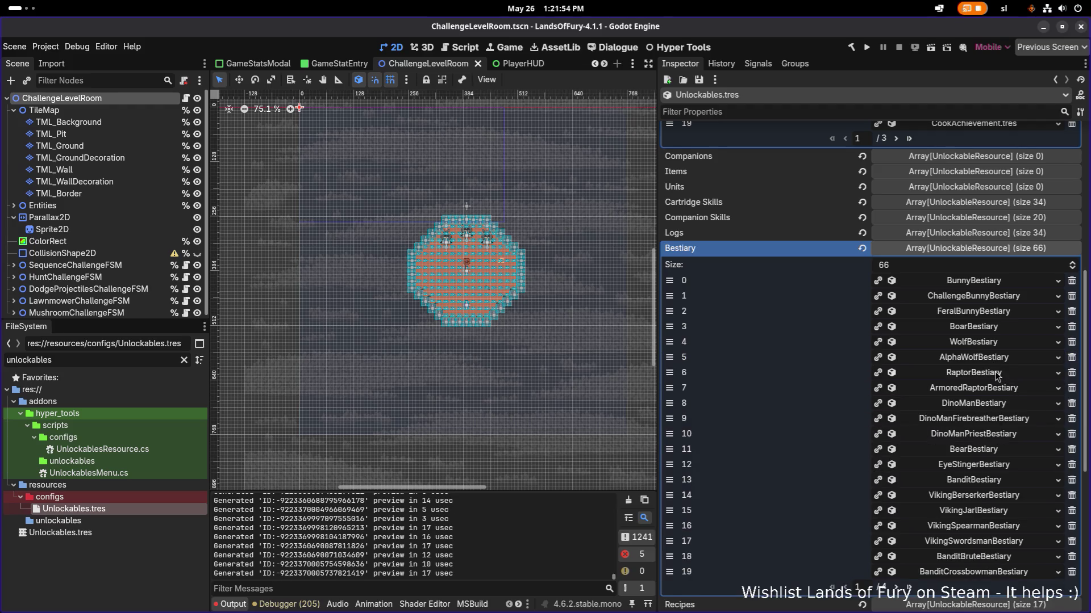
# Step: Review the Raptor, ArmoredRaptor, DinoMan, DinoManFirebreather, DinoManPriest and Bear bestiary entries
pyautogui.click(997, 377)
pyautogui.click(996, 375)
pyautogui.click(996, 375)
pyautogui.click(995, 376)
pyautogui.click(993, 375)
pyautogui.click(994, 375)
pyautogui.click(991, 392)
pyautogui.click(993, 392)
pyautogui.click(991, 405)
pyautogui.click(990, 404)
pyautogui.click(1001, 422)
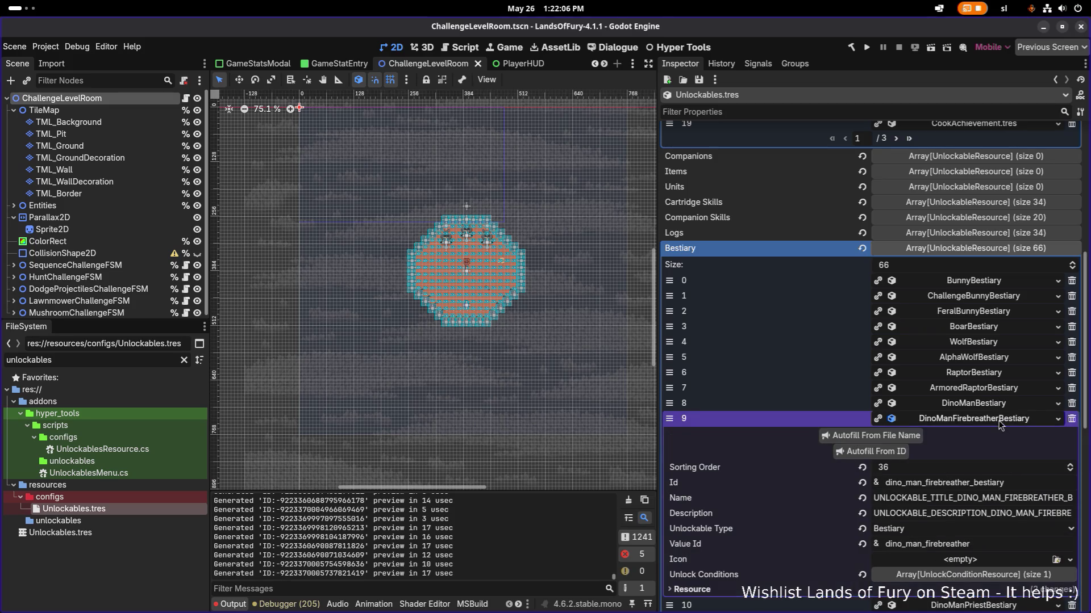
pyautogui.click(1000, 423)
pyautogui.click(1007, 438)
pyautogui.click(1007, 438)
pyautogui.click(1002, 451)
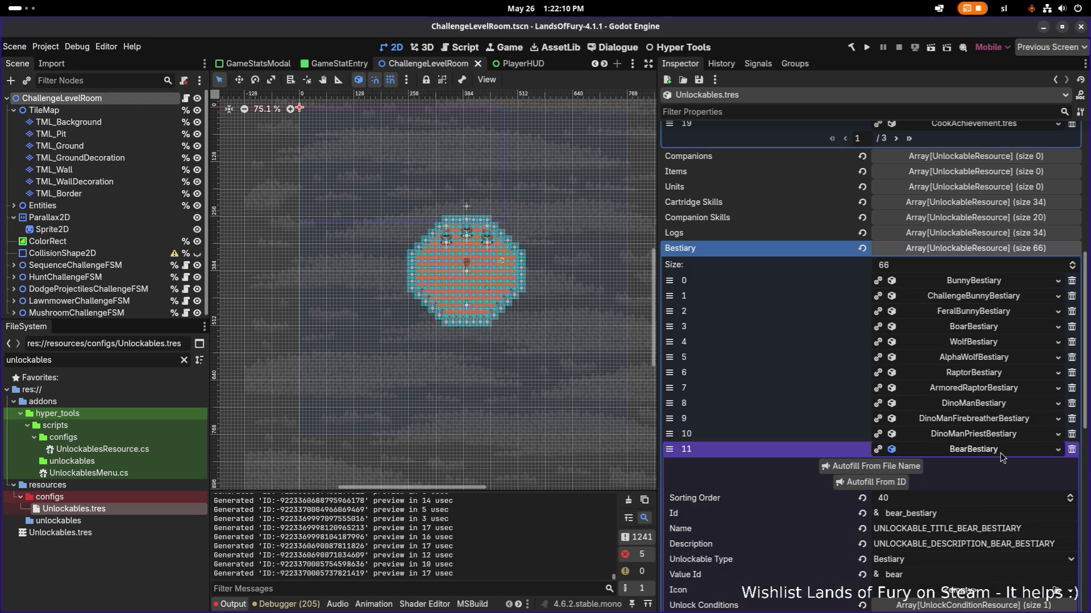
pyautogui.click(1001, 451)
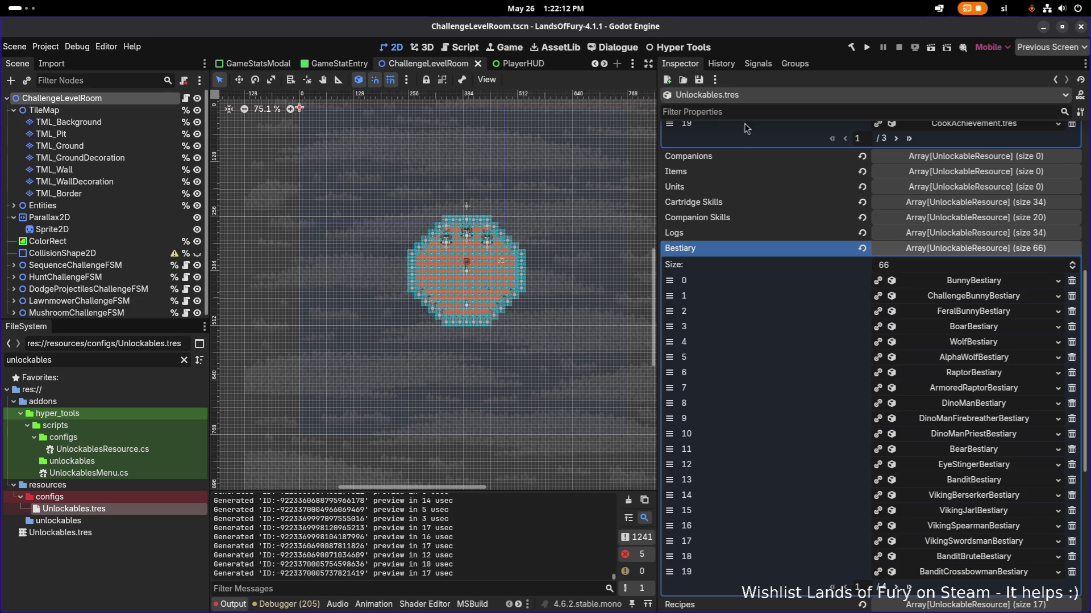
# Step: Save Unlockables.tres, then rebuild and run the project to test
pyautogui.click(698, 80)
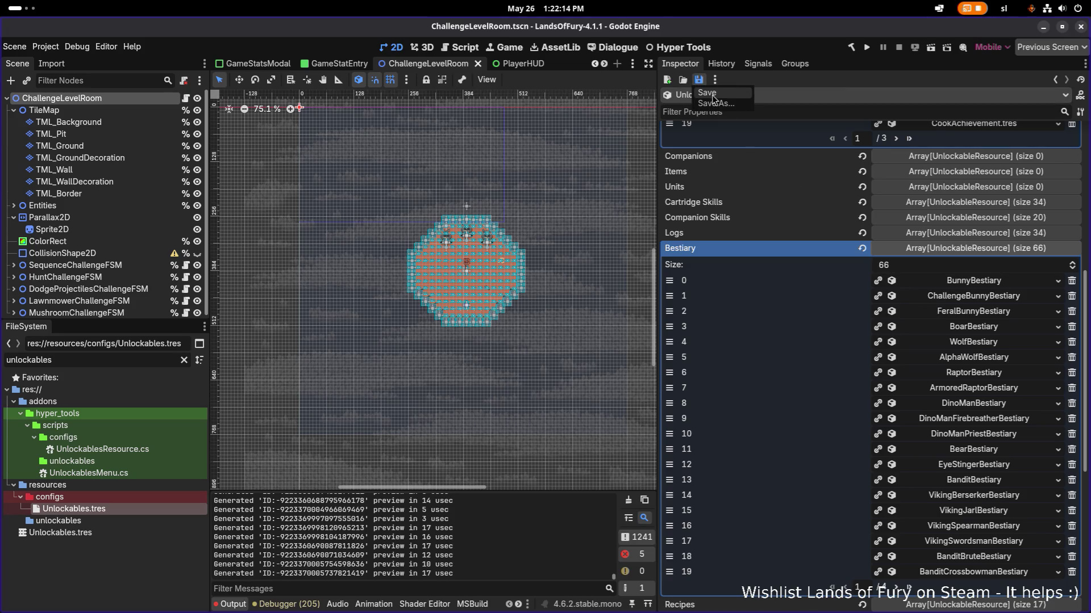
pyautogui.click(710, 94)
pyautogui.click(866, 48)
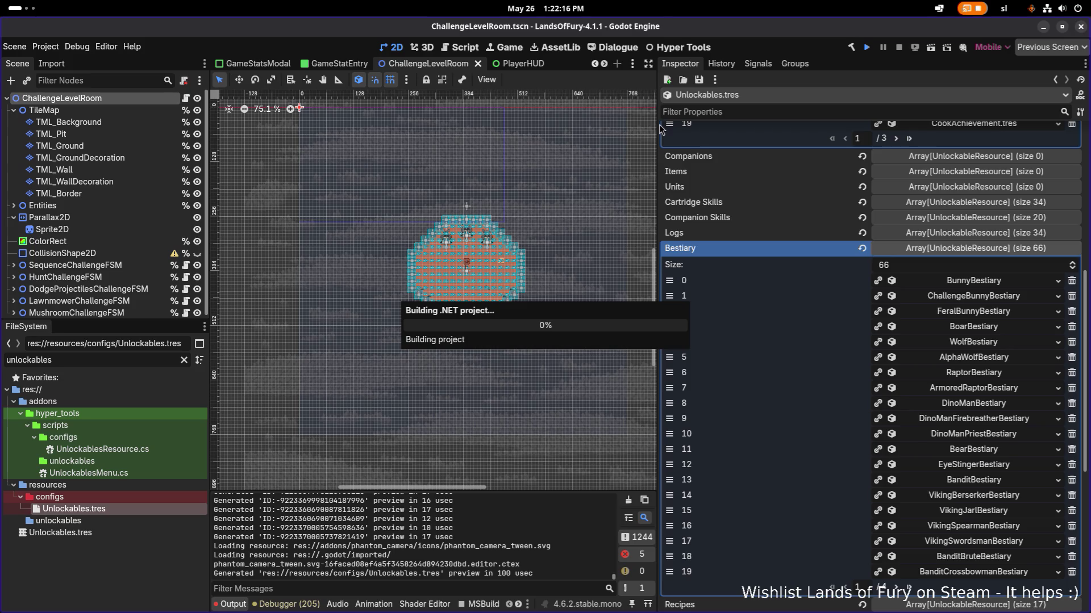
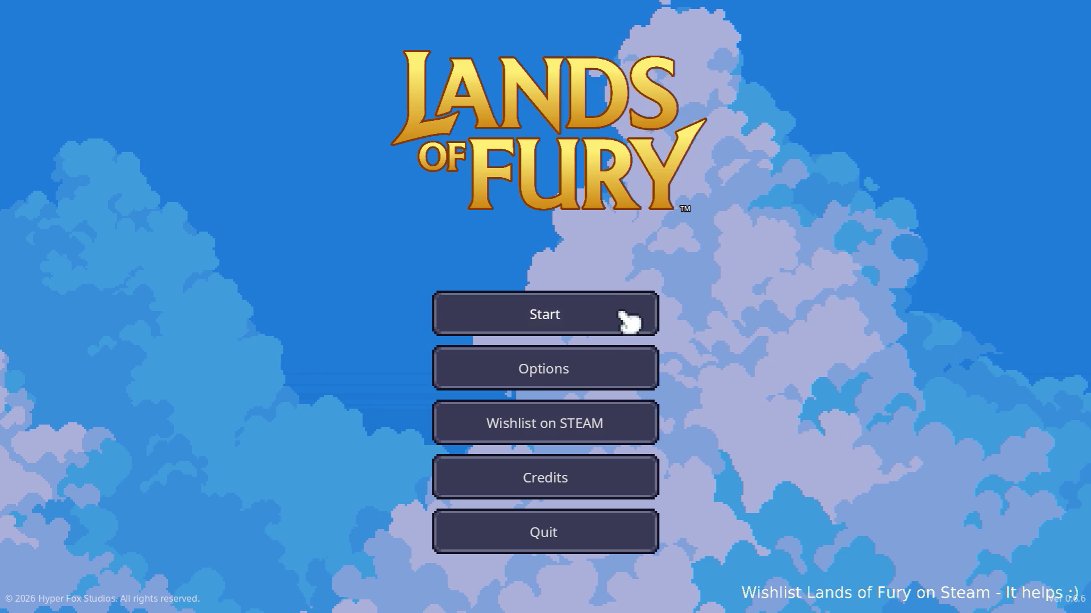
# Step: Load the saved profile, walk the character right across the water, and open the Journal's Logs page
pyautogui.click(629, 312)
pyautogui.click(531, 323)
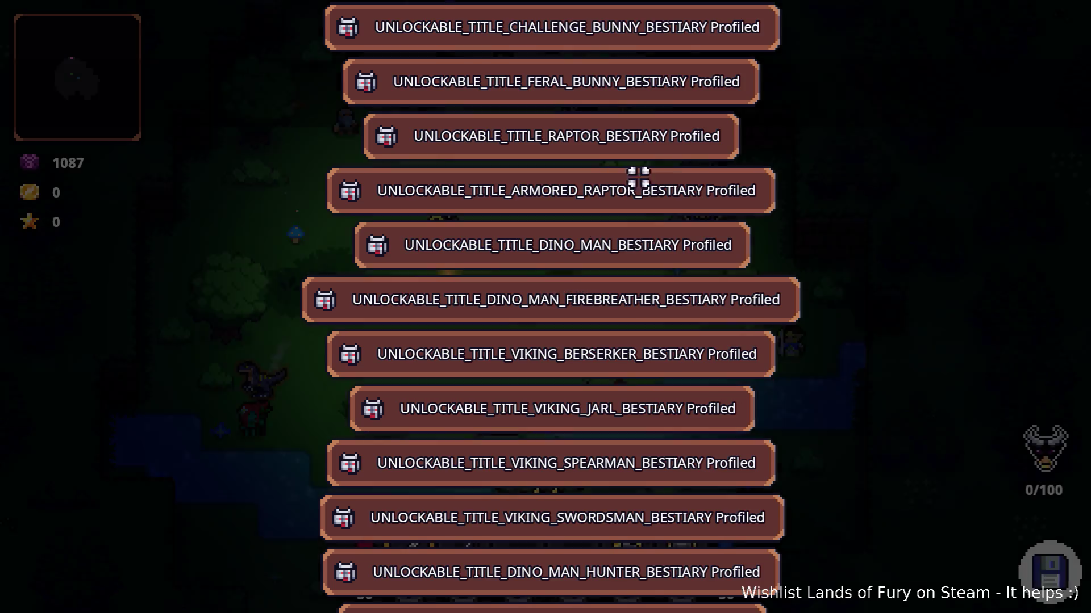
pyautogui.press('d')
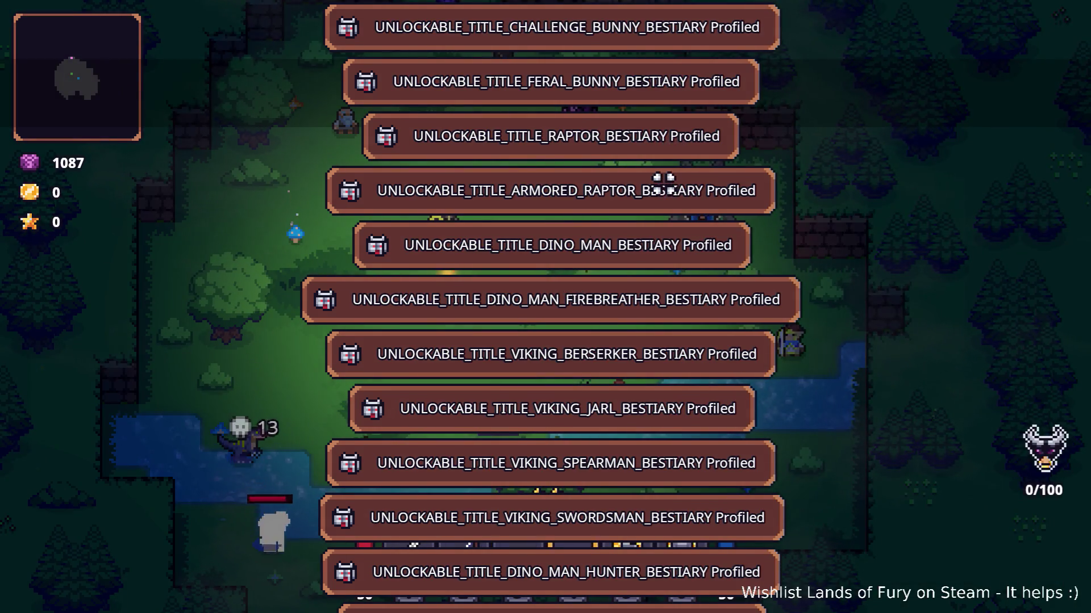
pyautogui.press('d')
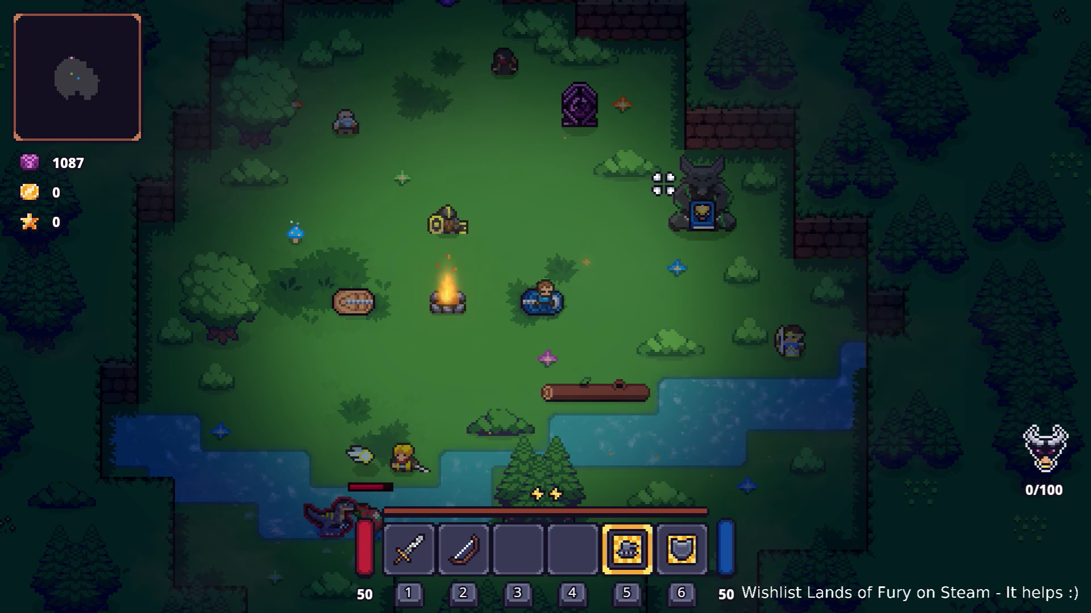
pyautogui.press('d')
pyautogui.press('Tab')
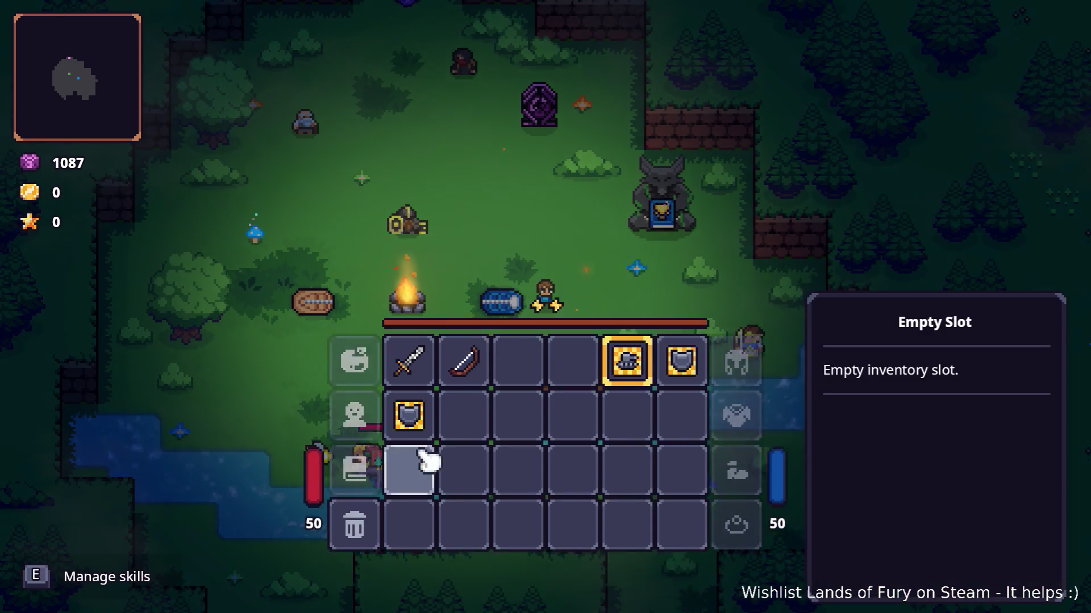
pyautogui.click(367, 525)
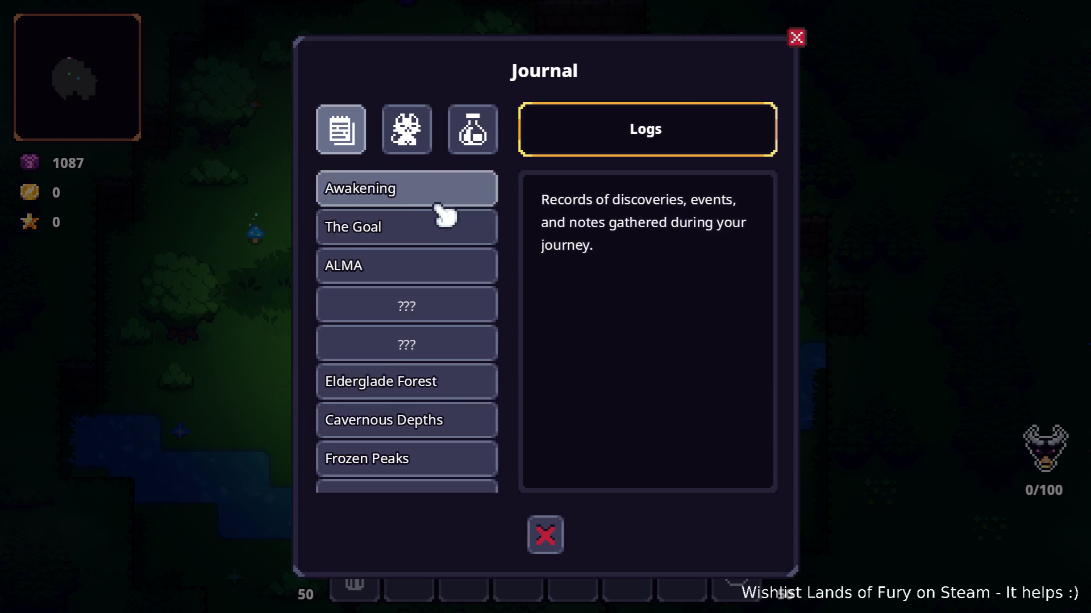
# Step: Switch the Journal to the Bestiary and view the Bunny, Boar and Wolf entries
pyautogui.click(404, 141)
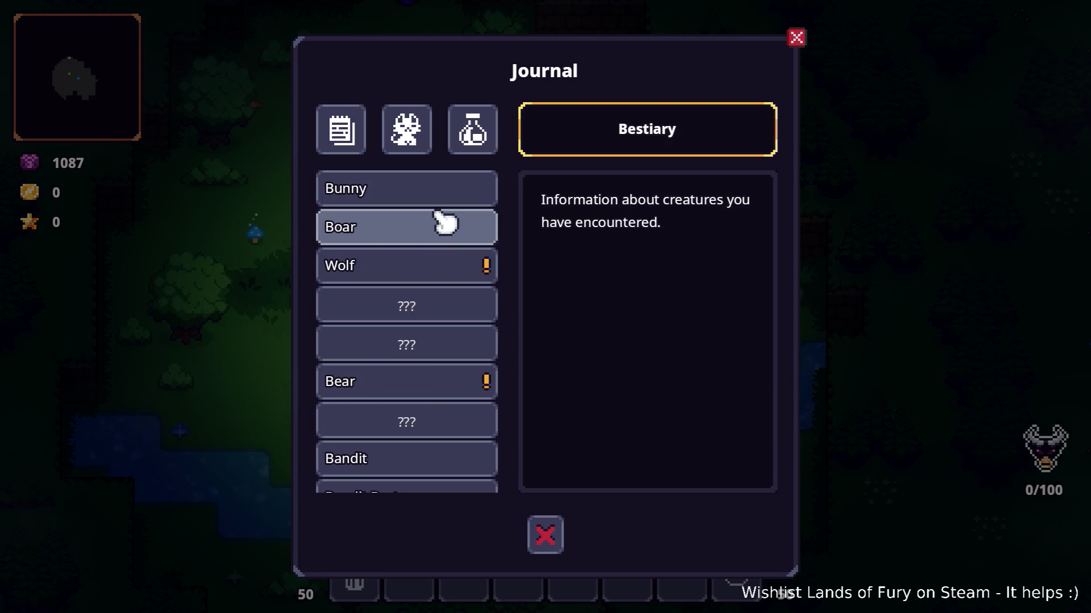
pyautogui.click(448, 196)
pyautogui.click(423, 151)
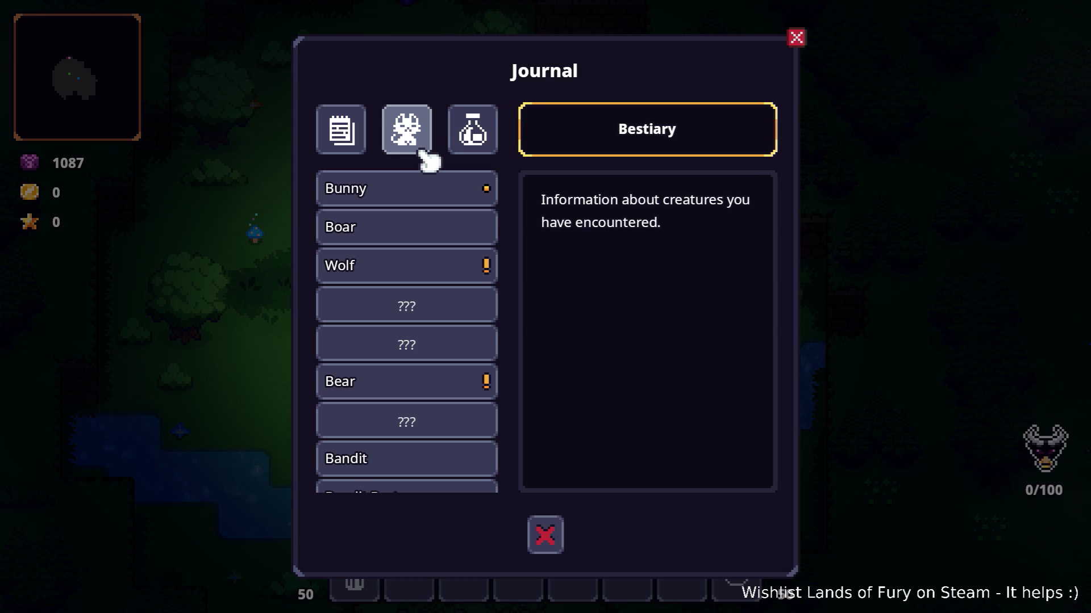
pyautogui.click(428, 225)
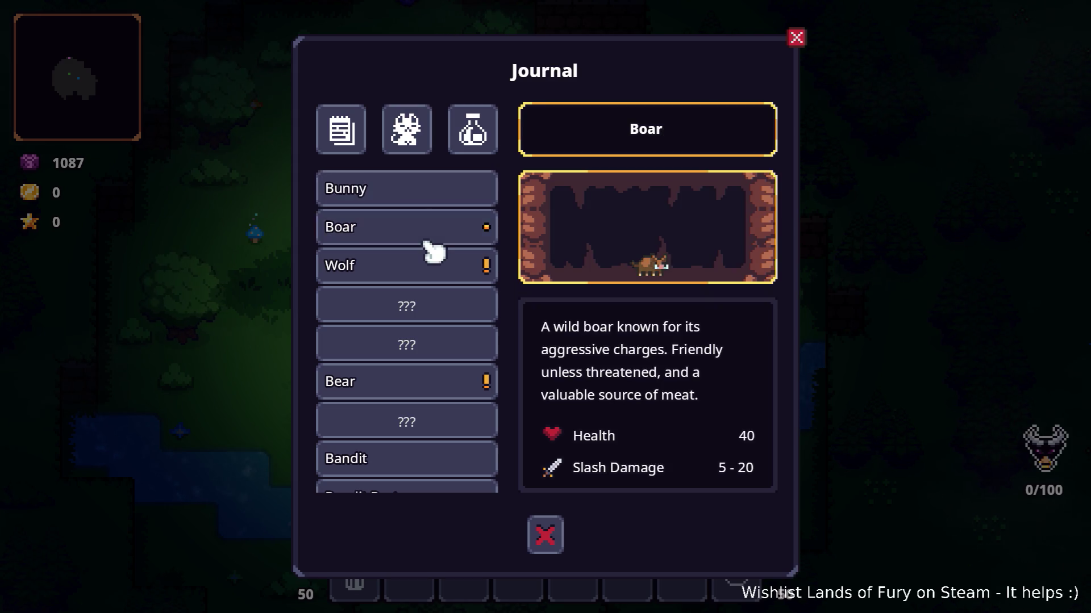
pyautogui.click(429, 266)
pyautogui.scroll(-5, 430, 264)
pyautogui.scroll(10, 431, 267)
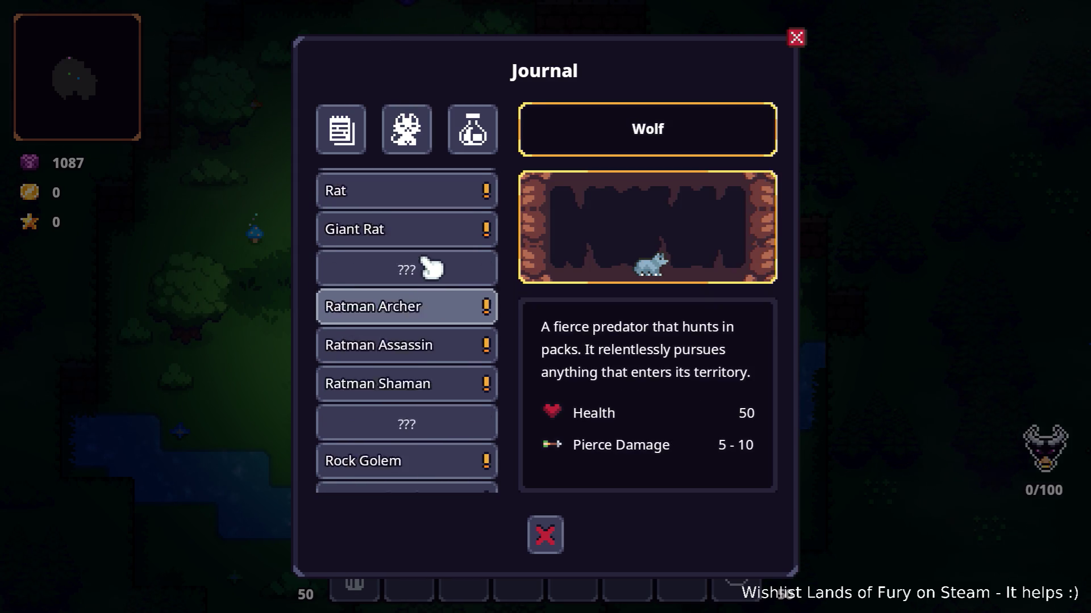
pyautogui.scroll(-3, 430, 267)
# Step: Review the Bandit Crossbowman, Thug and Horseman, plus Big, Spiked and Giant Slime entries
pyautogui.click(419, 292)
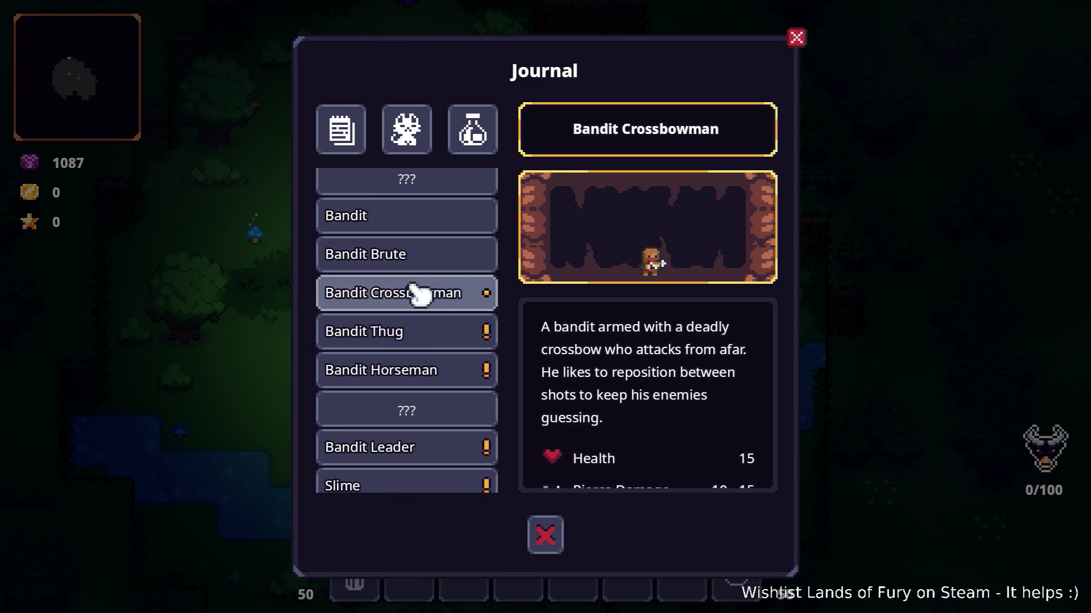
pyautogui.click(428, 334)
pyautogui.click(428, 366)
pyautogui.scroll(-3, 433, 345)
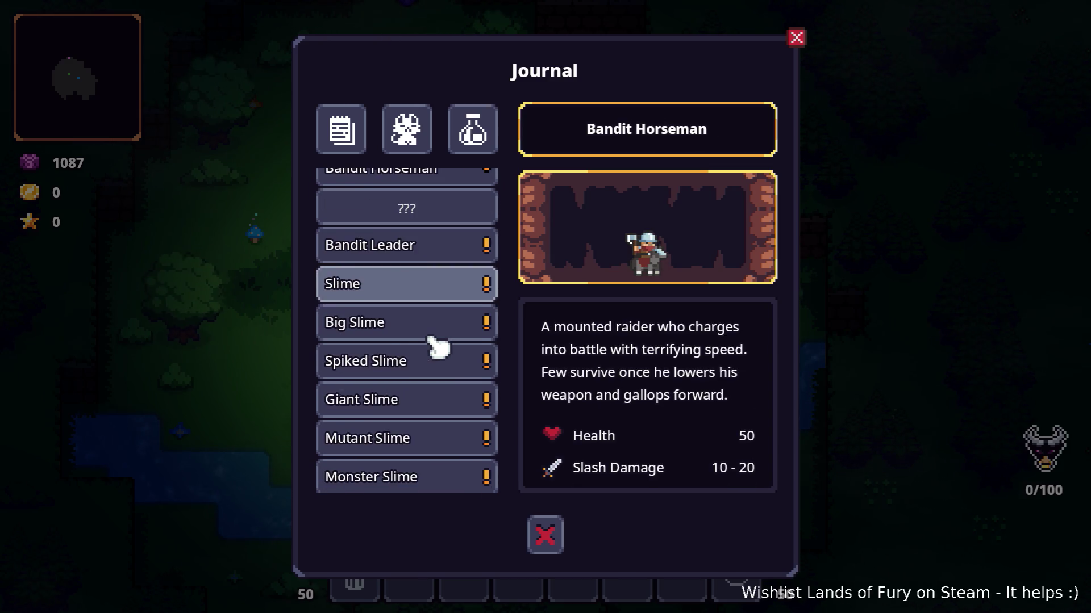
pyautogui.click(444, 319)
pyautogui.click(432, 364)
pyautogui.click(438, 397)
pyautogui.scroll(-8, 442, 386)
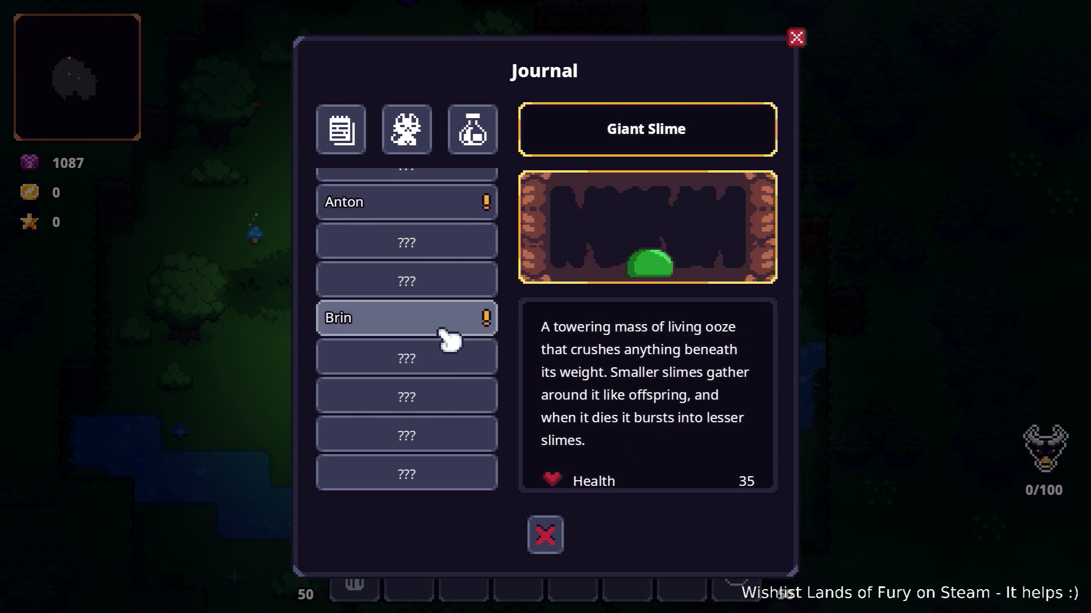
# Step: Close the Journal and quit the game to the desktop from the pause menu
pyautogui.click(545, 535)
pyautogui.press('Escape')
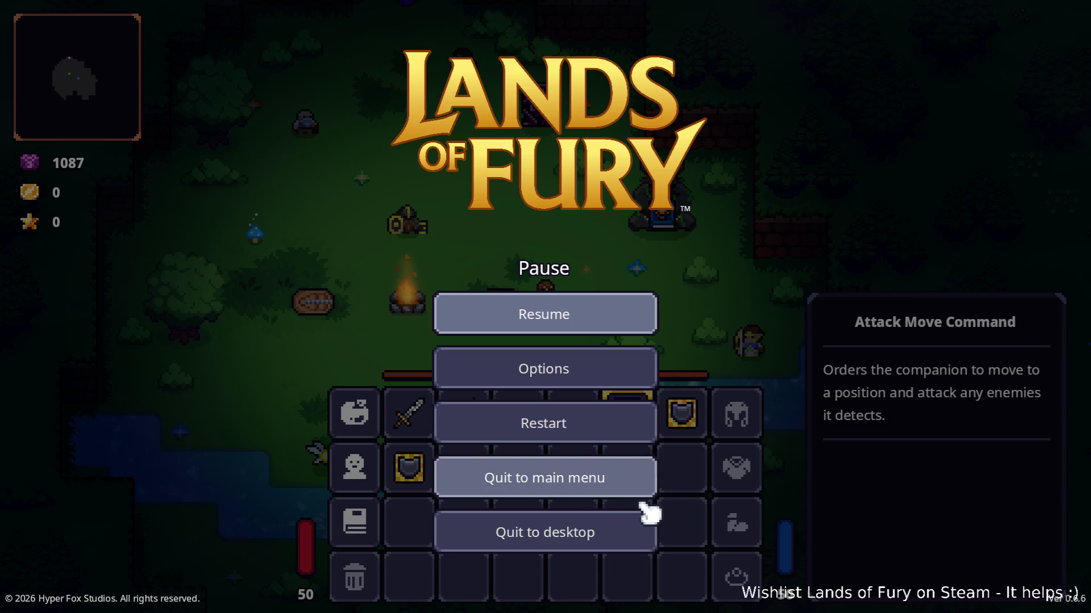
pyautogui.click(614, 534)
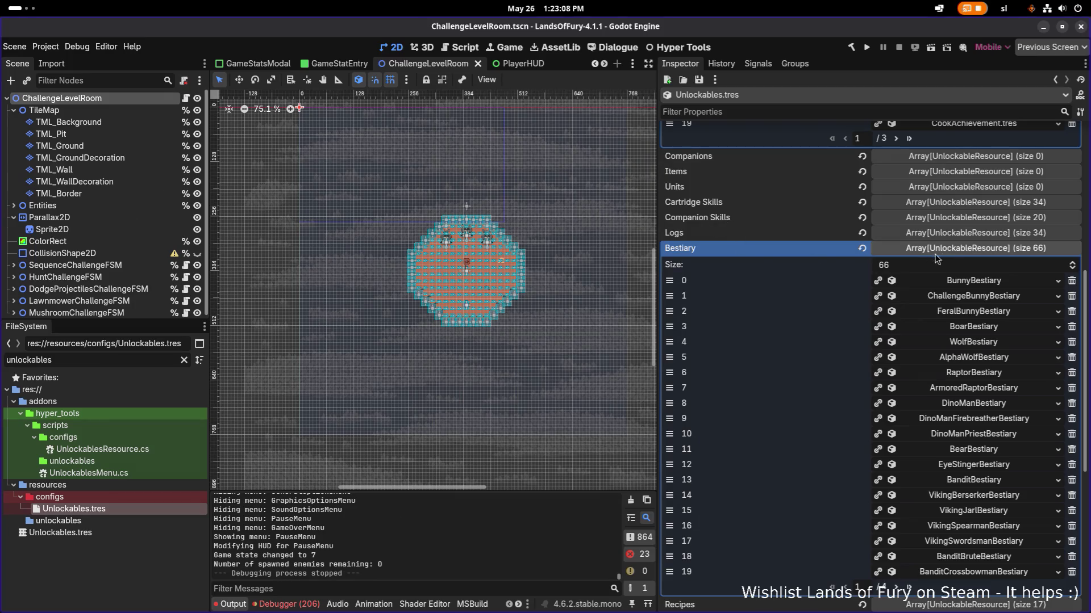
# Step: Collapse the Bestiary and Achievements arrays of Unlockables.tres in the Inspector
pyautogui.click(968, 251)
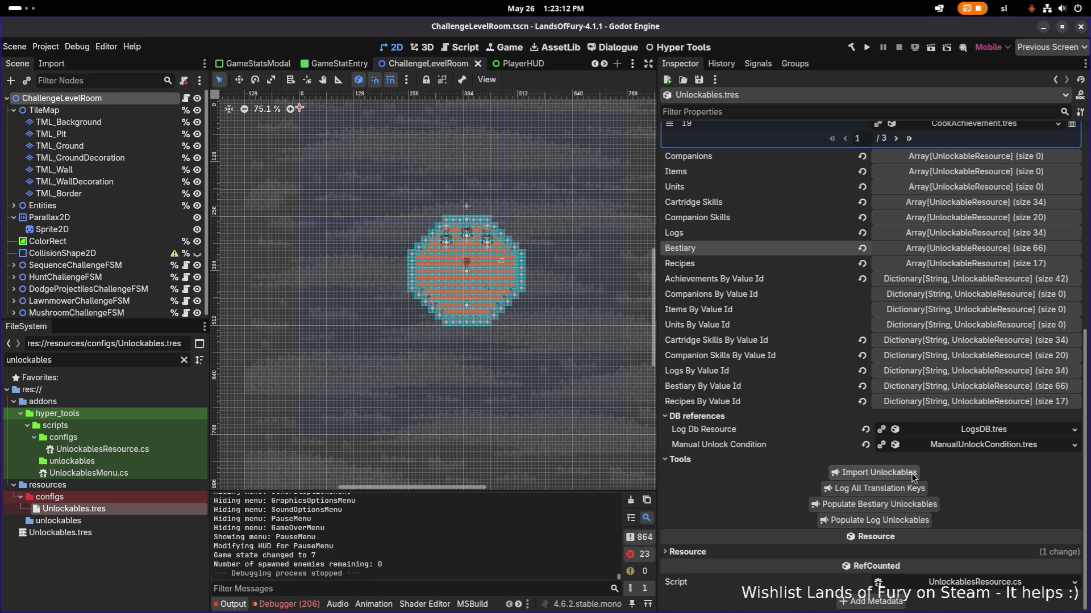
pyautogui.scroll(5, 895, 452)
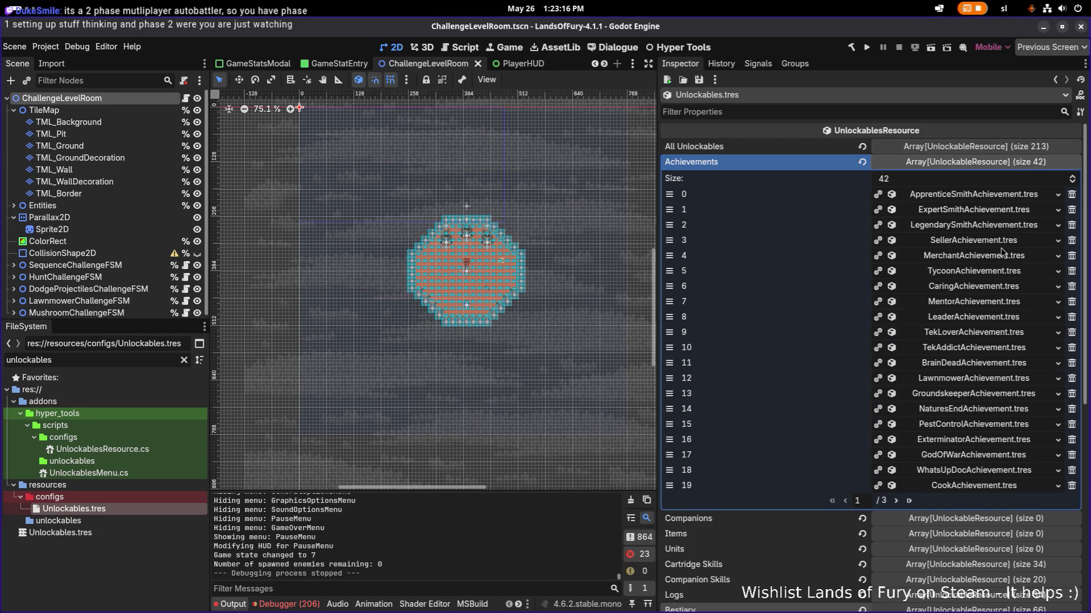
pyautogui.scroll(-5, 1004, 250)
pyautogui.scroll(5, 880, 432)
pyautogui.click(983, 160)
# Step: Check the 213-entry All Unlockables array, collapse it, save, and rebuild and run the project
pyautogui.click(991, 146)
pyautogui.click(992, 146)
pyautogui.click(991, 147)
pyautogui.click(899, 485)
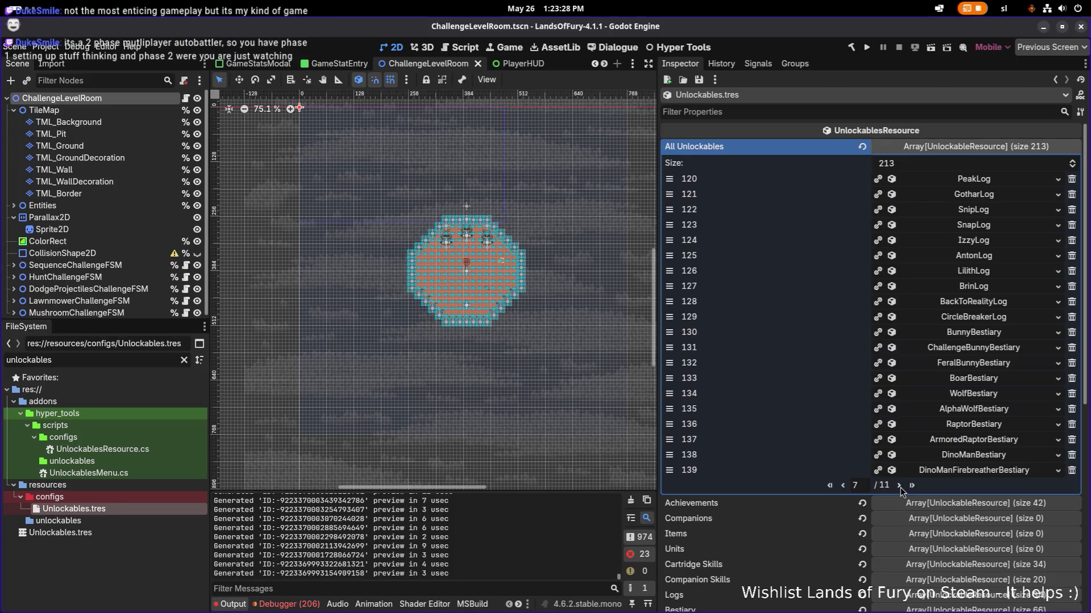
pyautogui.click(1017, 147)
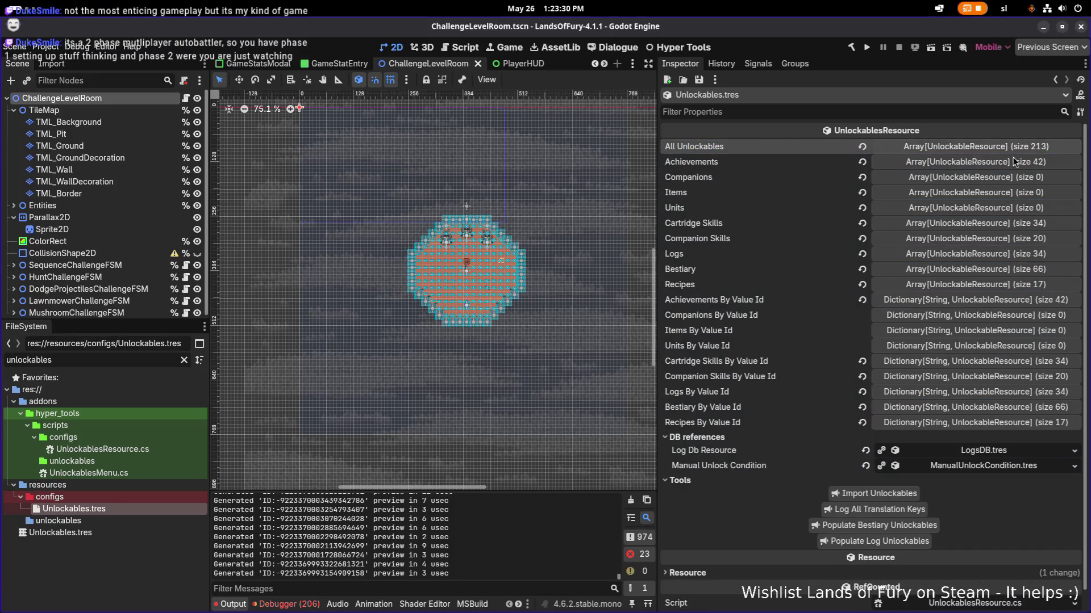
pyautogui.hotkey('ctrl', 's')
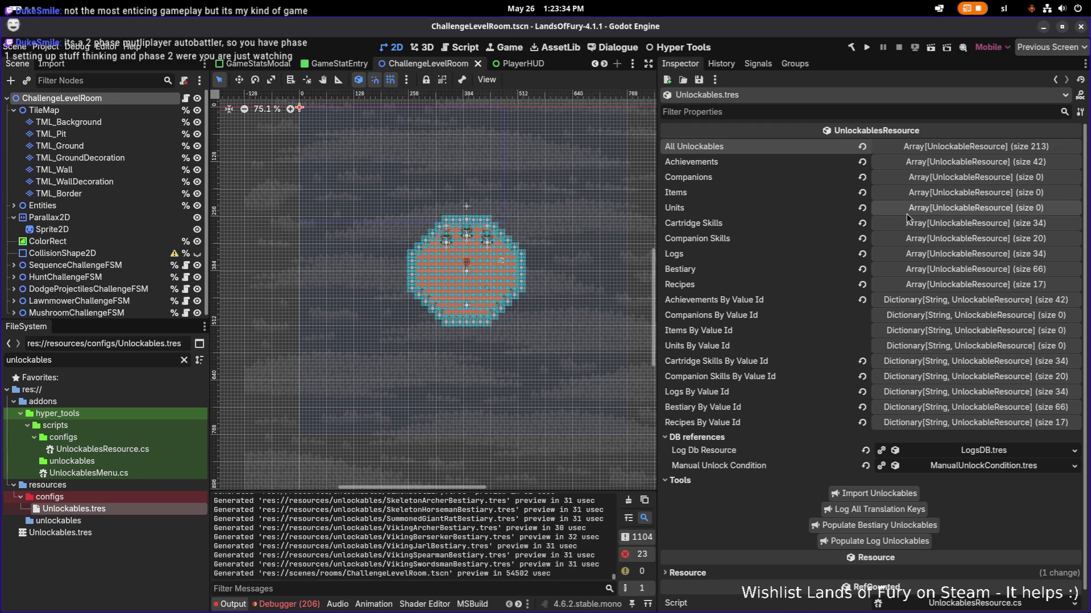
pyautogui.click(867, 49)
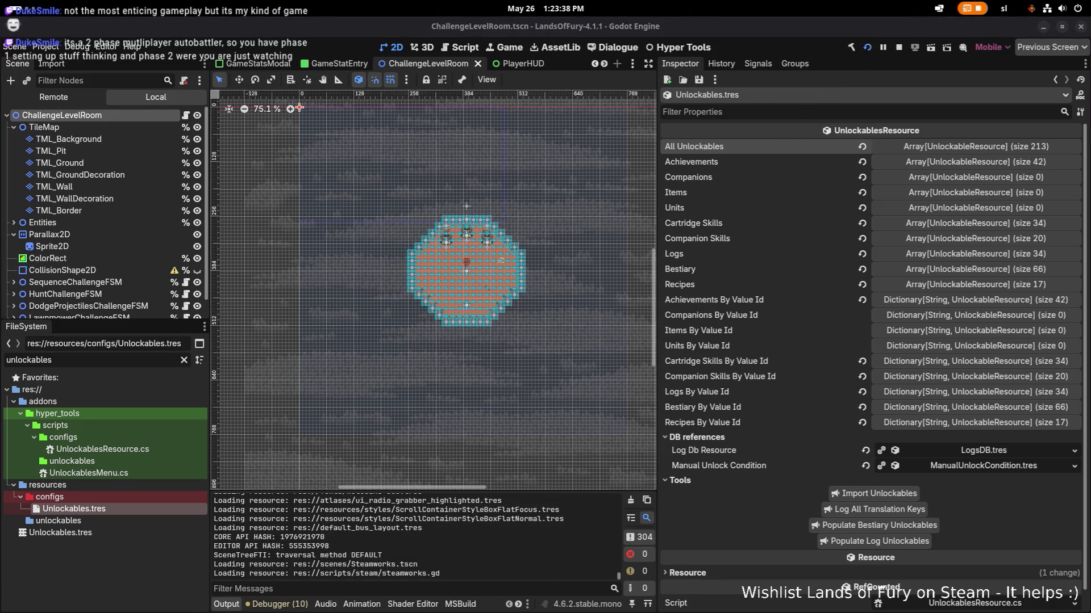
# Step: Return to the Godot window and let the relaunched game load the player into The Glade
pyautogui.hotkey('alt', 'Tab')
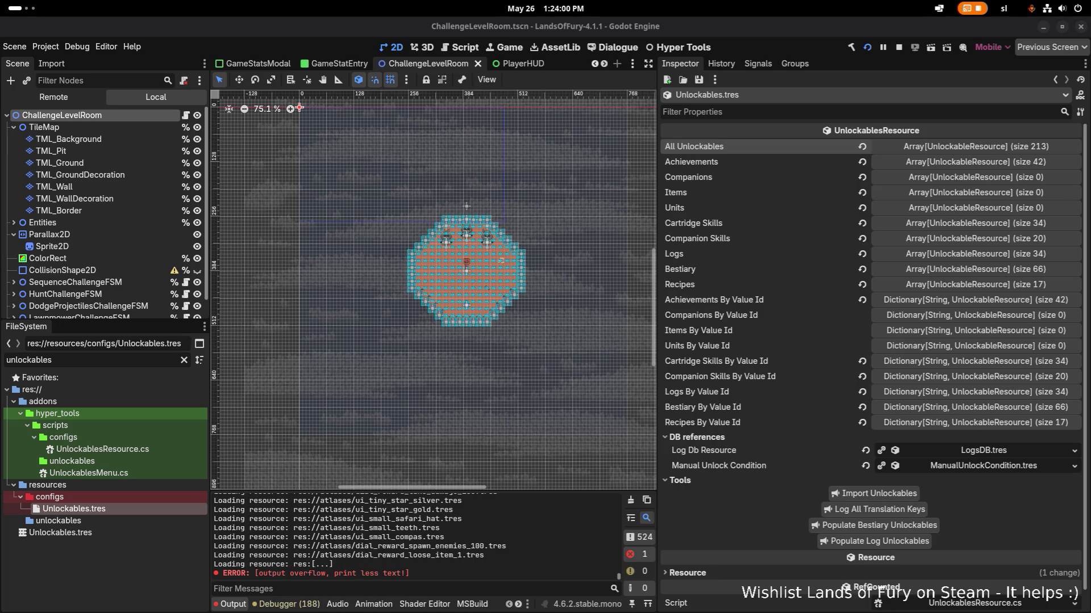
pyautogui.click(35, 11)
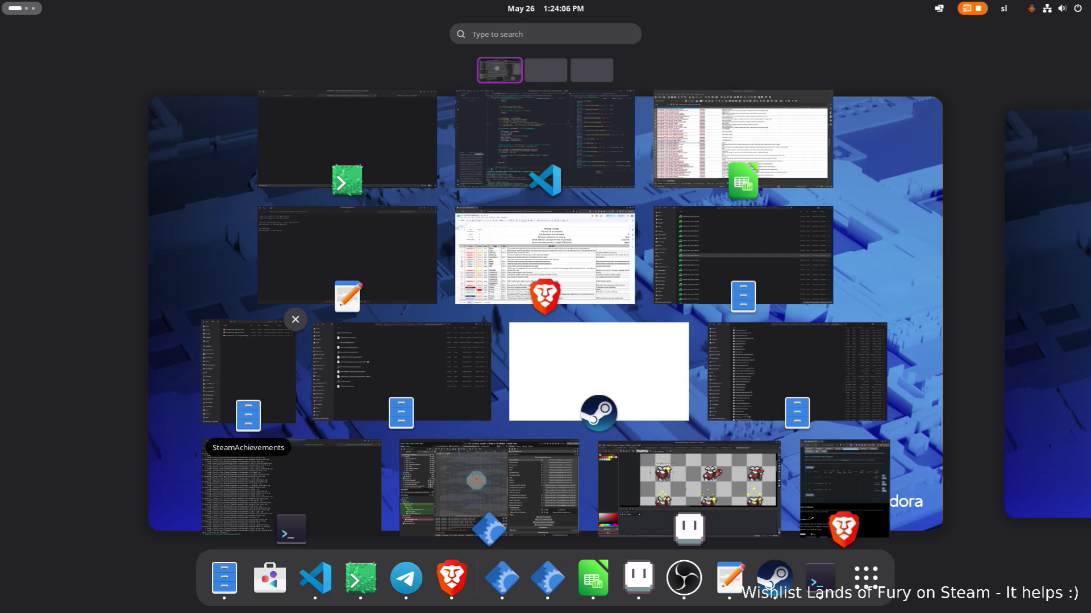
pyautogui.press('Escape')
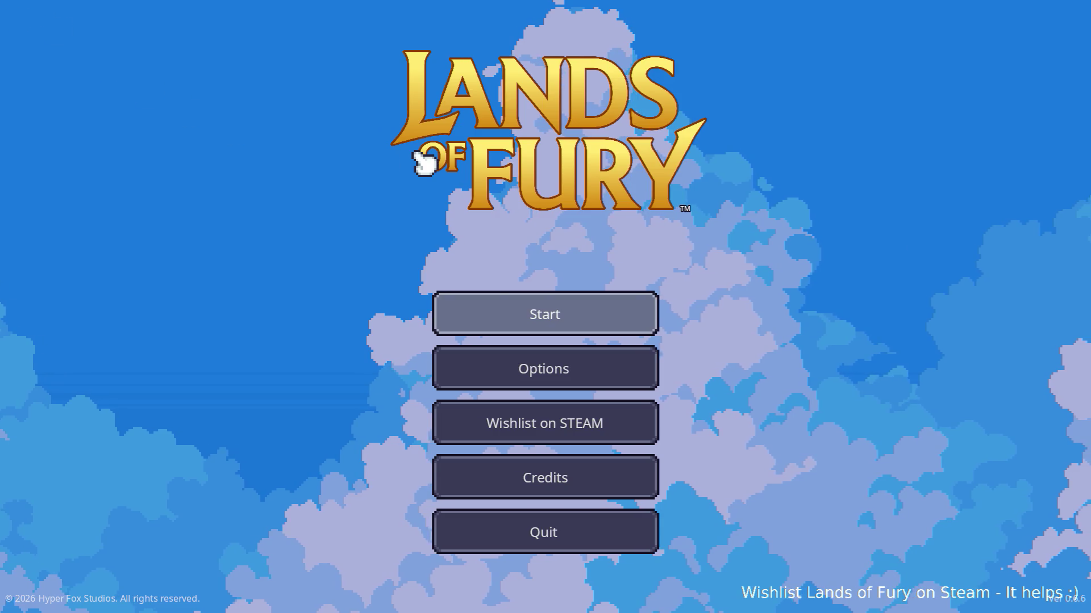
pyautogui.press('Return')
pyautogui.press('Return')
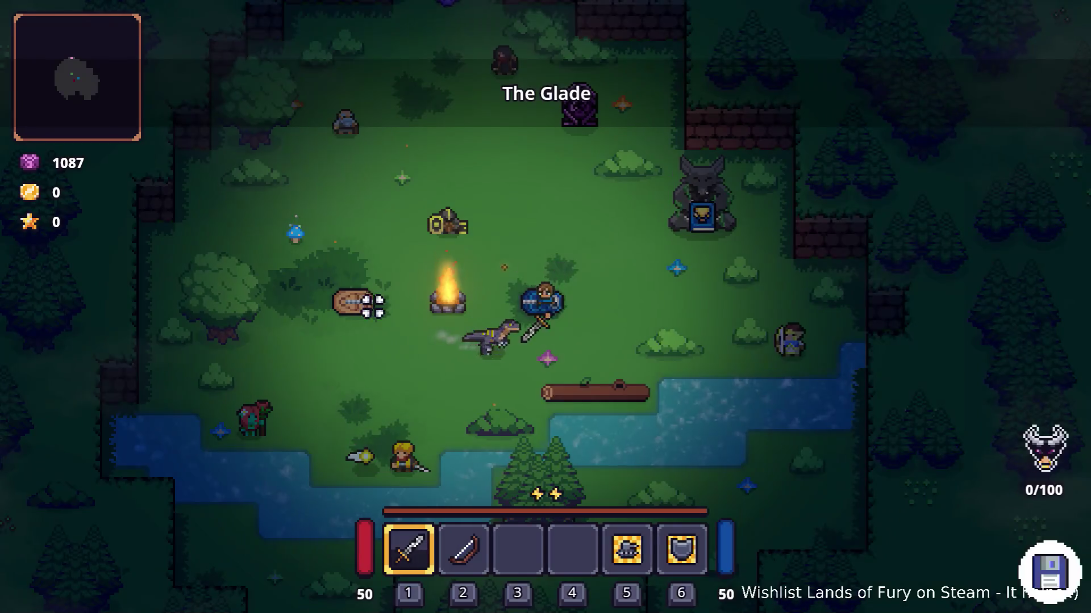
# Step: Attack the raptor with the sword several times
pyautogui.click(477, 369)
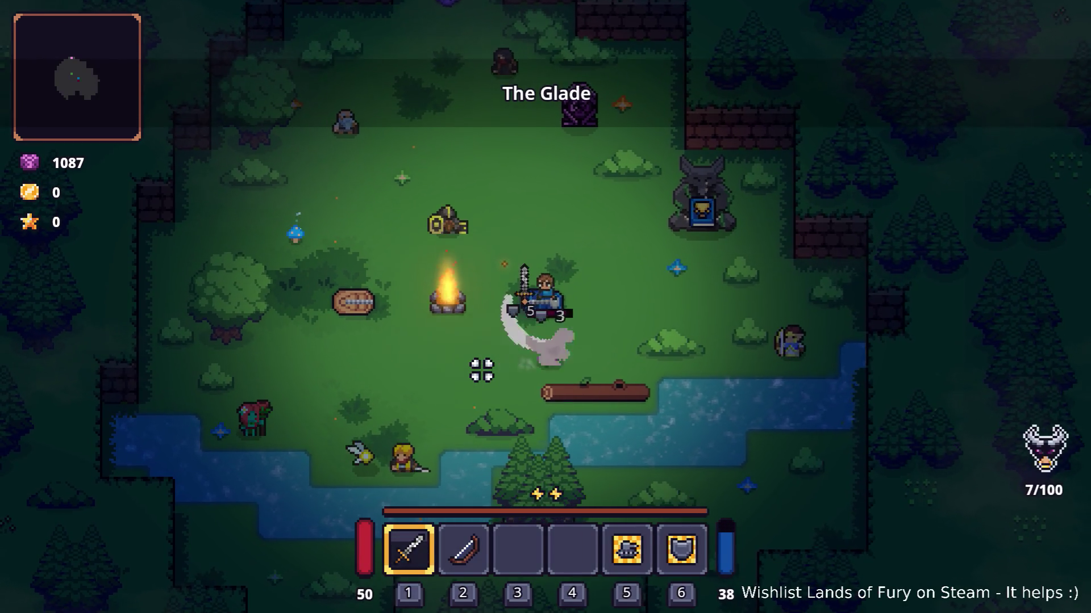
pyautogui.click(482, 370)
pyautogui.click(481, 369)
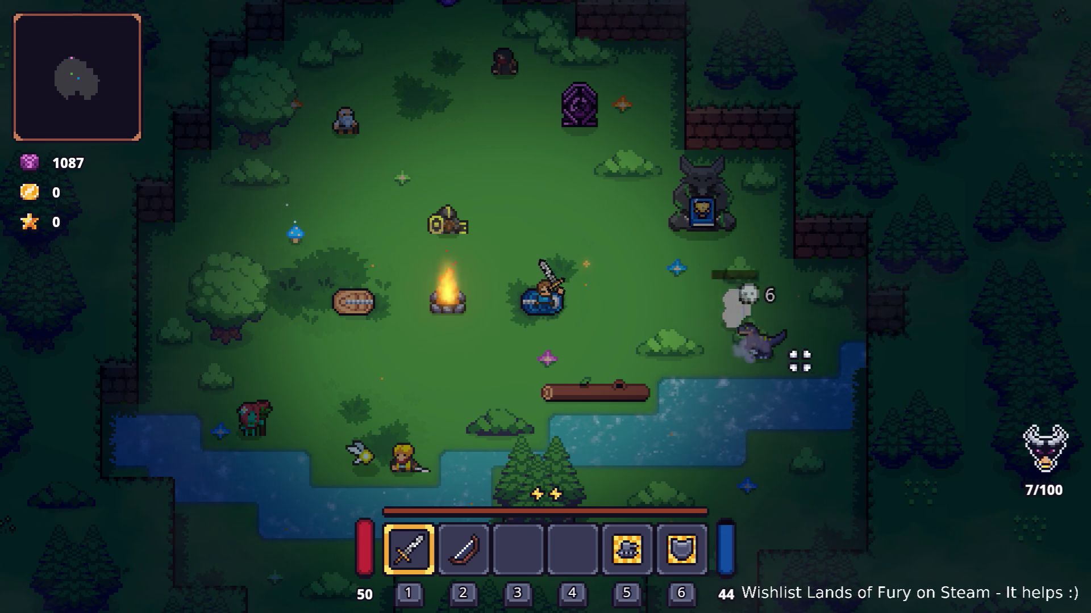
pyautogui.click(665, 253)
# Step: Check the Journal's Bestiary page, then quit the game to the desktop from the pause menu
pyautogui.press('i')
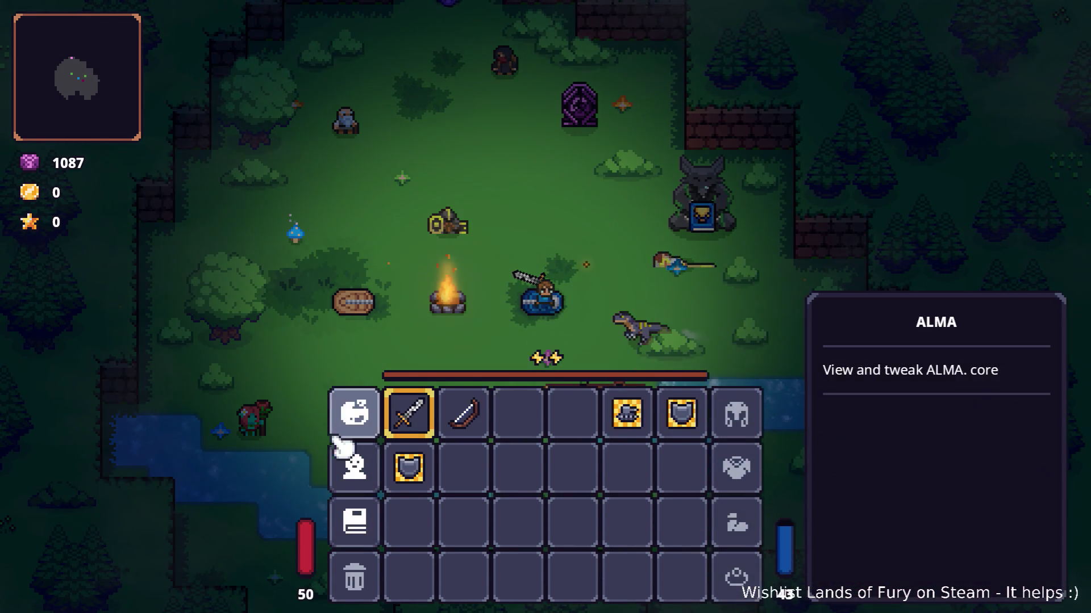
pyautogui.click(354, 525)
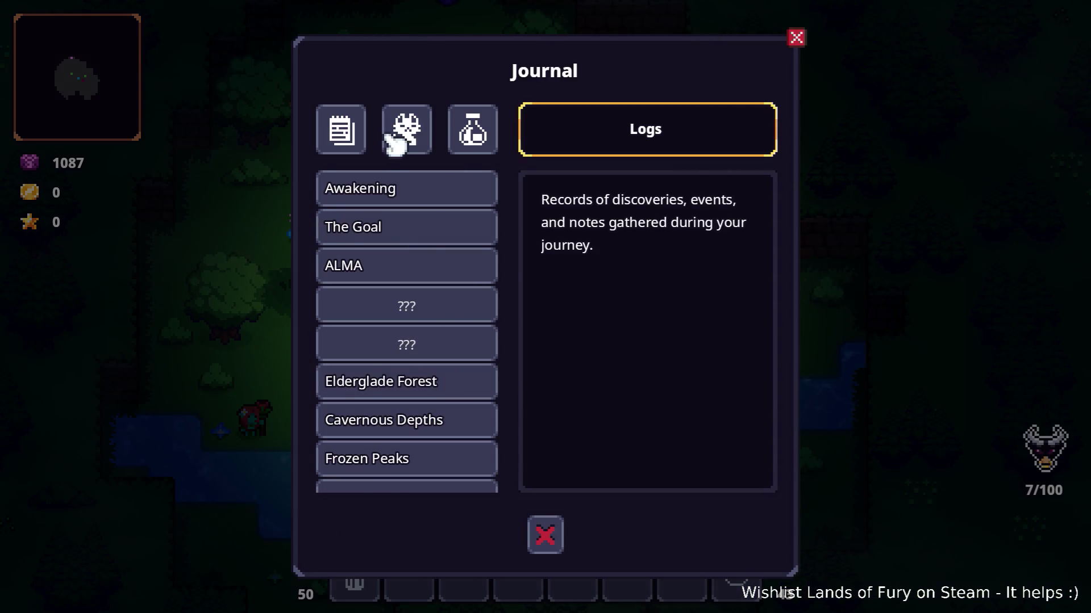
pyautogui.click(391, 141)
pyautogui.scroll(-10, 438, 306)
pyautogui.scroll(10, 437, 306)
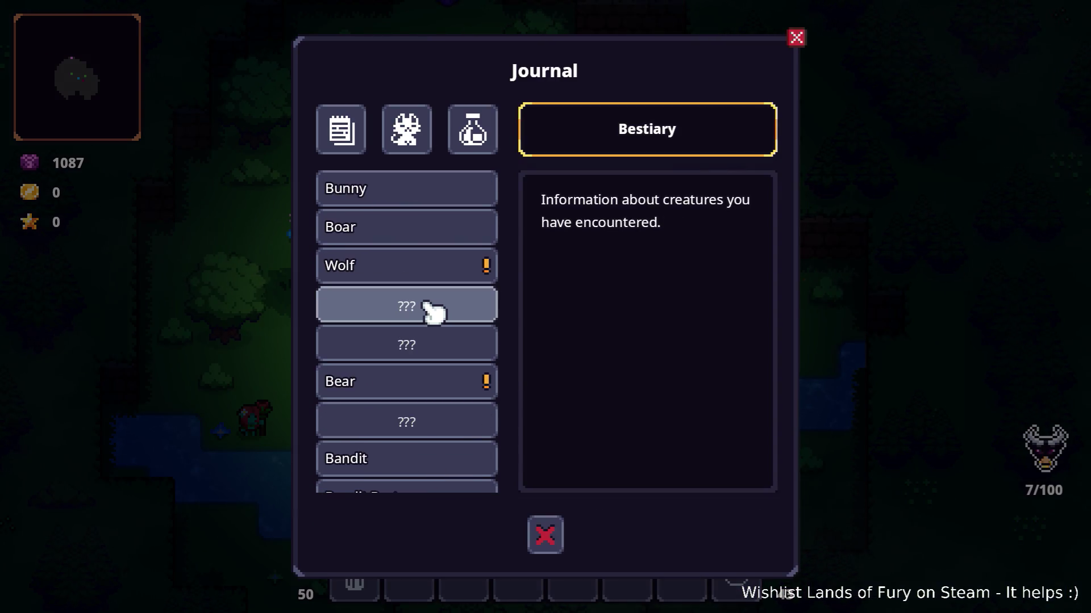
pyautogui.press('Escape')
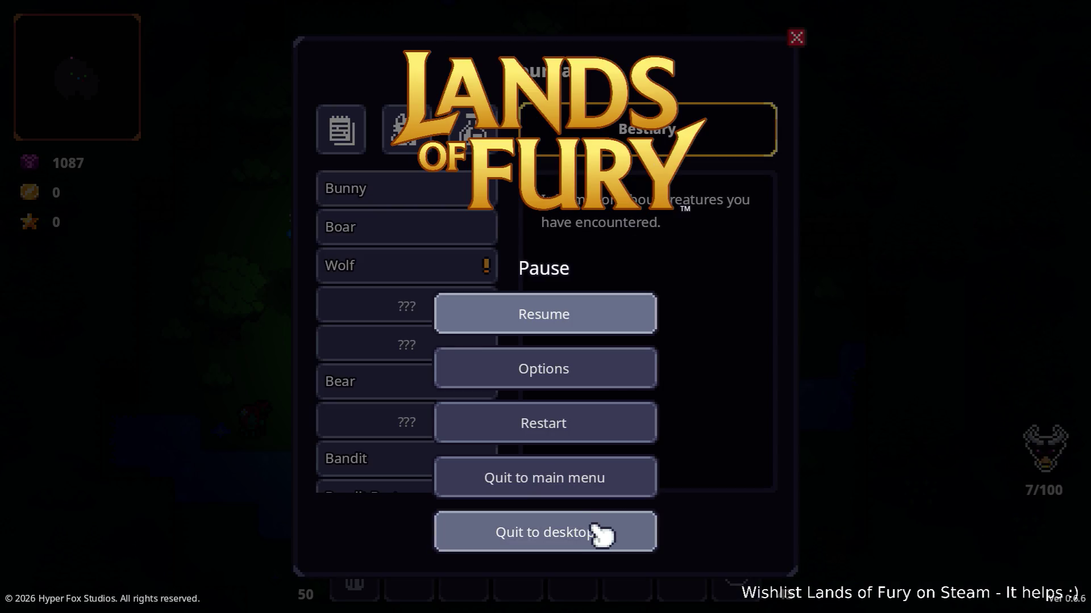
pyautogui.click(598, 531)
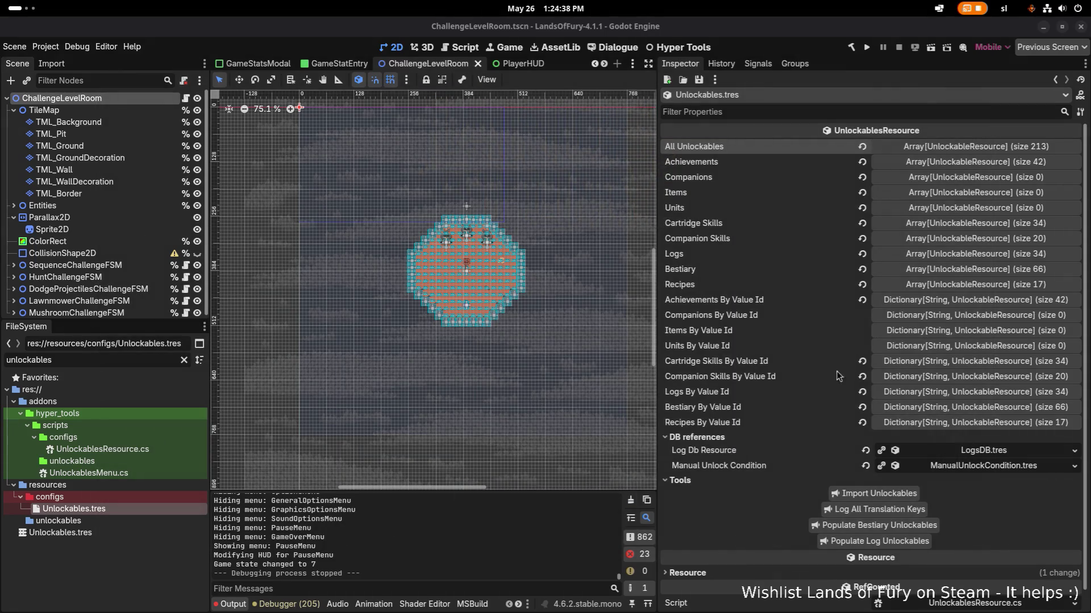
# Step: Review the 205 Vulkan loader errors in the Debugger, then switch to Visual Studio Code
pyautogui.scroll(1, 526, 475)
pyautogui.click(289, 603)
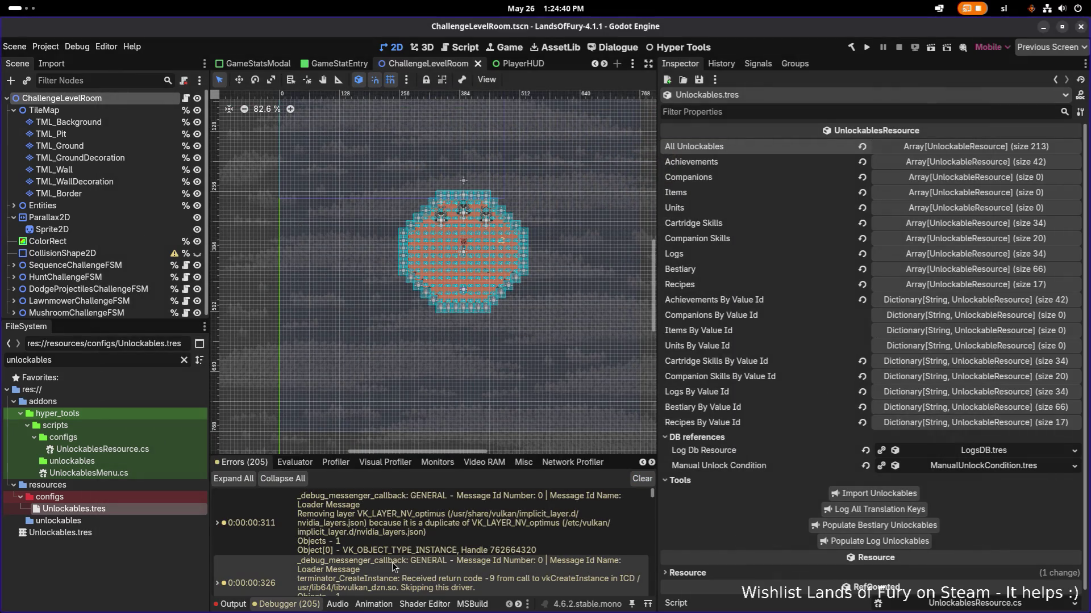
pyautogui.scroll(-2, 865, 397)
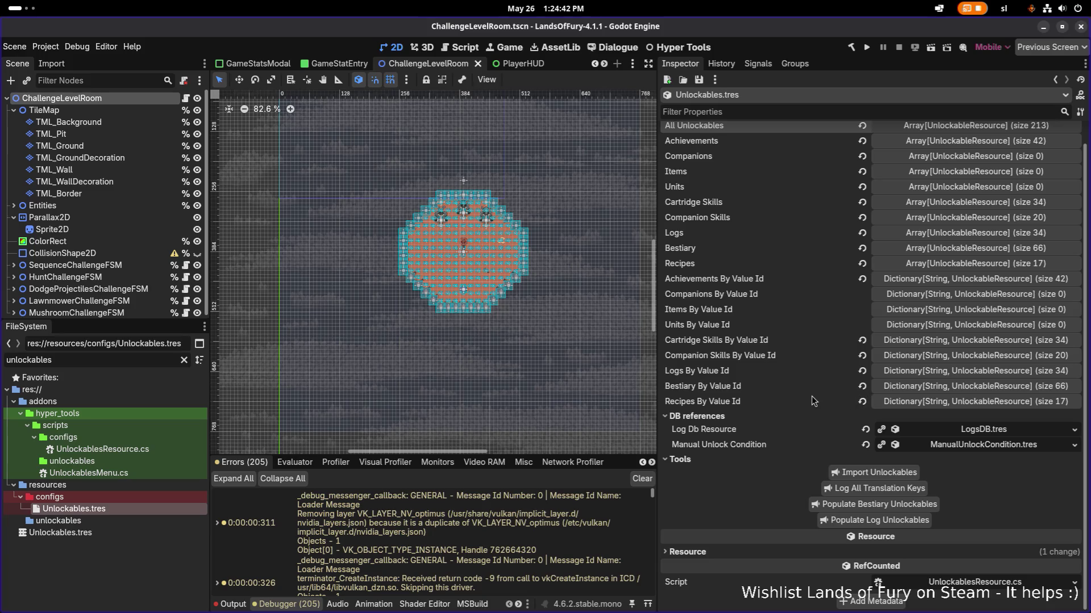
pyautogui.scroll(1, 813, 401)
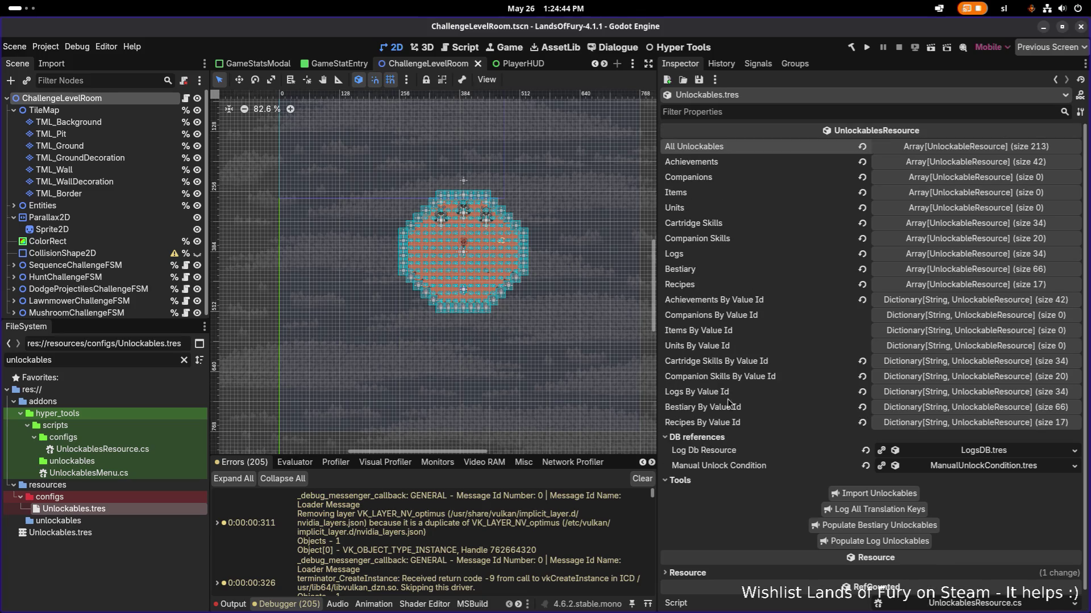
pyautogui.hotkey('alt', 'Tab')
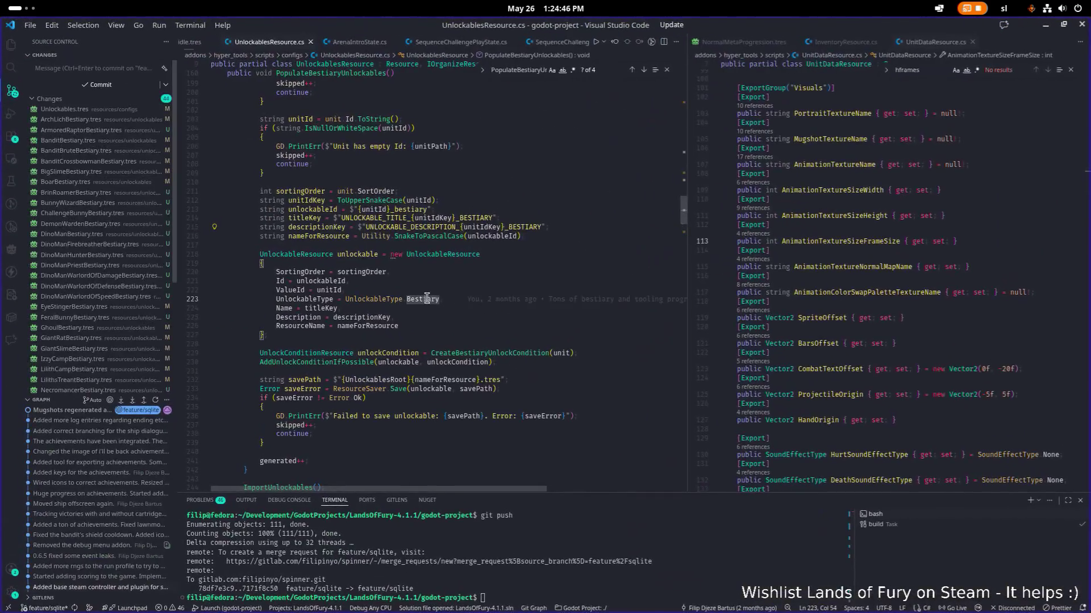
# Step: Open JournalModal.cs via quick open and search it for 'bestiary'
pyautogui.hotkey('ctrl', 'p')
pyautogui.write('jounr')
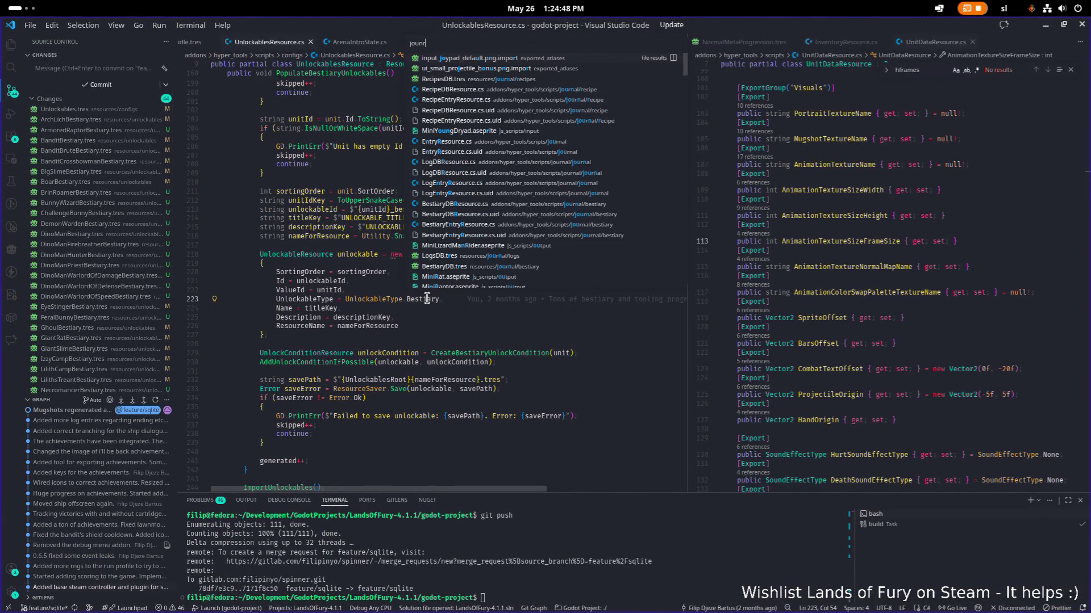
pyautogui.press('Return')
pyautogui.hotkey('ctrl', 'f')
pyautogui.write('bestiary')
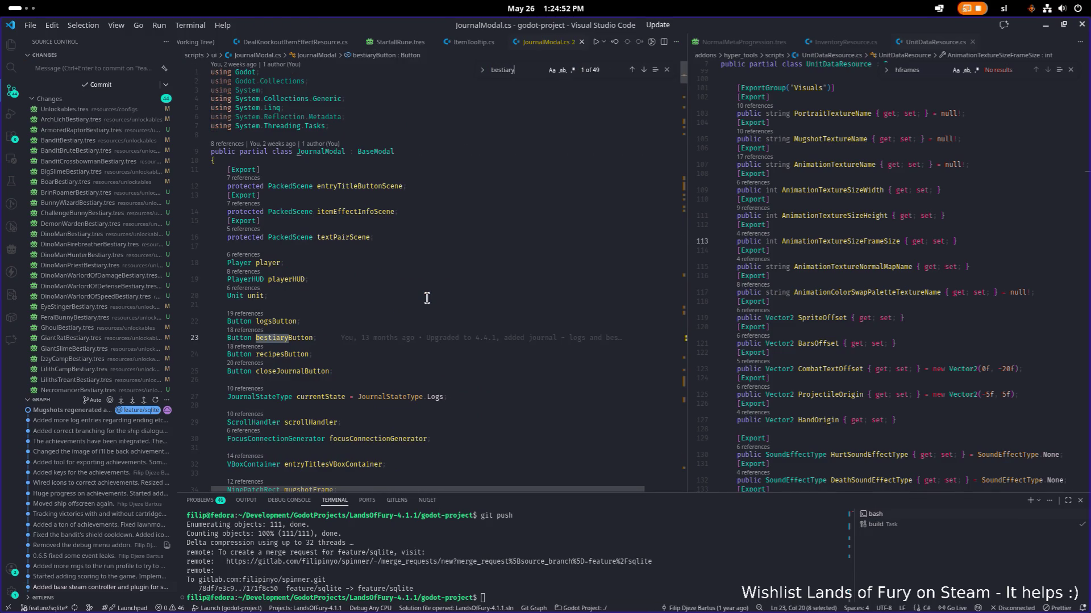
pyautogui.press('Return')
pyautogui.press('Return')
pyautogui.press('Return')
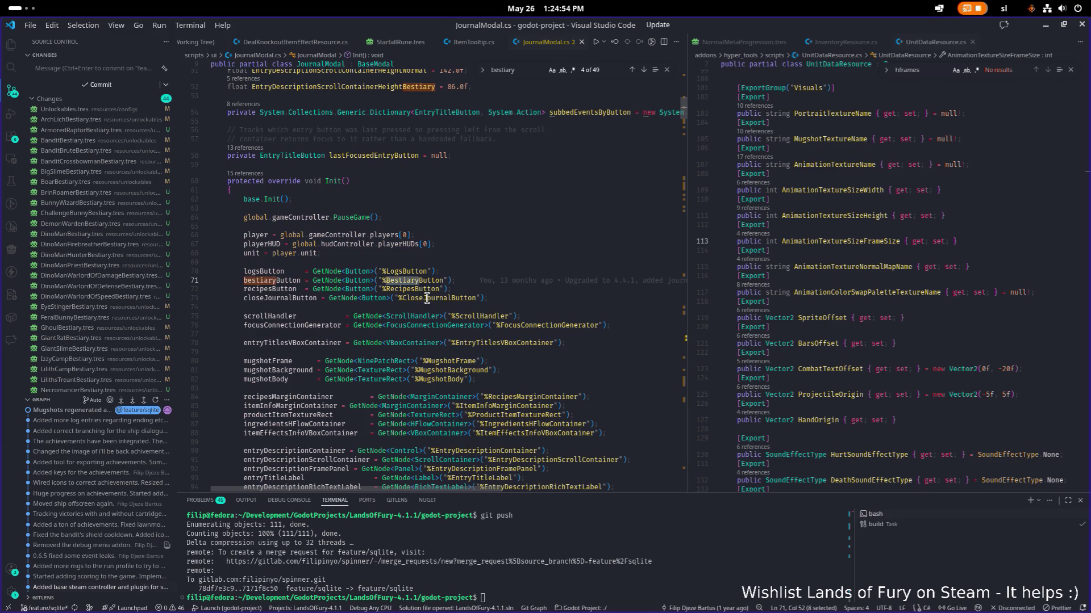
pyautogui.press('Return')
pyautogui.press('Return')
# Step: Go to the PopulateBestiary definition, widen the left pane, inspect the bestiaryDB lookup, and return to Godot
pyautogui.click(293, 279)
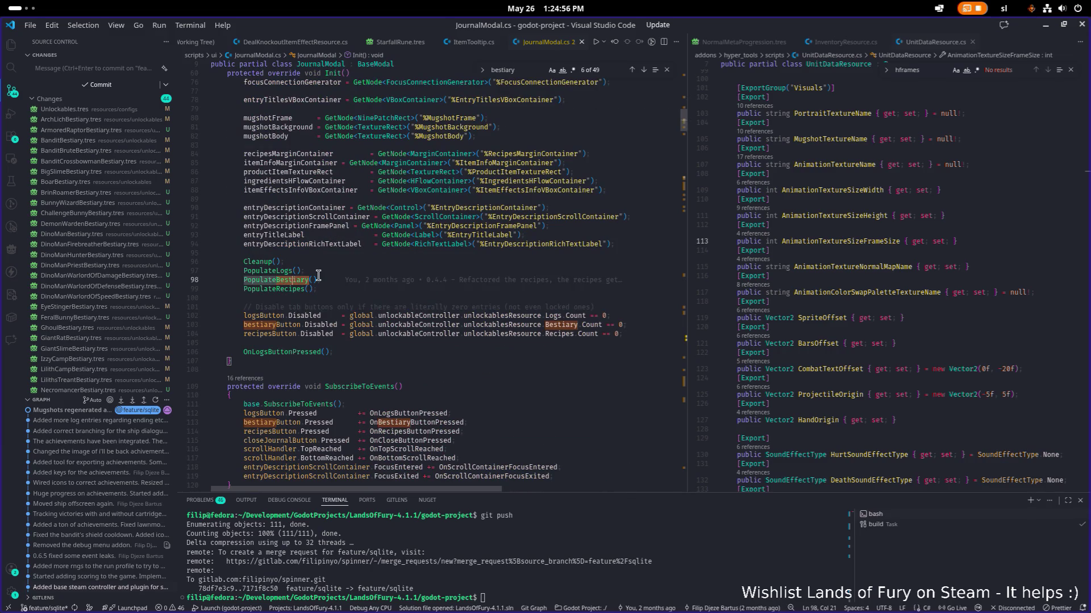
pyautogui.press('F12')
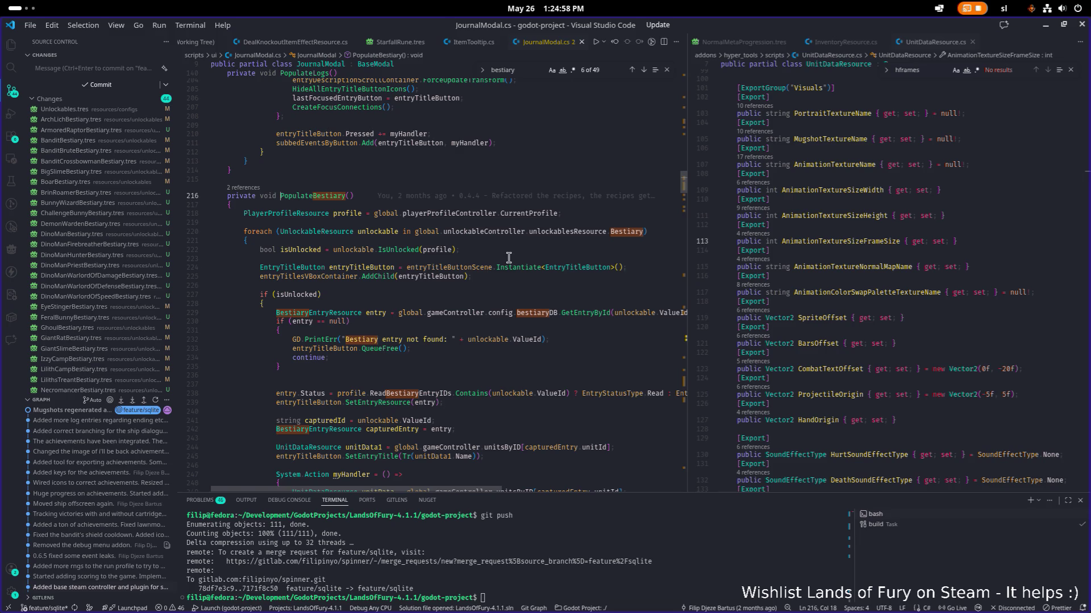
pyautogui.doubleClick(634, 233)
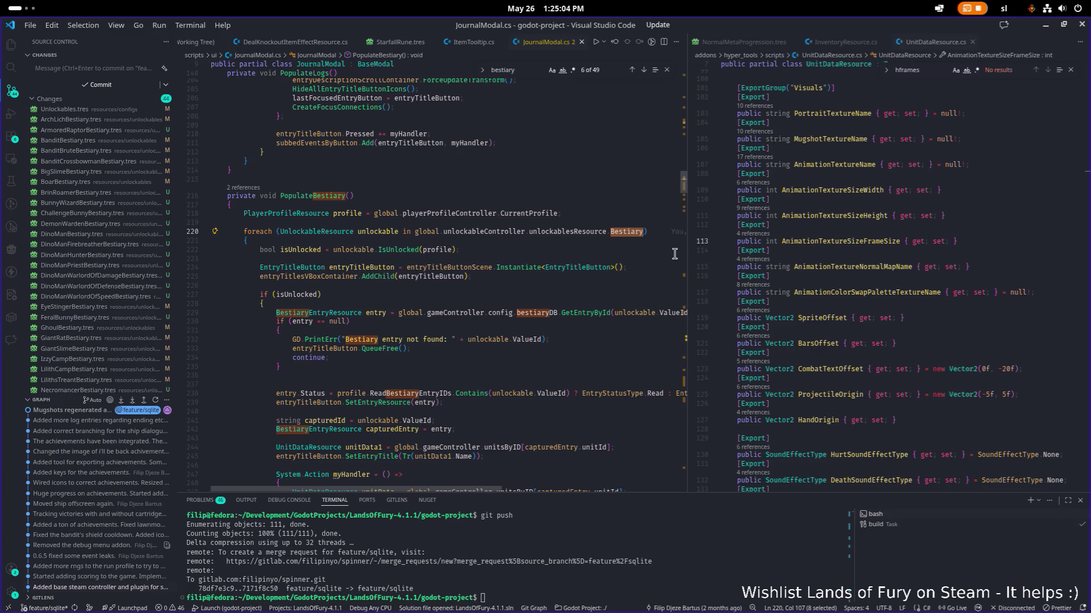
pyautogui.moveTo(686, 273); pyautogui.dragTo(826, 271)
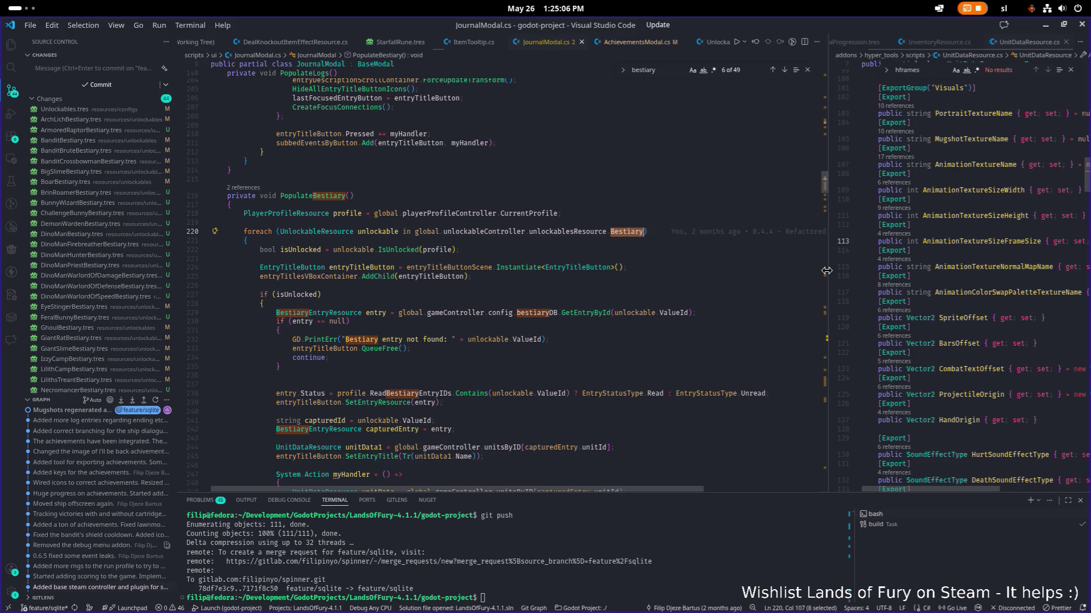
pyautogui.click(524, 313)
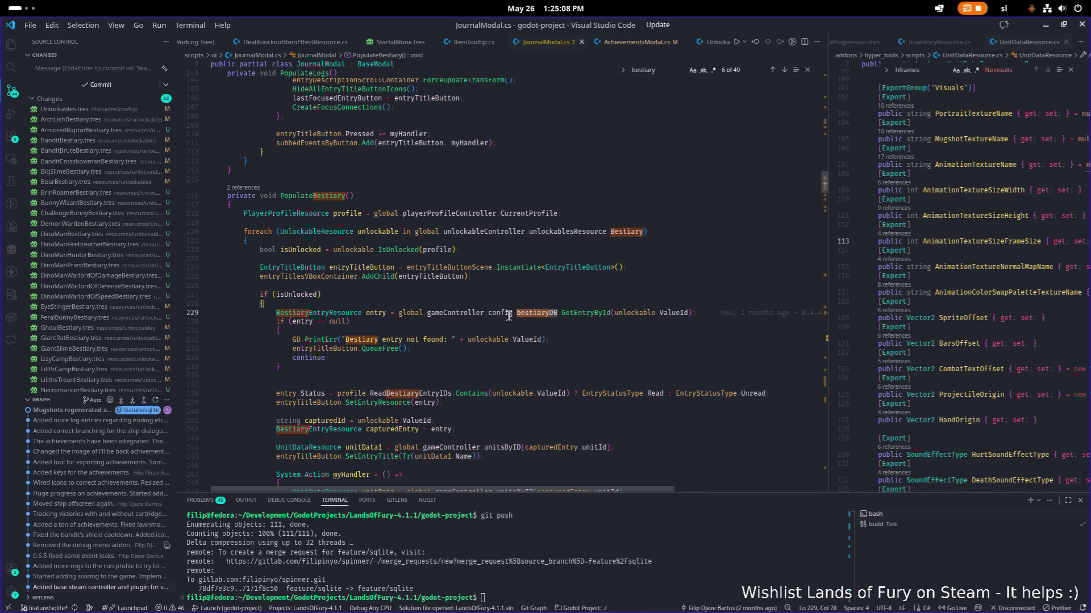
pyautogui.hotkey('alt', 'Tab')
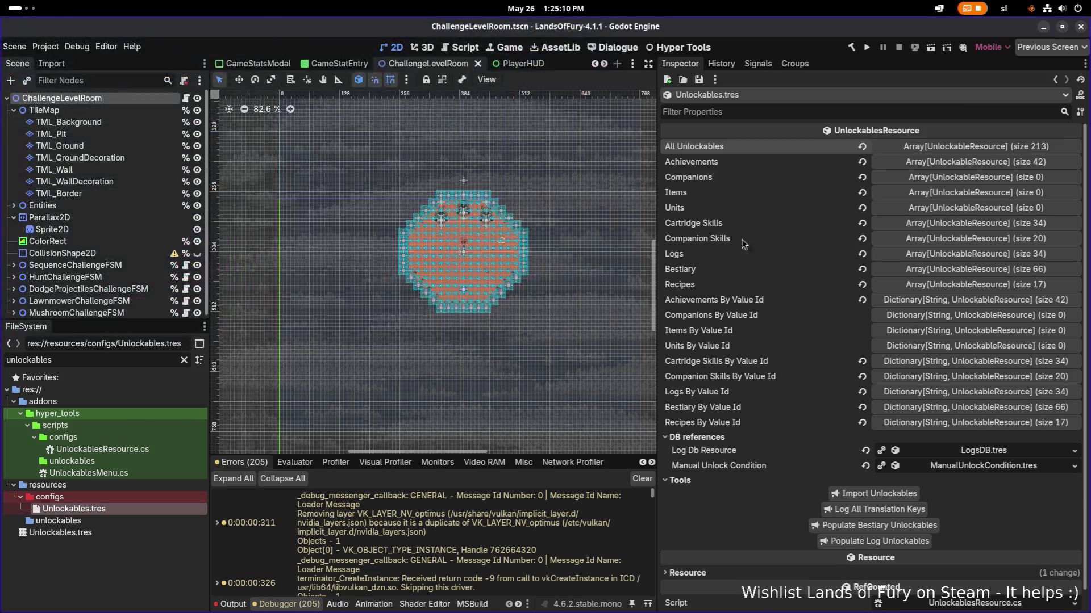
# Step: Open BestiaryDB.tres and repopulate it from the unlockables, growing it from 51 to 66 entries
pyautogui.doubleClick(113, 364)
pyautogui.write('b')
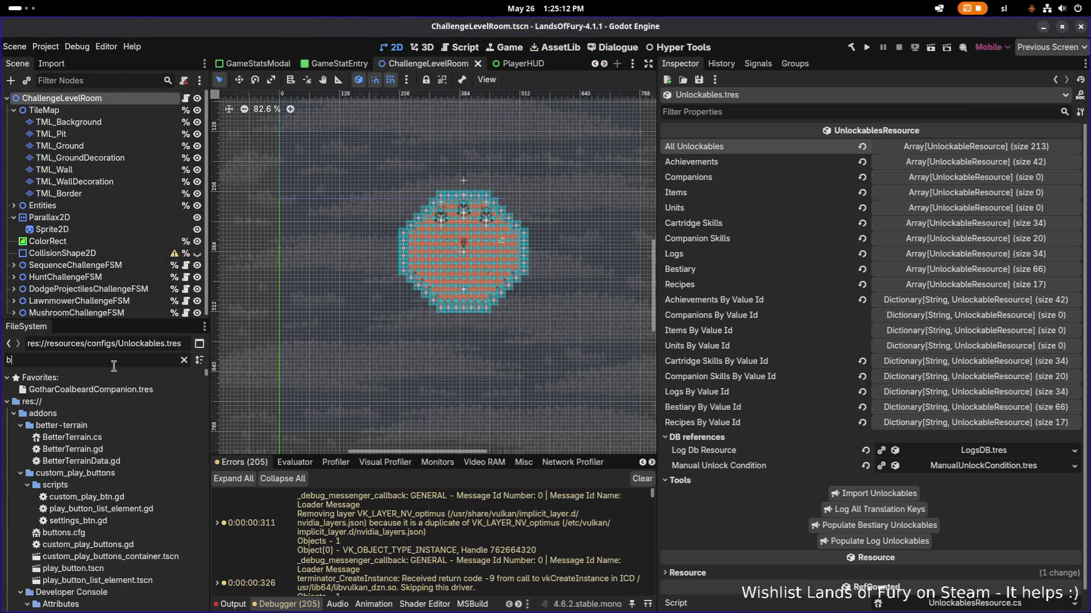
pyautogui.write('estiarydb')
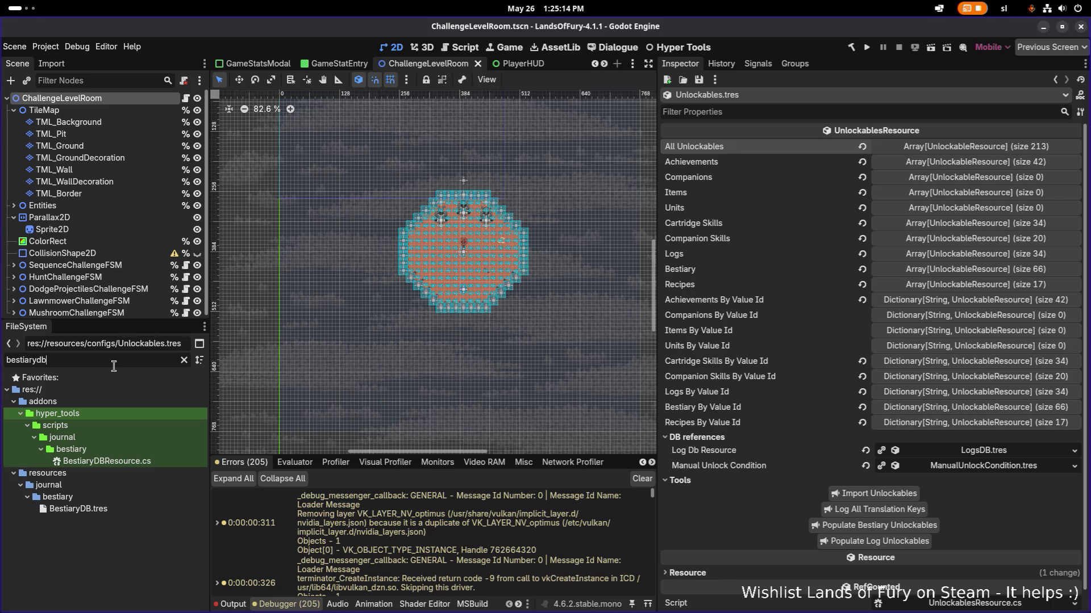
pyautogui.click(142, 513)
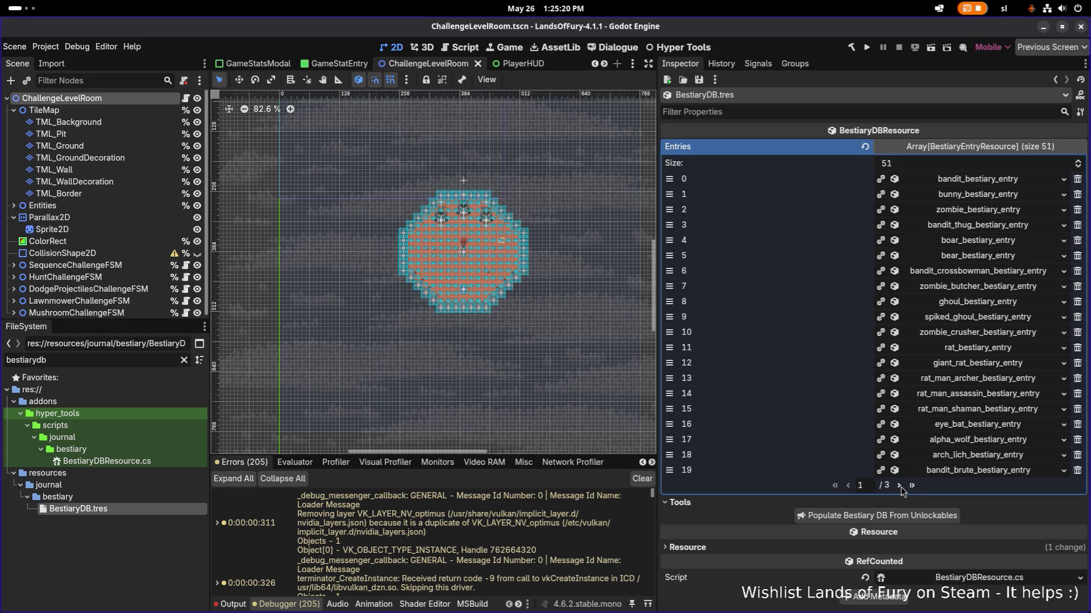
pyautogui.click(904, 521)
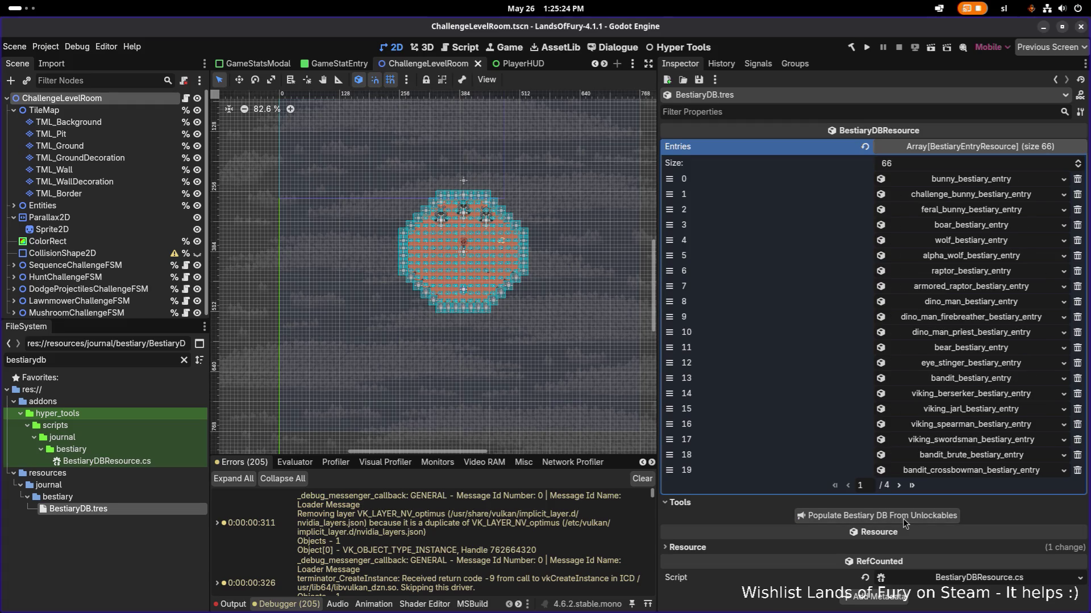
# Step: Page to the last entries and inspect the snap_bestiary_entry and brins_zeph_camp_bestiary_entry details
pyautogui.click(901, 488)
pyautogui.click(900, 489)
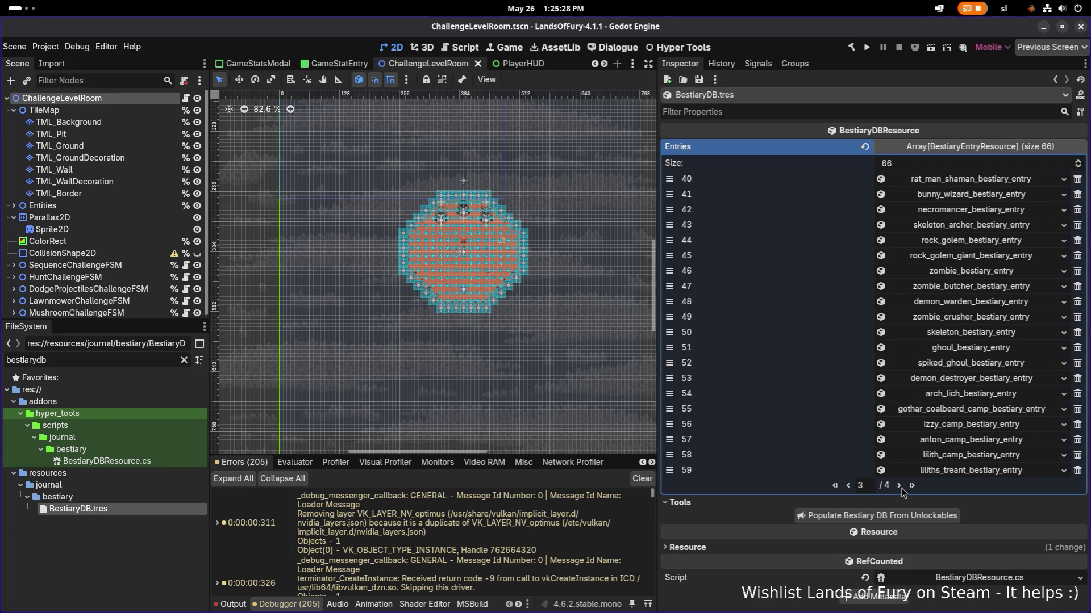
pyautogui.click(900, 489)
pyautogui.click(962, 257)
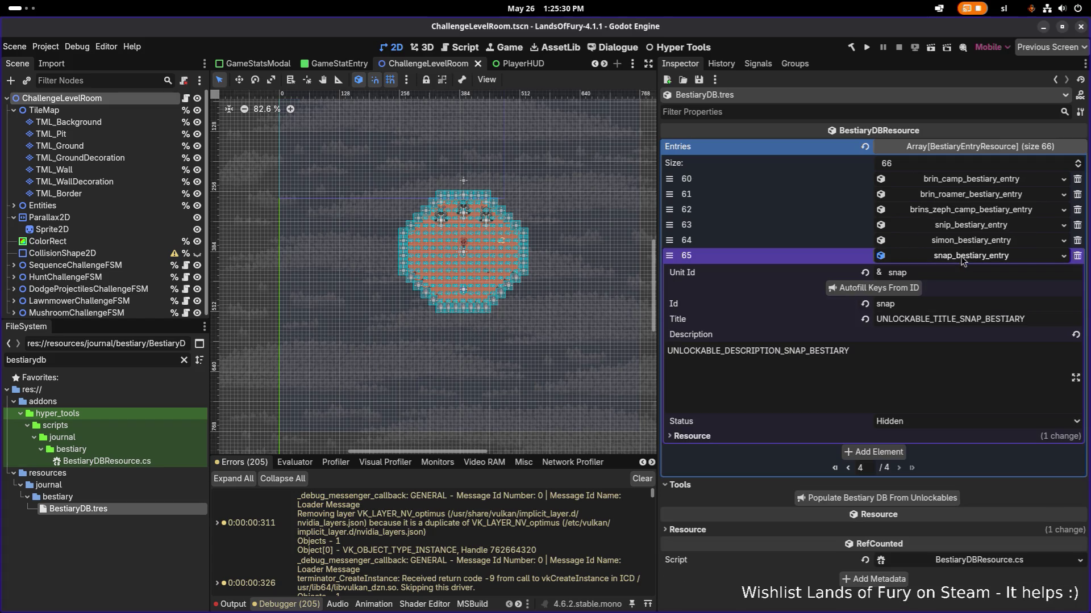
pyautogui.click(963, 256)
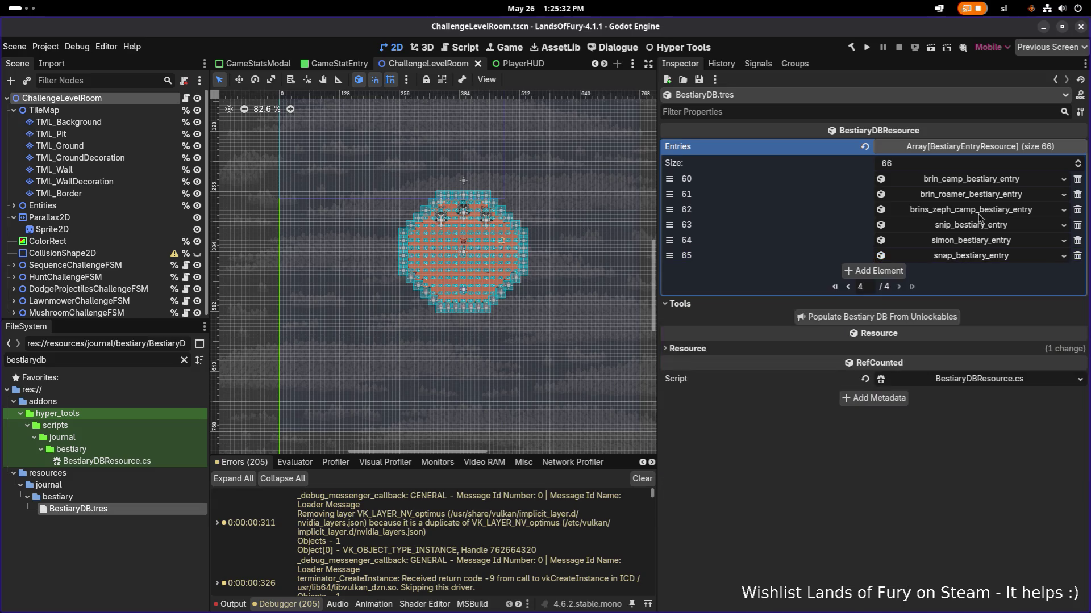
pyautogui.click(984, 210)
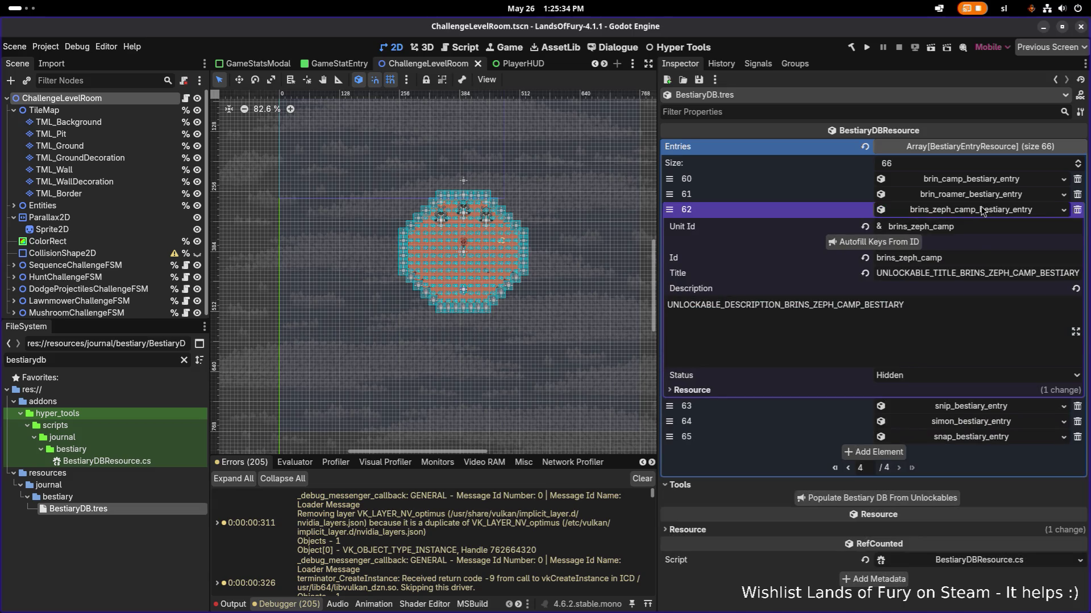
pyautogui.click(980, 210)
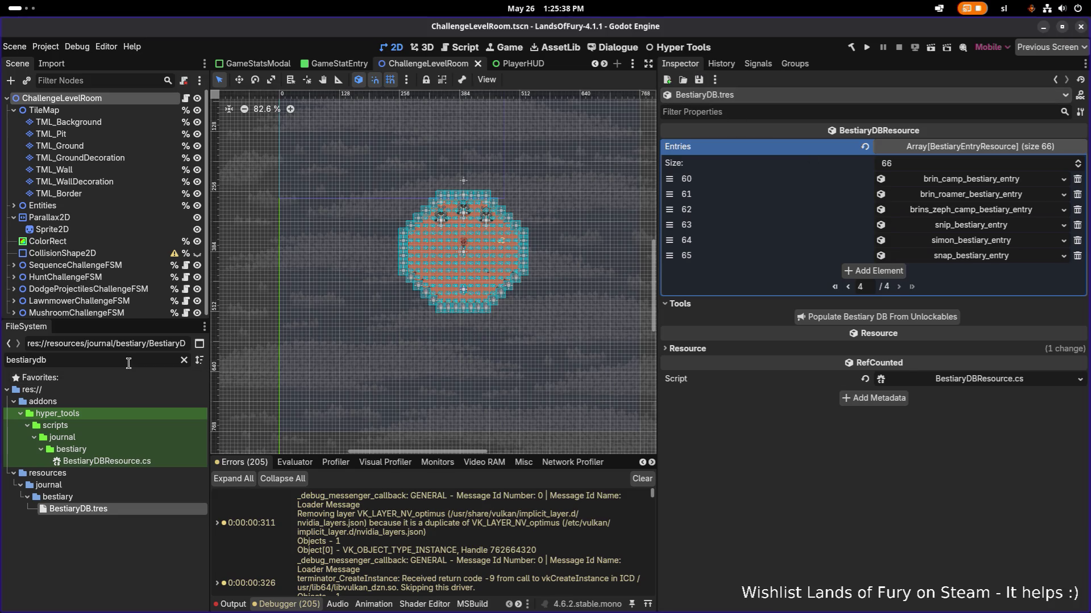
# Step: Reopen Unlockables.tres from a FileSystem filter for 'unlockables' and run the project
pyautogui.write('unlockables')
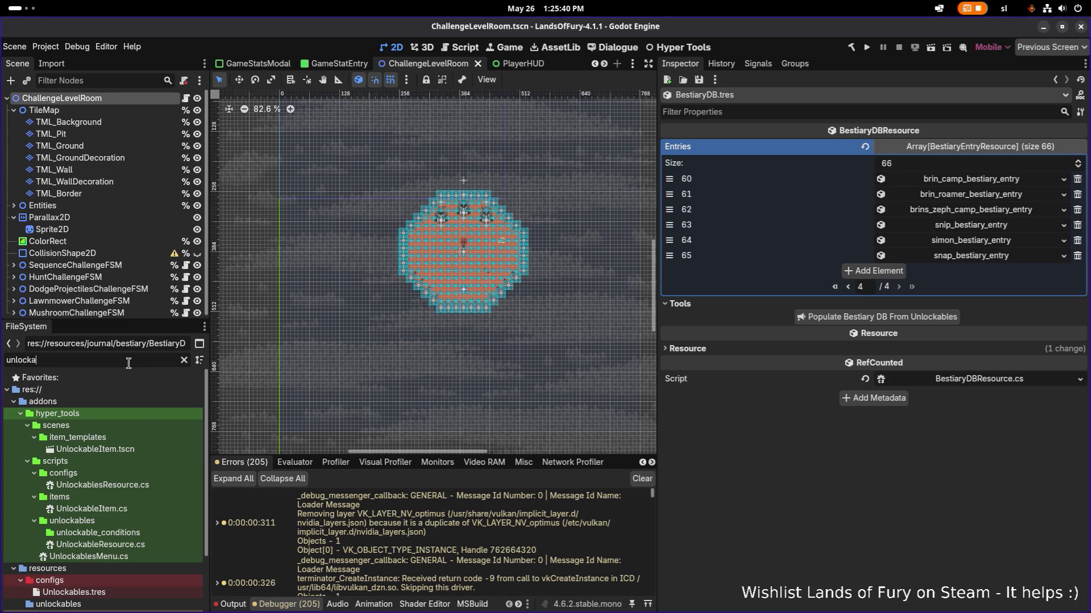
pyautogui.doubleClick(74, 509)
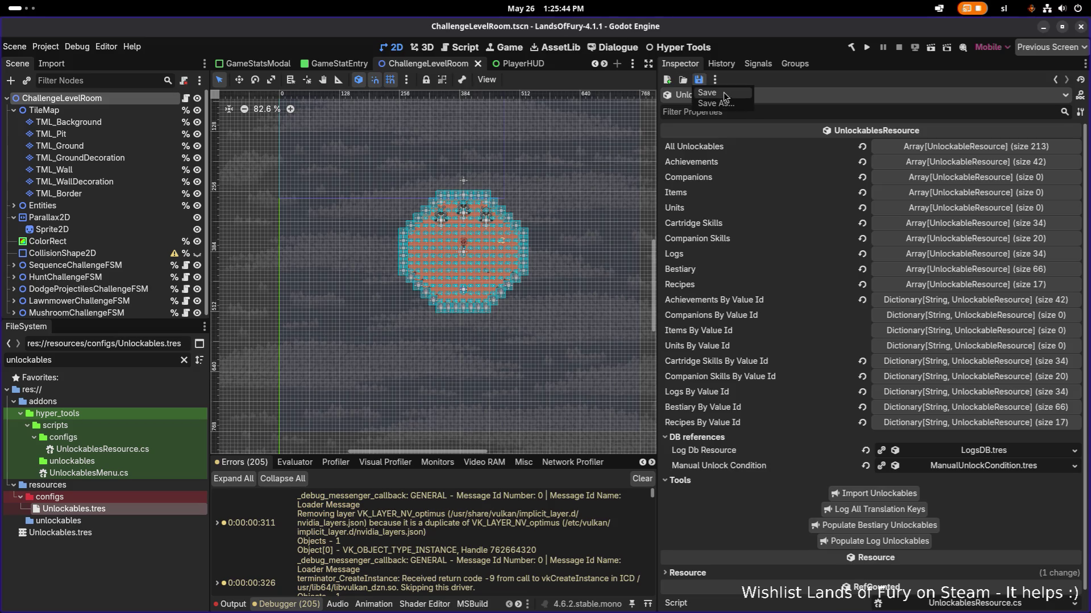
pyautogui.click(865, 47)
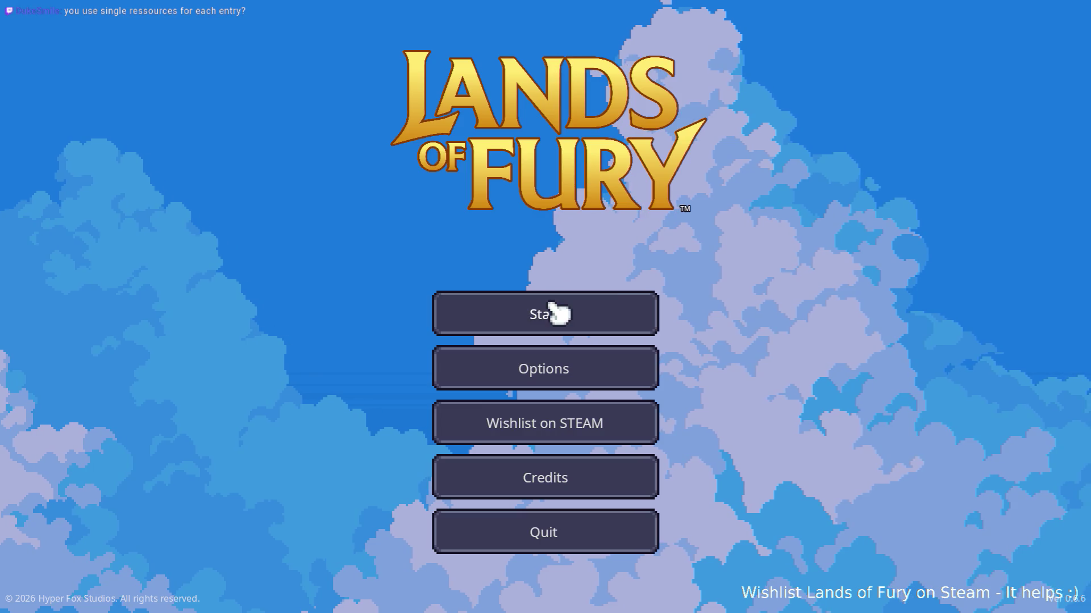
# Step: Load the first profile and open the Journal's Bestiary from the inventory
pyautogui.click(549, 311)
pyautogui.click(548, 307)
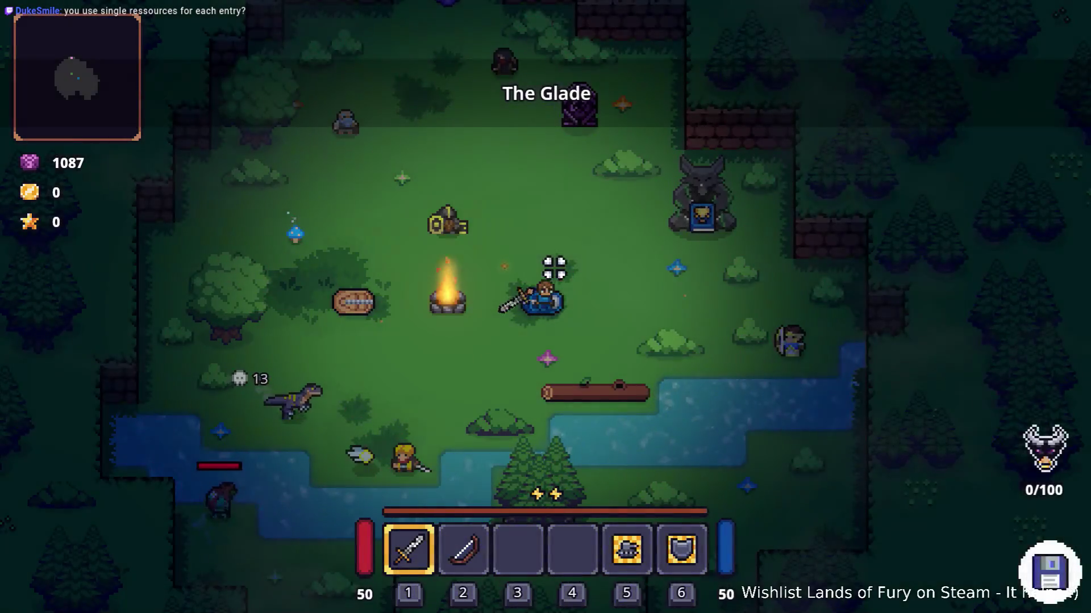
pyautogui.press('Tab')
pyautogui.click(355, 521)
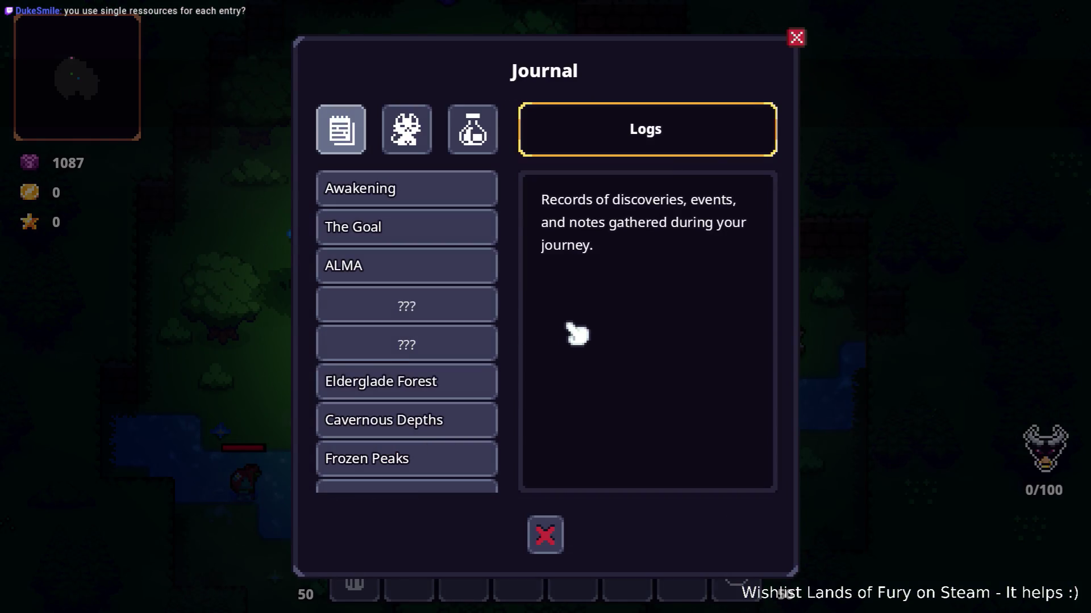
pyautogui.click(414, 145)
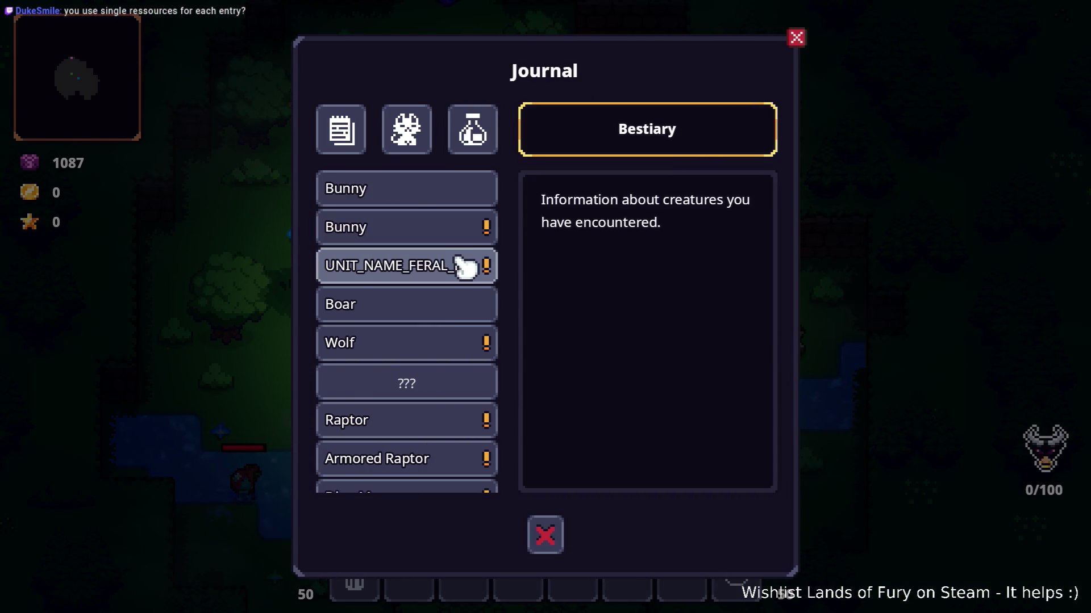
pyautogui.scroll(-5, 477, 341)
pyautogui.scroll(-3, 477, 340)
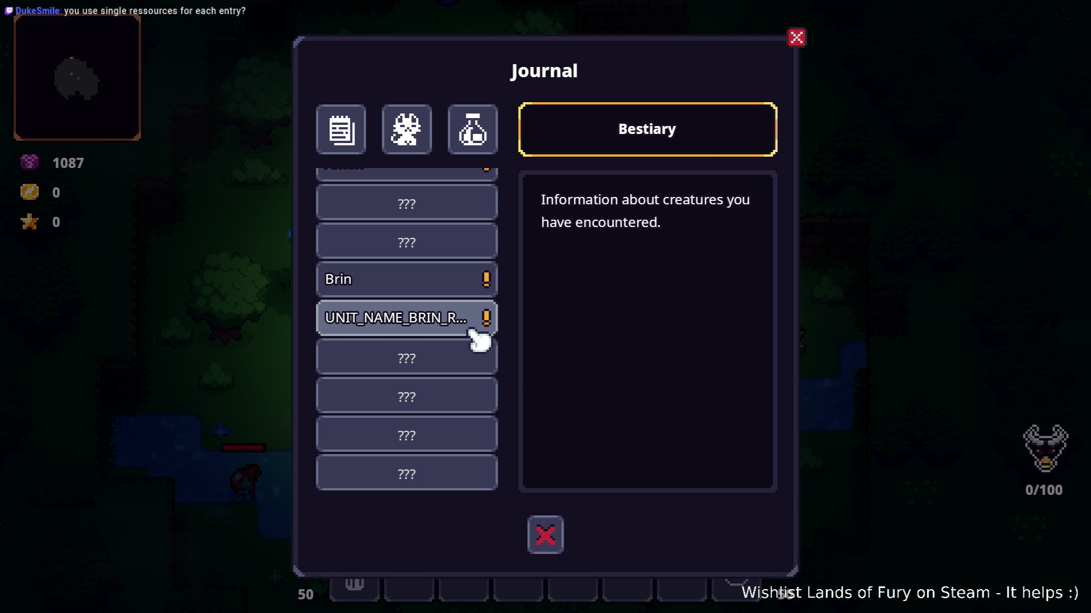
pyautogui.scroll(15, 471, 338)
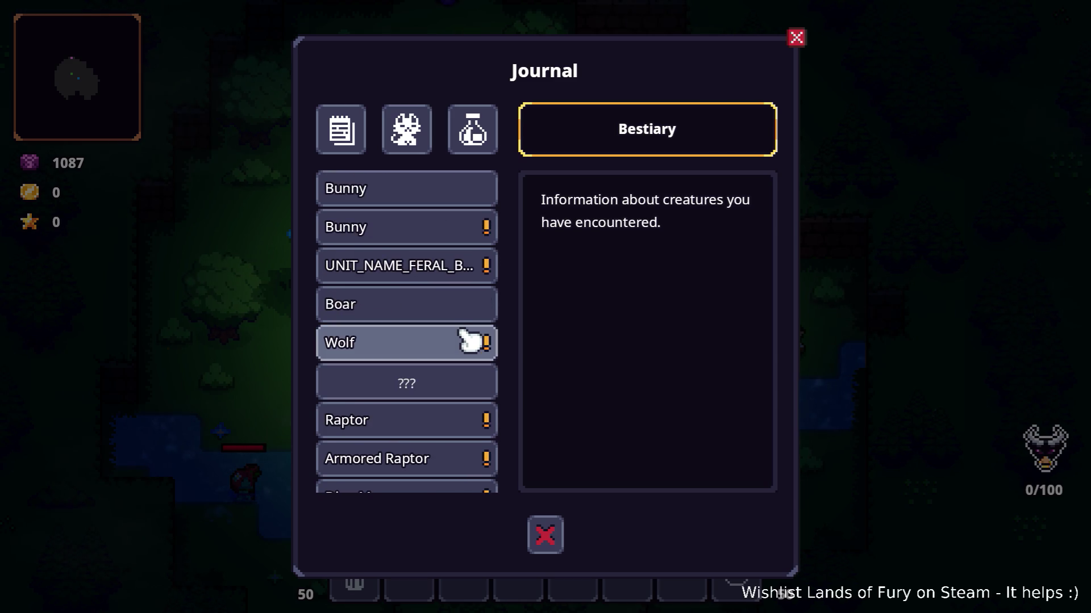
# Step: View the Wolf, Raptor, Armored Raptor and Dino Man bestiary entries
pyautogui.click(450, 344)
pyautogui.click(445, 418)
pyautogui.scroll(-3, 445, 419)
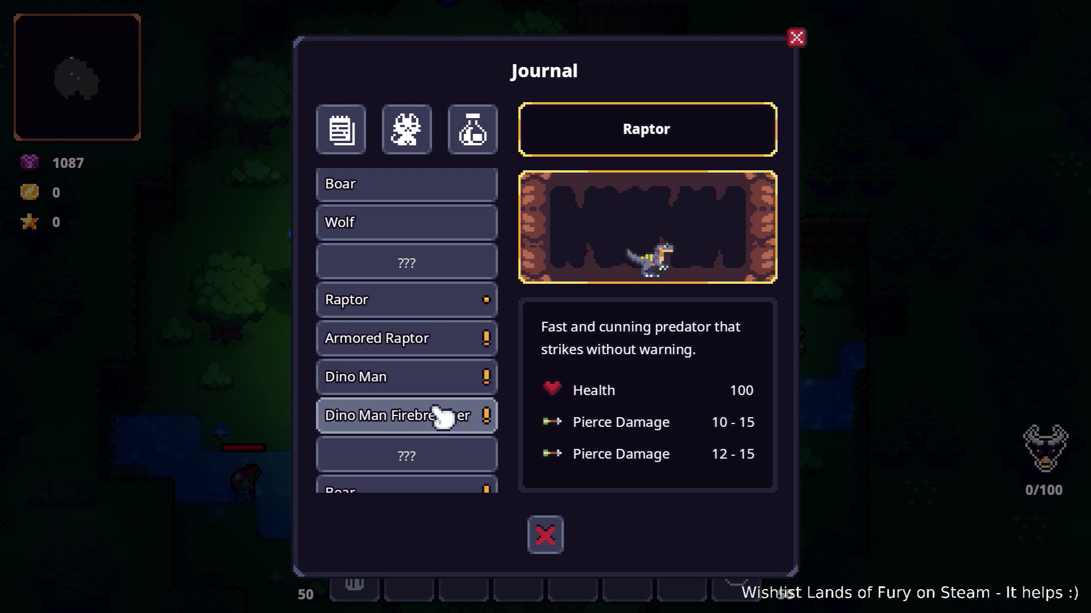
pyautogui.scroll(3, 448, 347)
pyautogui.scroll(-2, 450, 303)
pyautogui.scroll(-1, 443, 319)
pyautogui.click(433, 336)
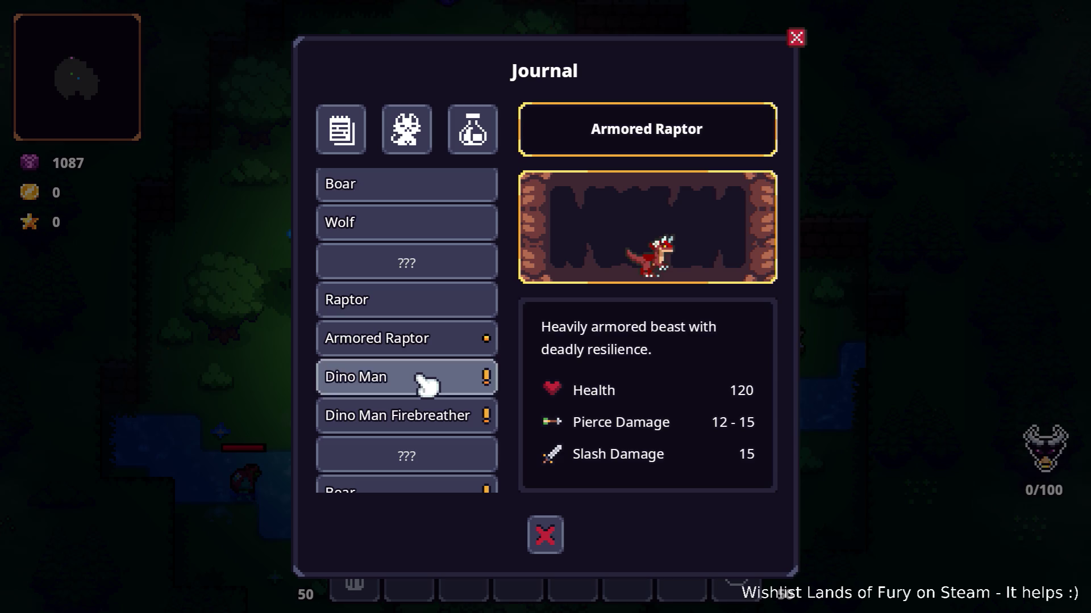
pyautogui.click(429, 376)
pyautogui.scroll(3, 434, 340)
pyautogui.scroll(-8, 432, 332)
pyautogui.scroll(-10, 423, 338)
pyautogui.scroll(9, 429, 335)
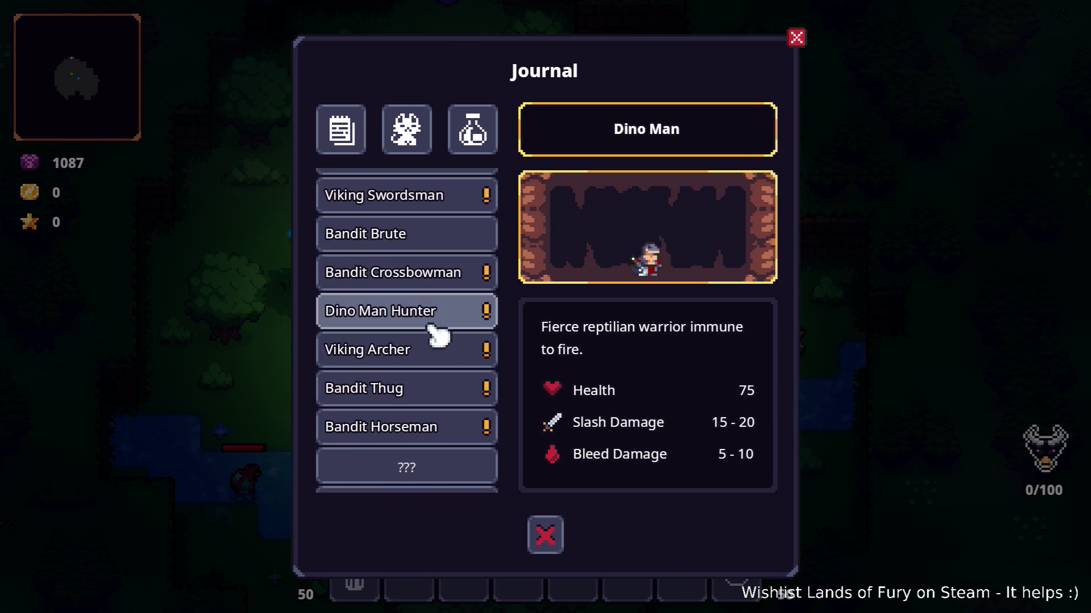
# Step: View the Viking Berserker, Jarl, Spearman and Swordsman, Bandit, Dino Man Hunter and Slime entries
pyautogui.click(441, 327)
pyautogui.click(438, 363)
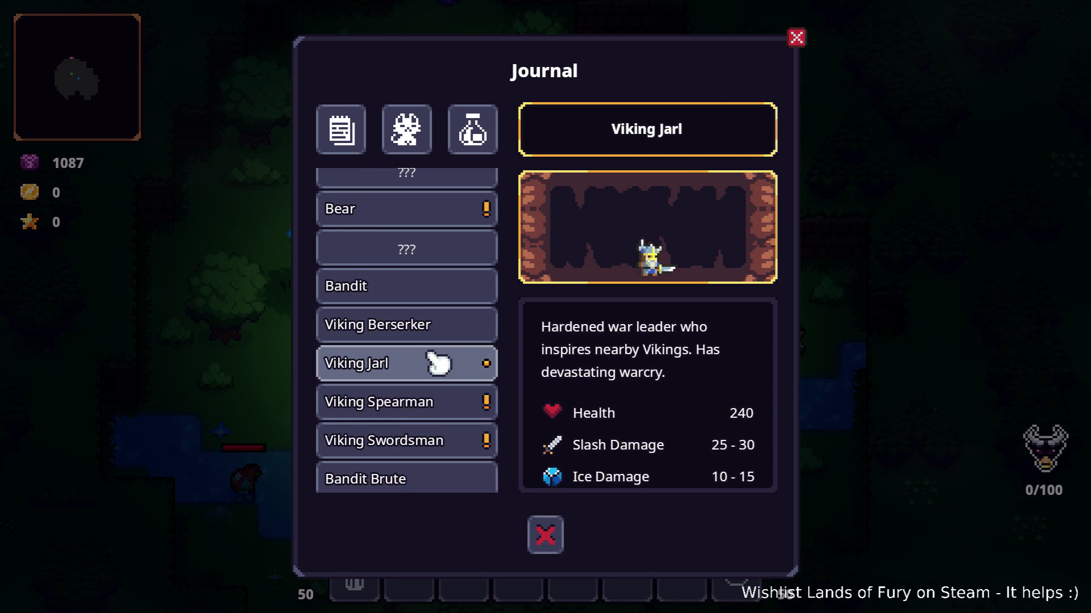
pyautogui.scroll(-1, 625, 379)
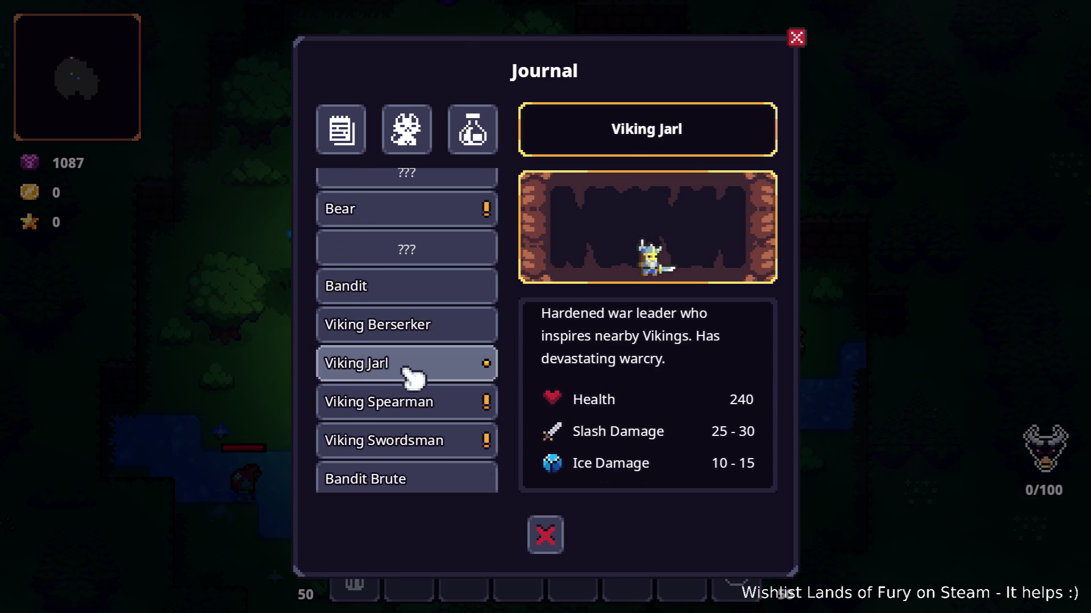
pyautogui.click(443, 413)
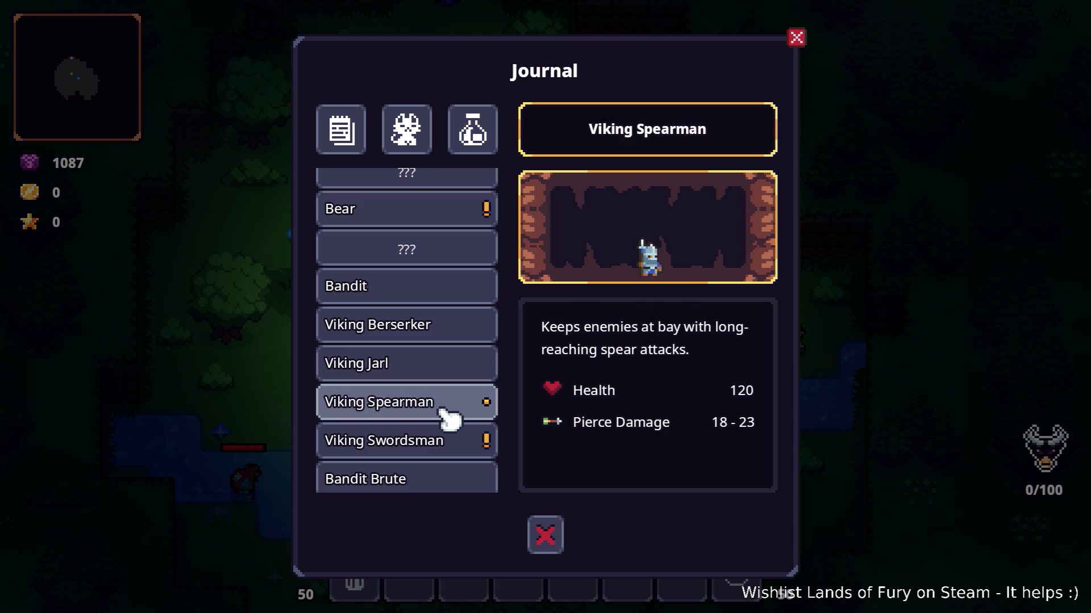
pyautogui.click(448, 440)
pyautogui.scroll(-2, 470, 452)
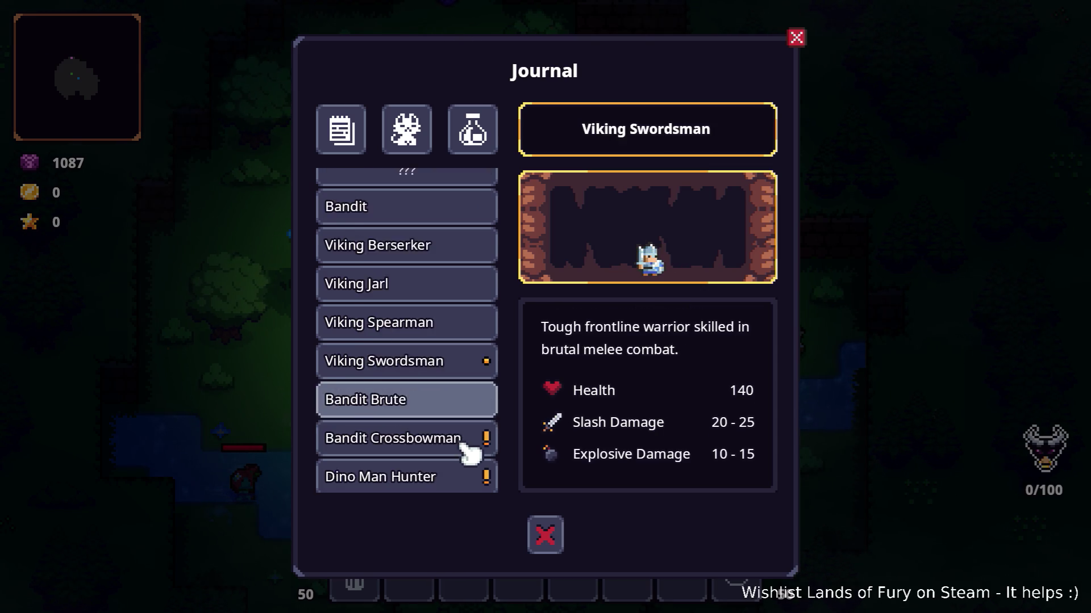
pyautogui.scroll(-1, 469, 451)
pyautogui.click(474, 397)
pyautogui.click(466, 437)
pyautogui.scroll(-3, 478, 433)
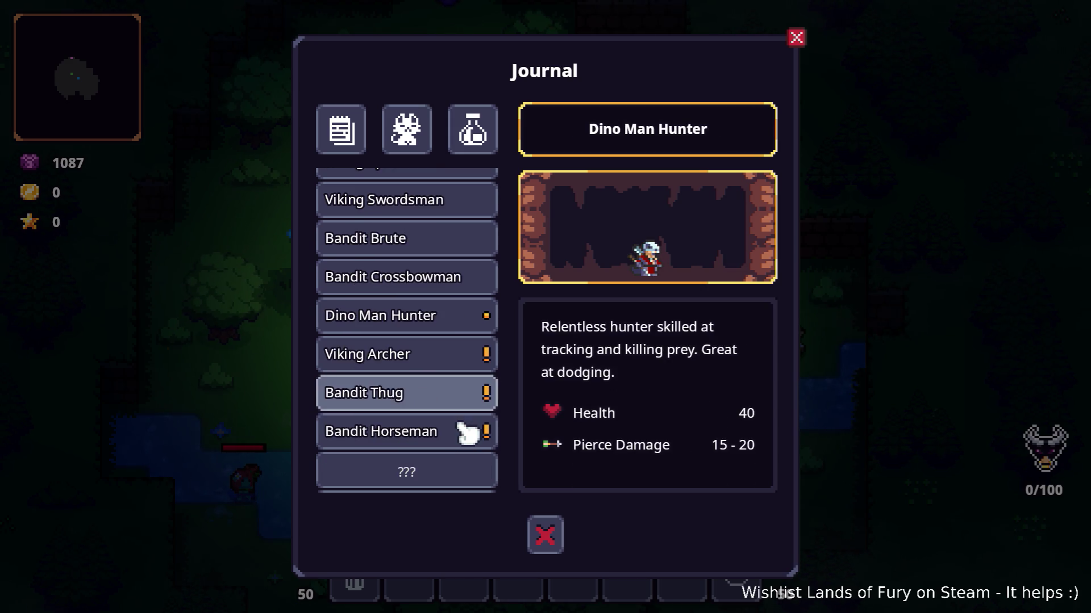
pyautogui.click(465, 400)
pyautogui.click(463, 434)
pyautogui.scroll(-4, 462, 434)
pyautogui.click(460, 398)
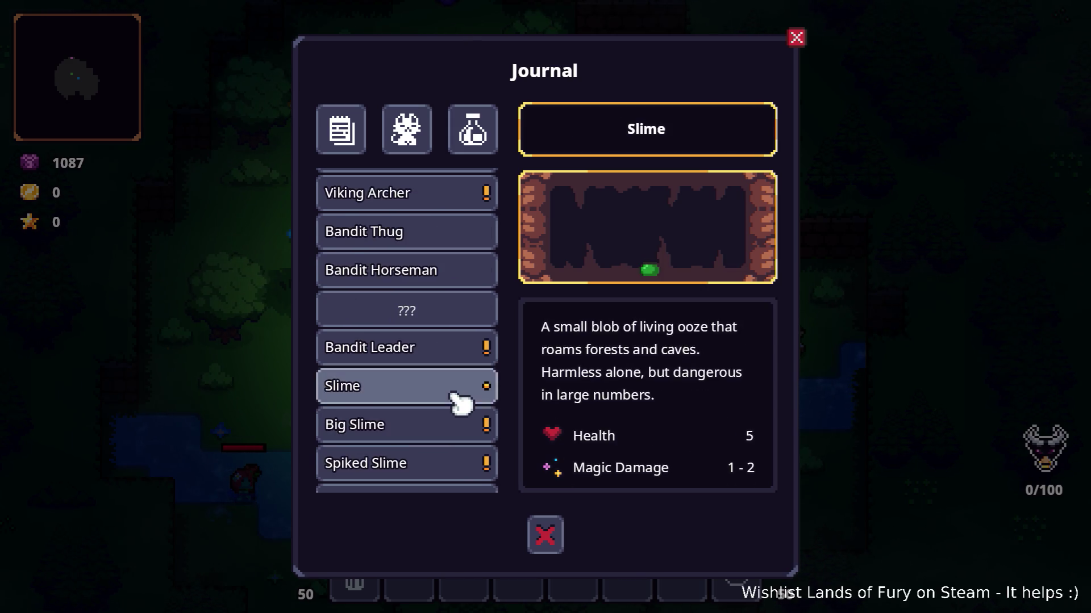
pyautogui.scroll(-3, 460, 402)
pyautogui.scroll(-2, 449, 421)
# Step: Browse the Warlord of Damage, Defense and Speed entries, then Monster Slime and Brin
pyautogui.click(453, 381)
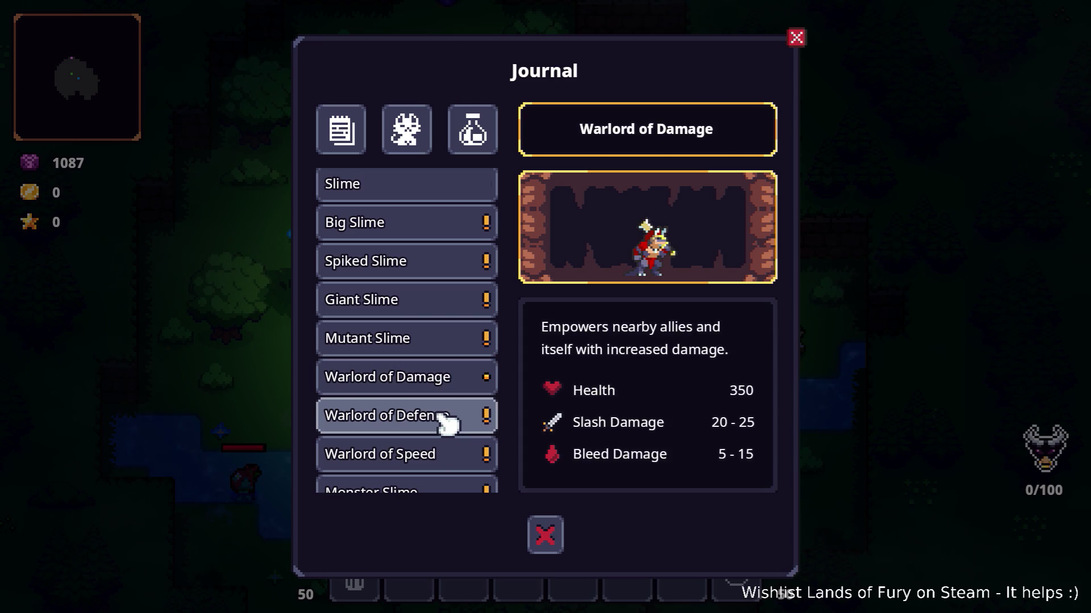
pyautogui.scroll(-4, 446, 423)
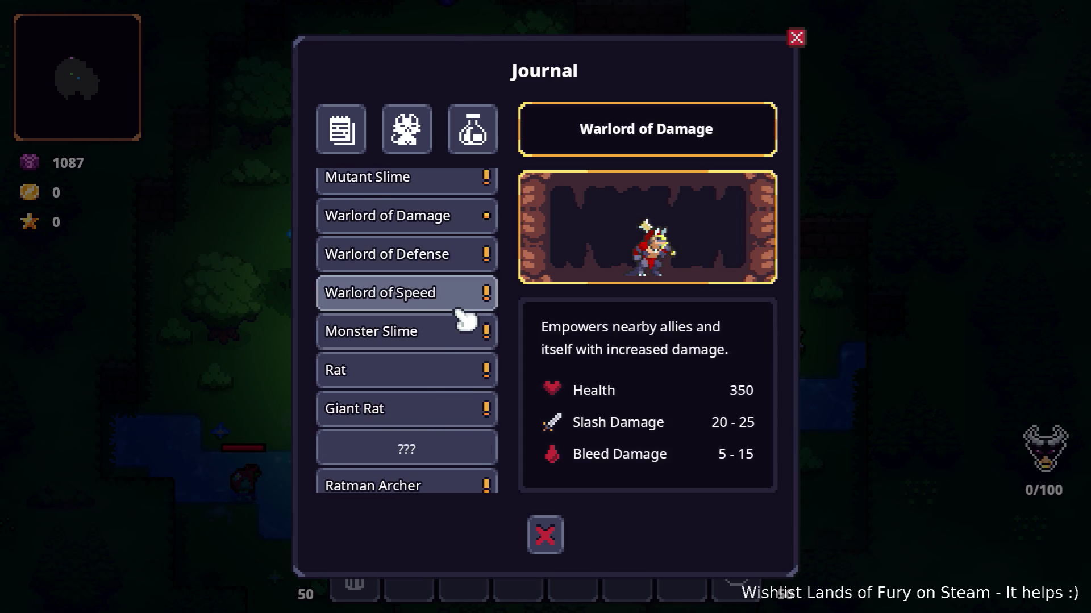
pyautogui.click(444, 224)
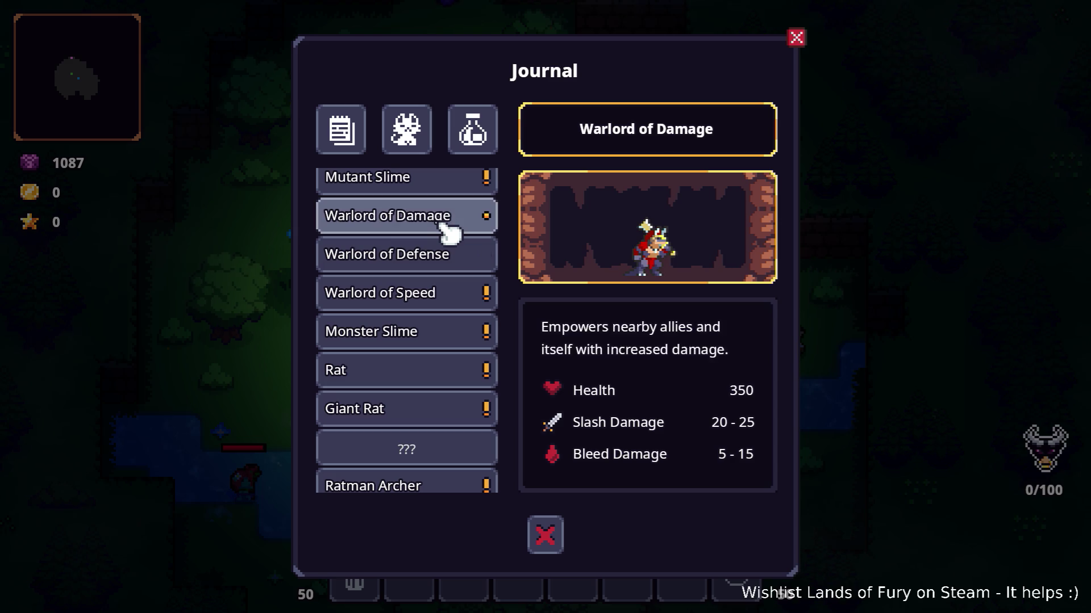
pyautogui.click(445, 255)
pyautogui.click(439, 293)
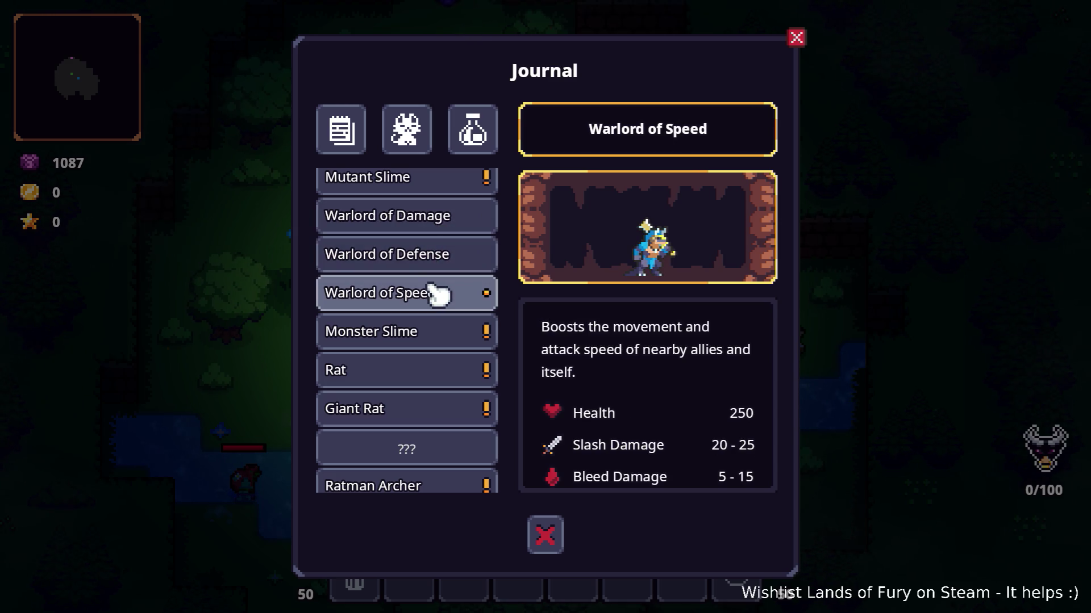
pyautogui.click(445, 257)
pyautogui.click(445, 225)
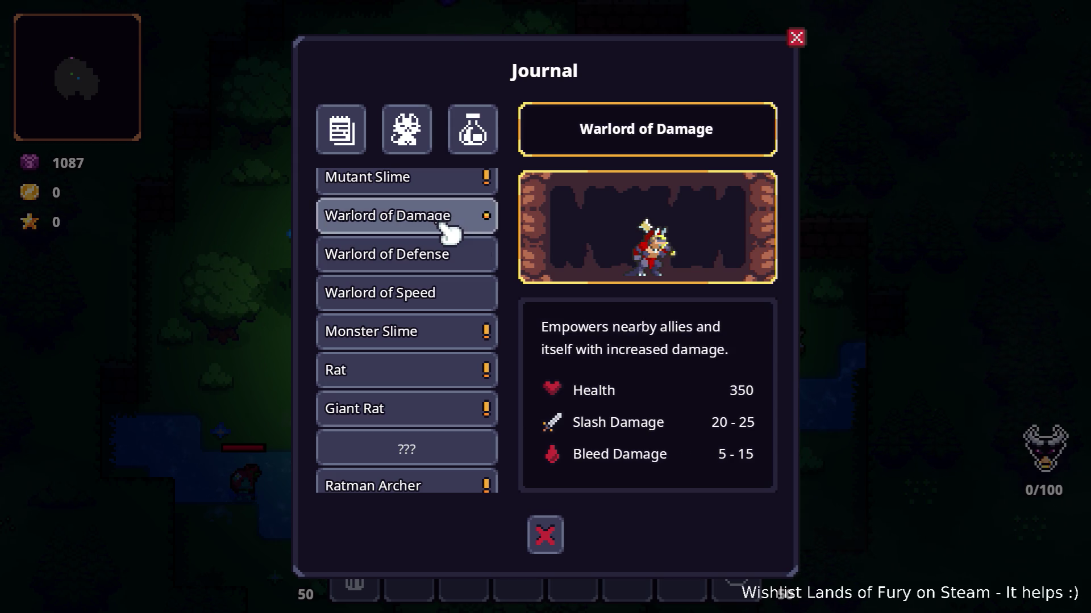
pyautogui.click(446, 255)
pyautogui.click(446, 287)
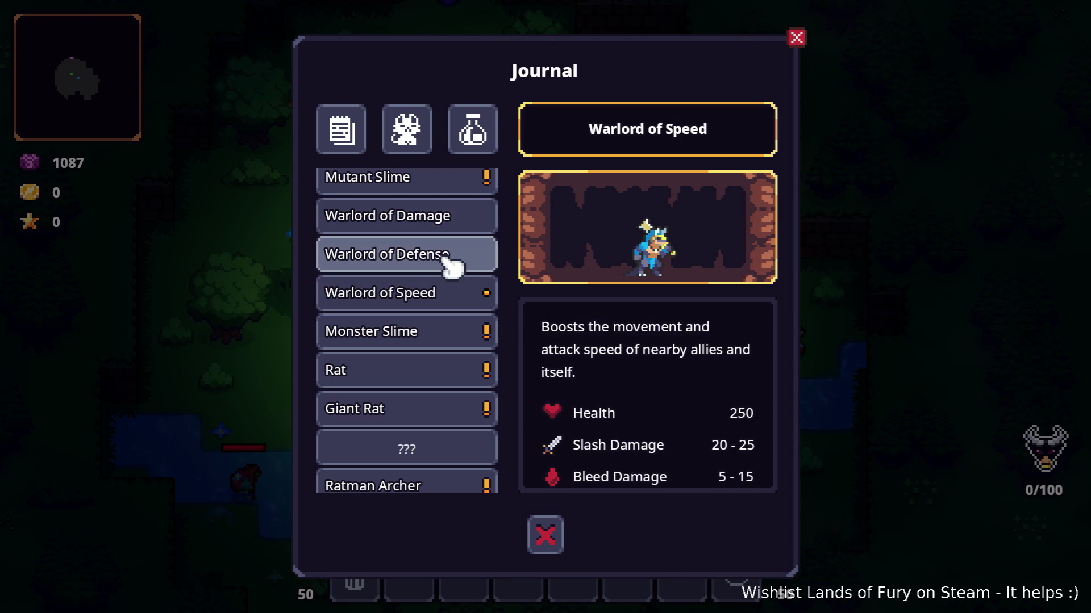
pyautogui.click(431, 333)
pyautogui.scroll(-3, 430, 338)
pyautogui.scroll(2, 446, 296)
pyautogui.scroll(-15, 448, 290)
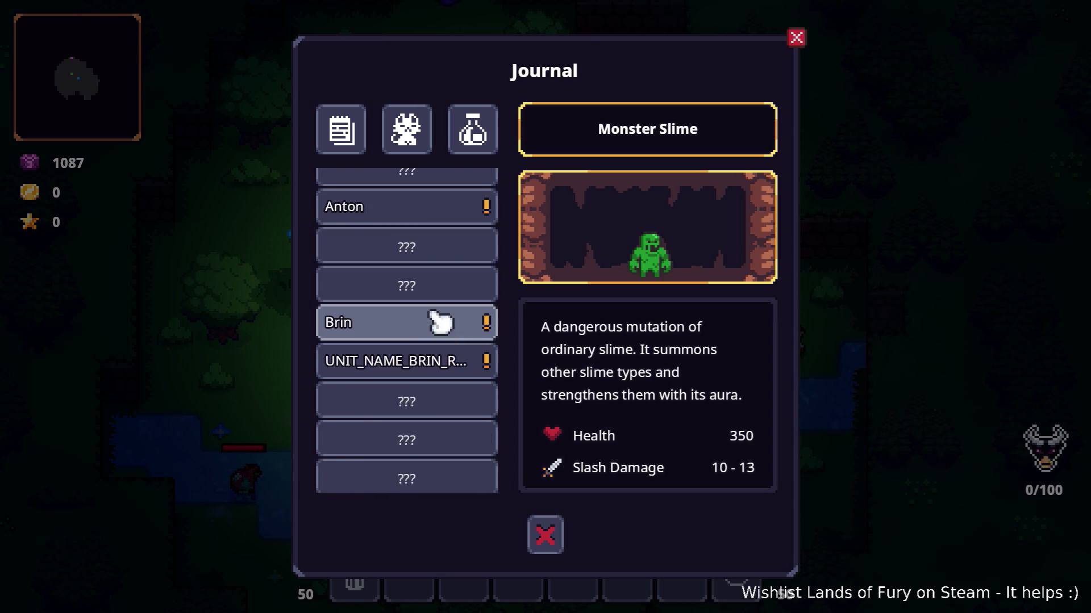
pyautogui.click(429, 338)
# Step: Browse the Brin Roamer, Feral Bunny, Bunny, Boar and ??? Bestiary entries, then close the Journal
pyautogui.click(429, 365)
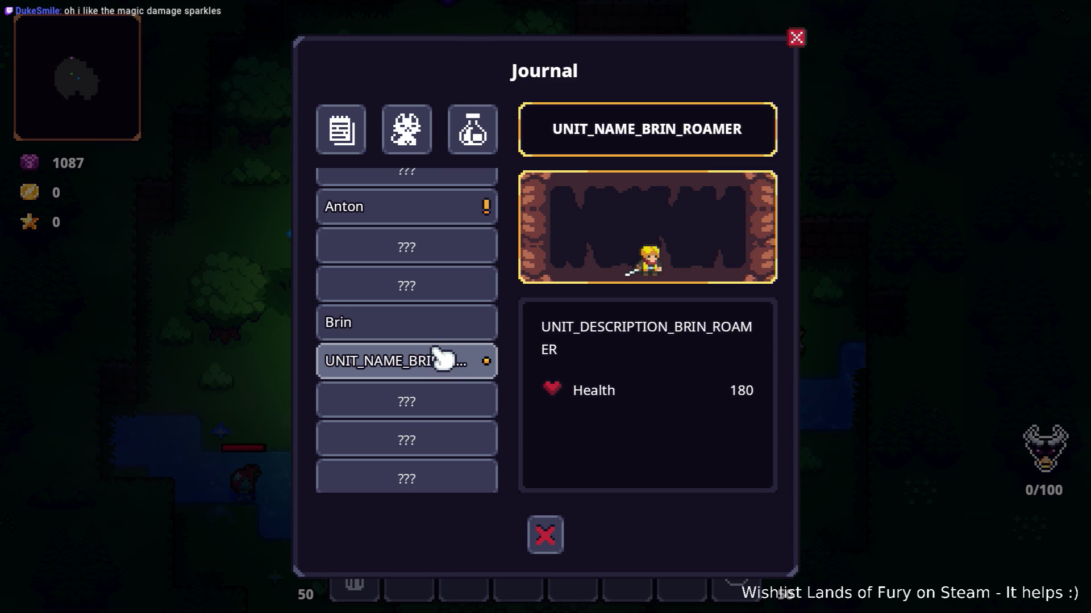
pyautogui.scroll(3, 448, 301)
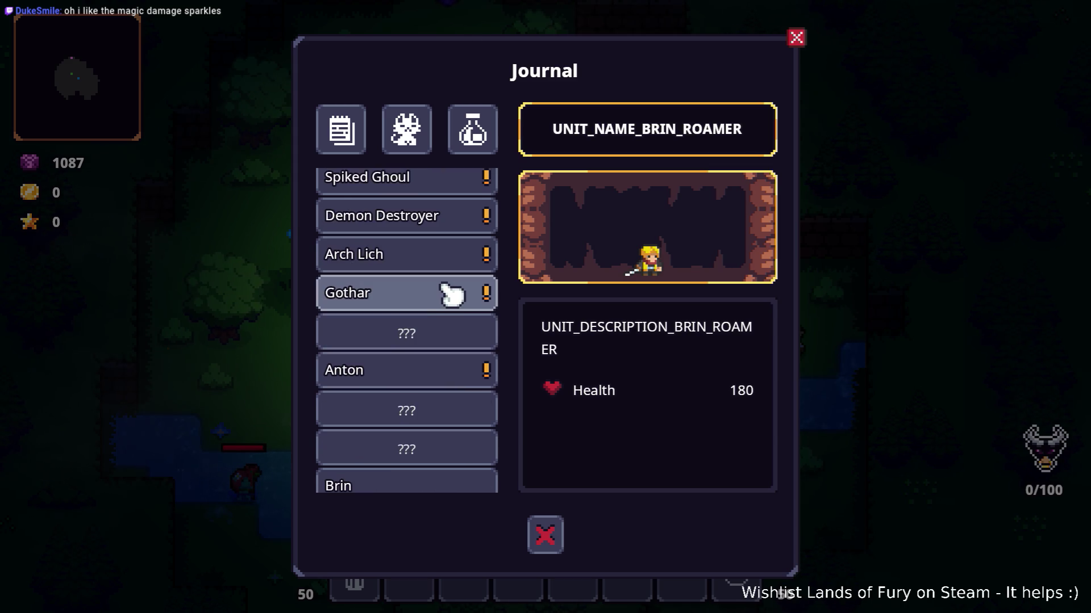
pyautogui.scroll(15, 435, 276)
pyautogui.scroll(15, 434, 277)
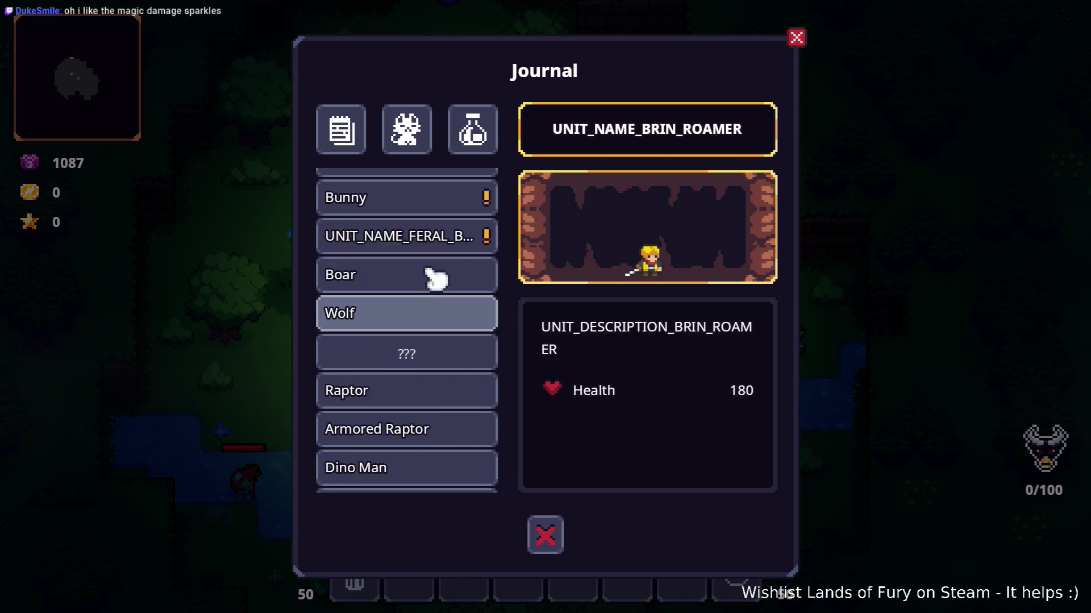
pyautogui.scroll(2, 434, 278)
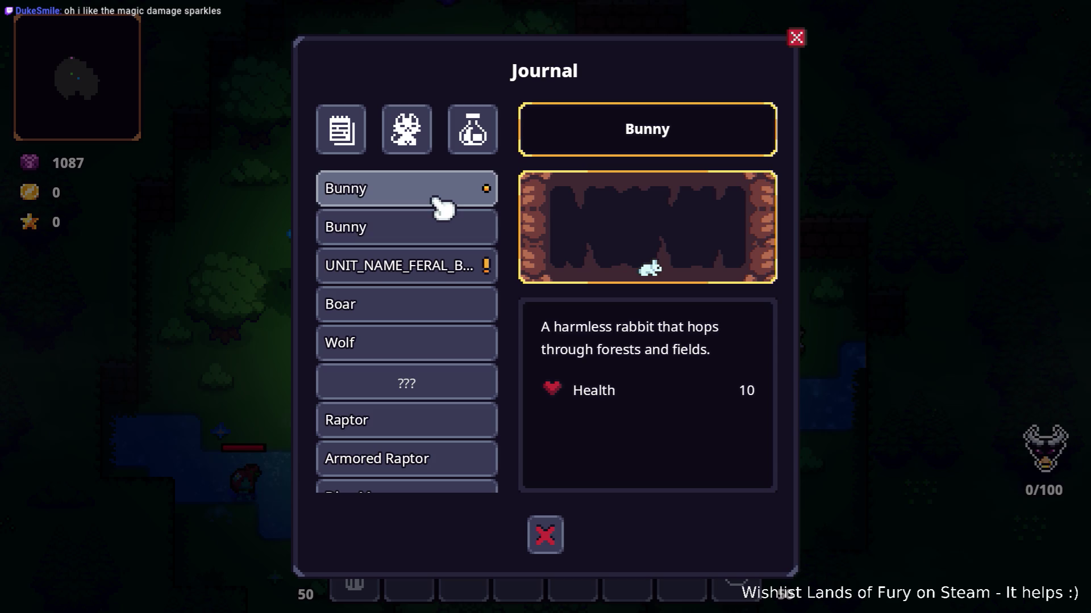
pyautogui.click(434, 264)
pyautogui.click(434, 246)
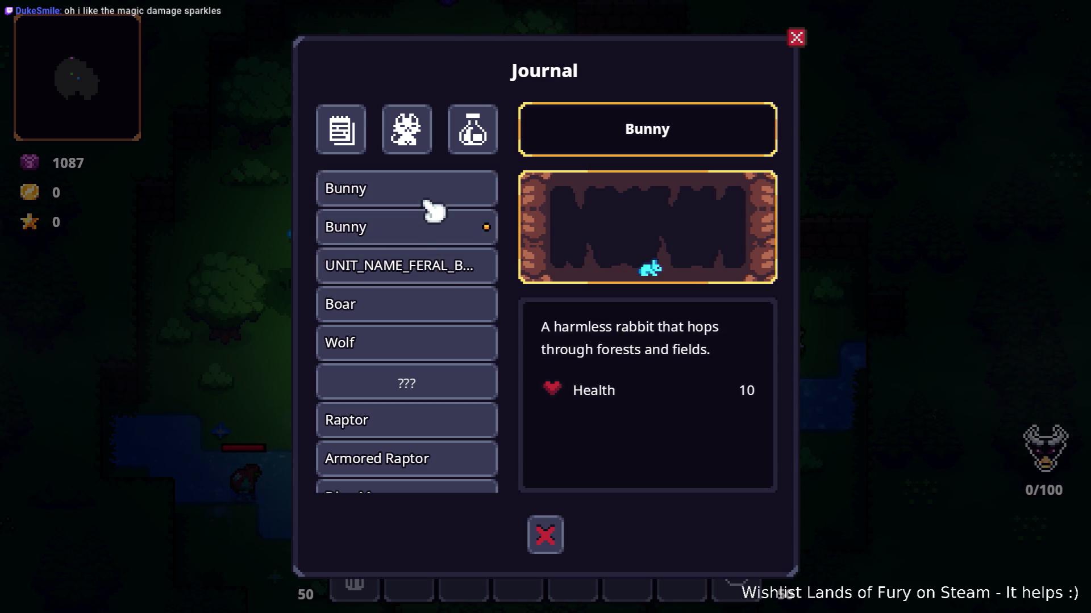
pyautogui.click(435, 265)
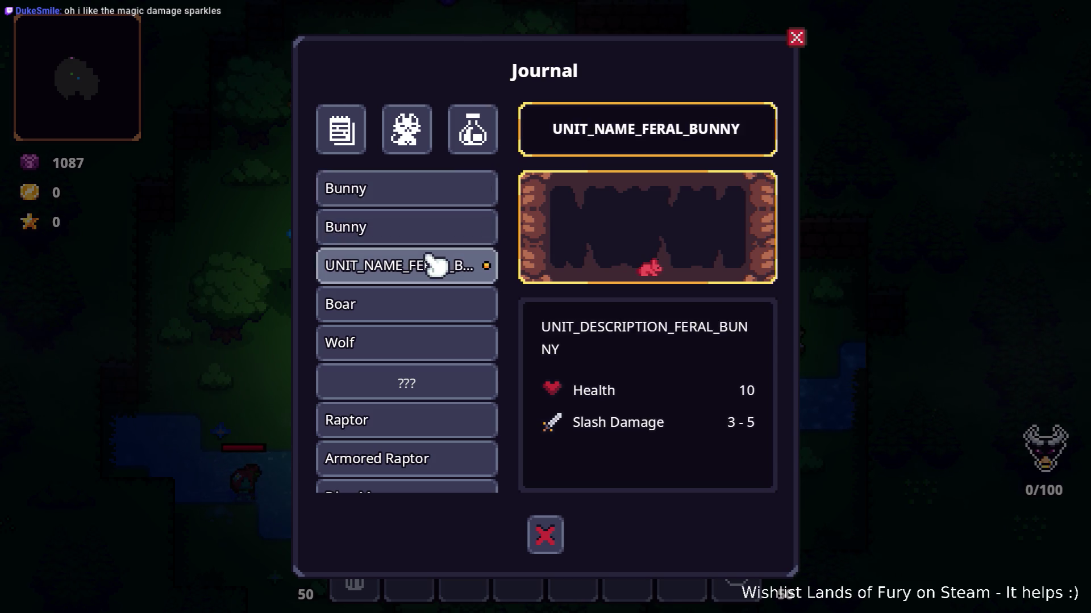
pyautogui.click(440, 227)
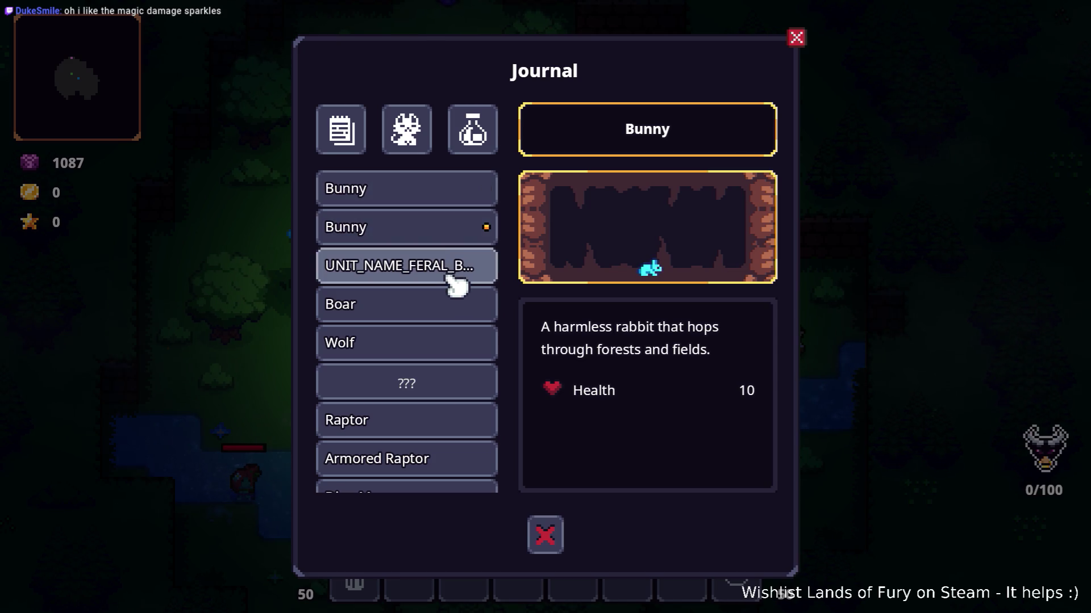
pyautogui.click(427, 323)
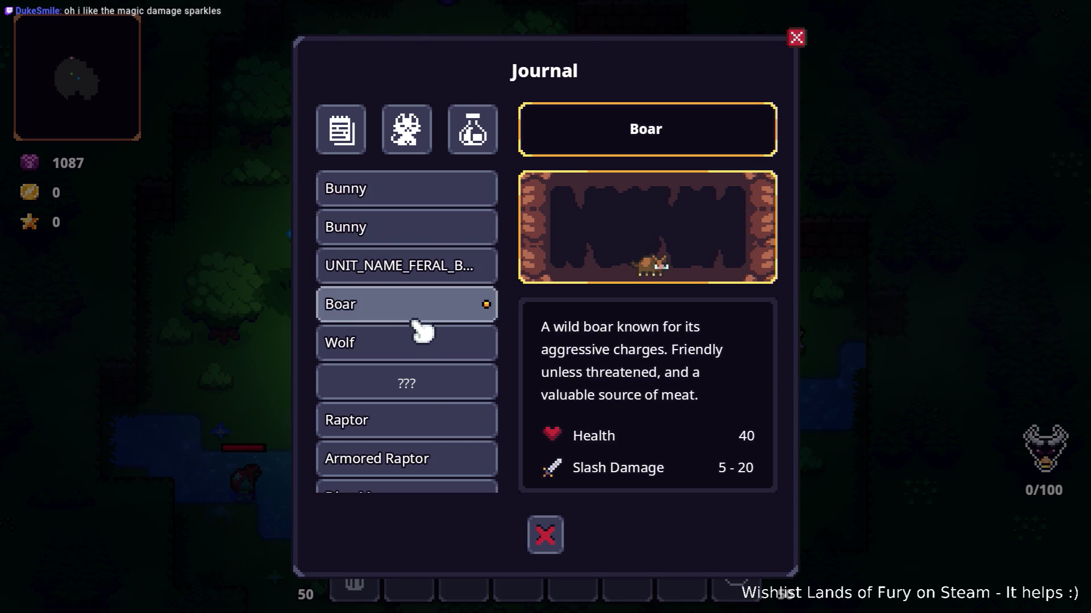
pyautogui.click(426, 385)
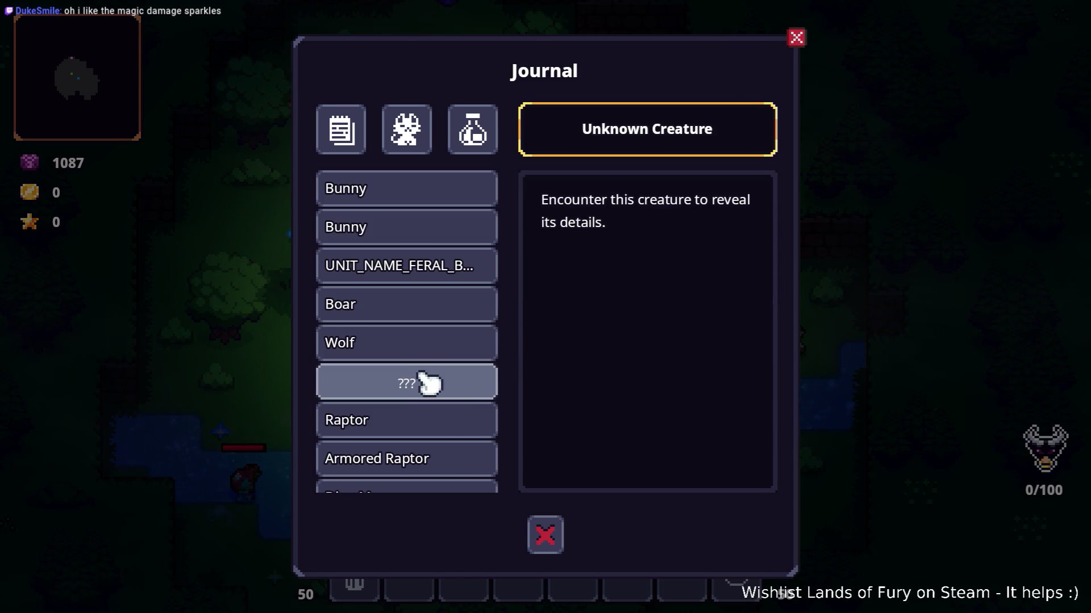
pyautogui.click(545, 535)
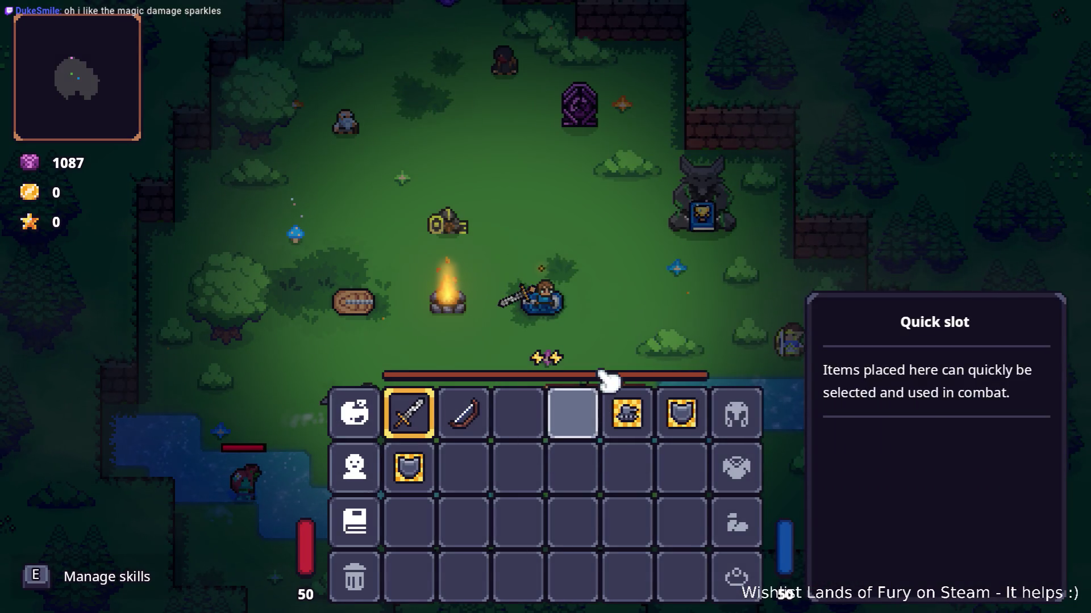
# Step: Run UnlockAllBestiaryEntries() in the developer console
pyautogui.press('Tab')
pyautogui.press('`')
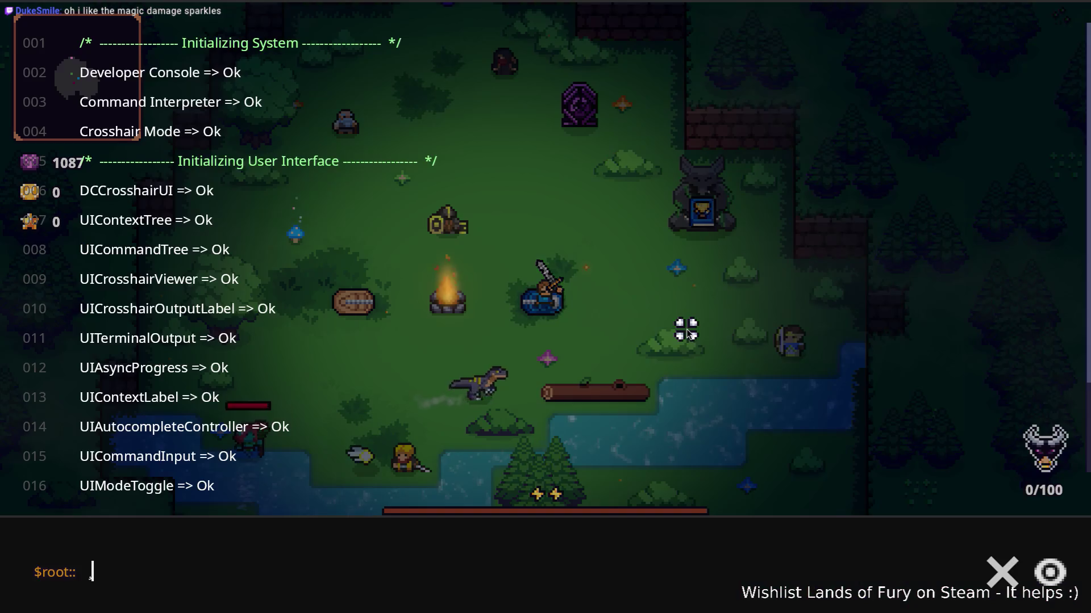
pyautogui.write('PADY')
pyautogui.press('BackSpace')
pyautogui.press('BackSpace')
pyautogui.press('BackSpace')
pyautogui.write('Un')
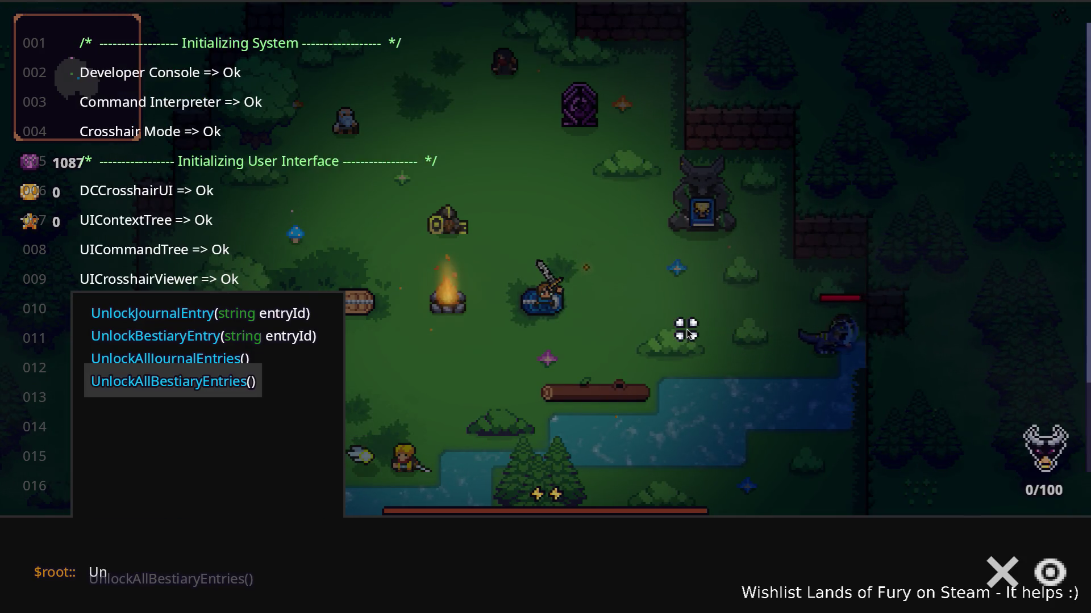
pyautogui.press('Tab')
pyautogui.press('Return')
pyautogui.press('`')
# Step: Glance at the Journal's Bestiary, then check the character stats window
pyautogui.press('Tab')
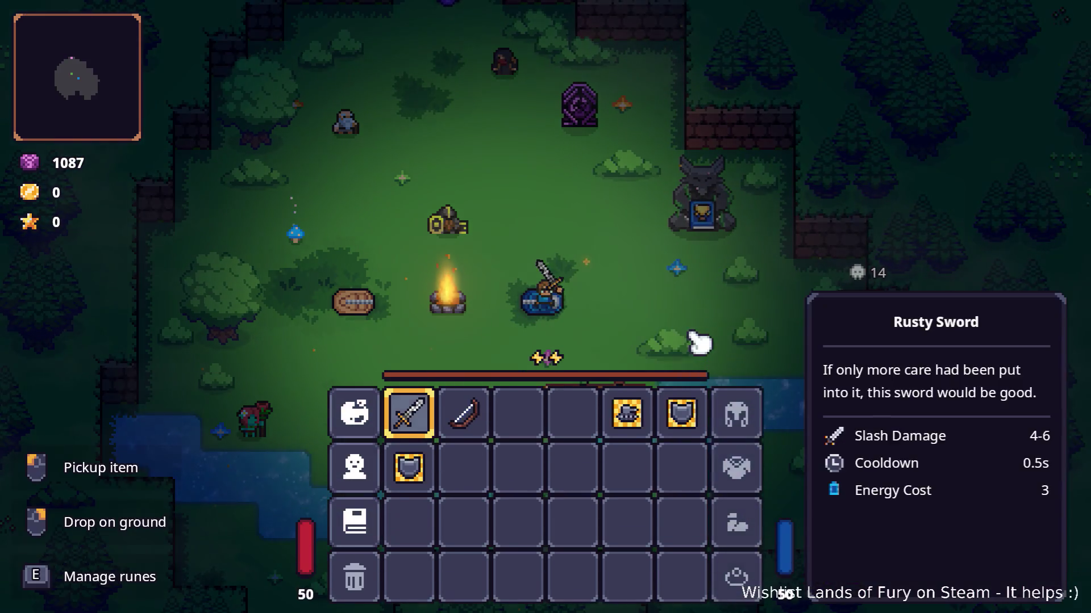
pyautogui.press('j')
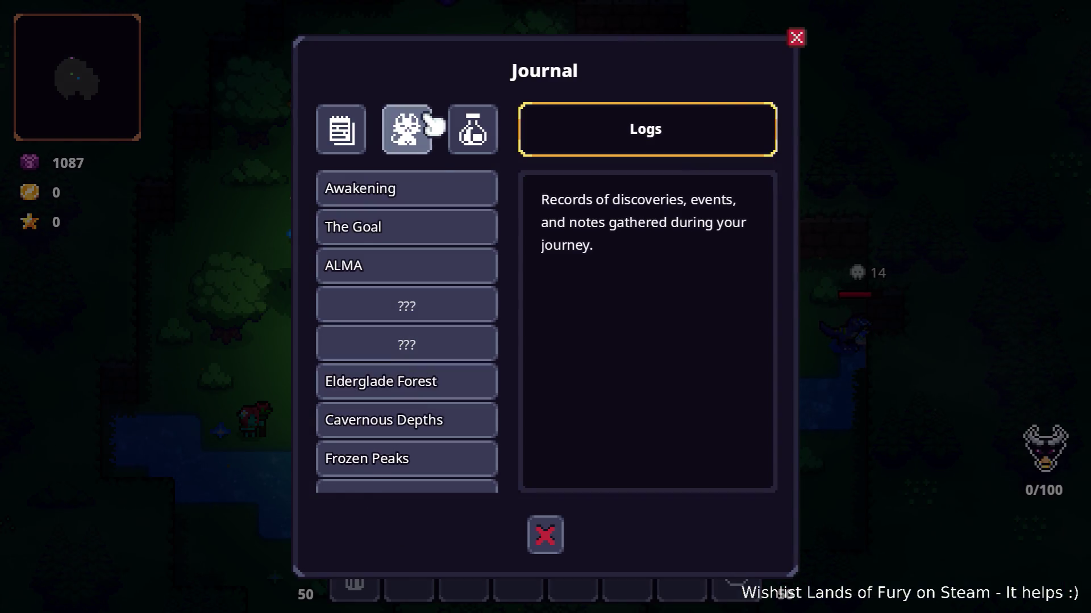
pyautogui.click(415, 128)
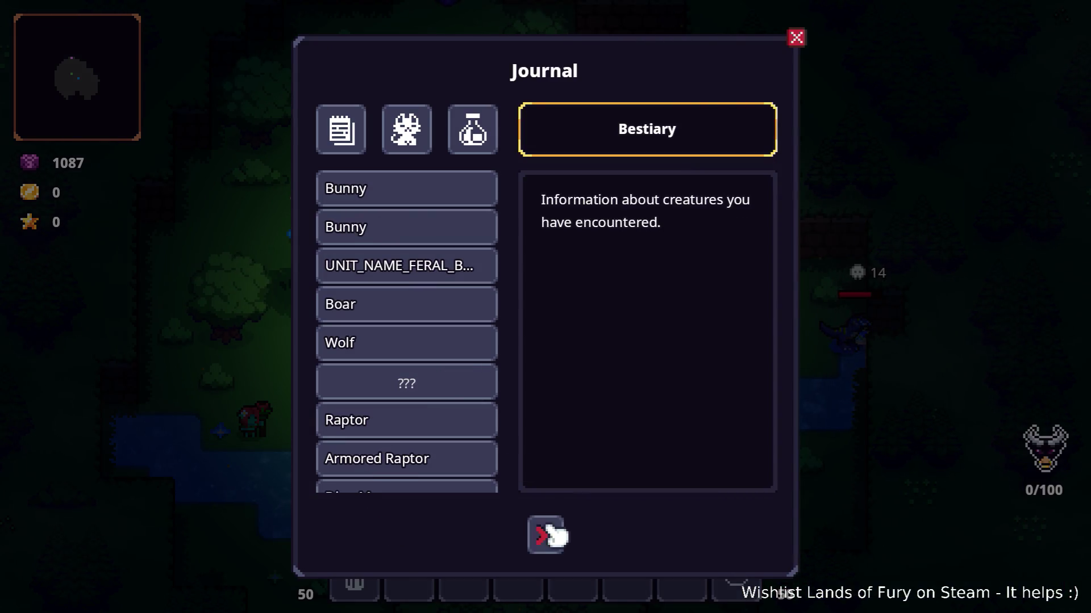
pyautogui.click(547, 534)
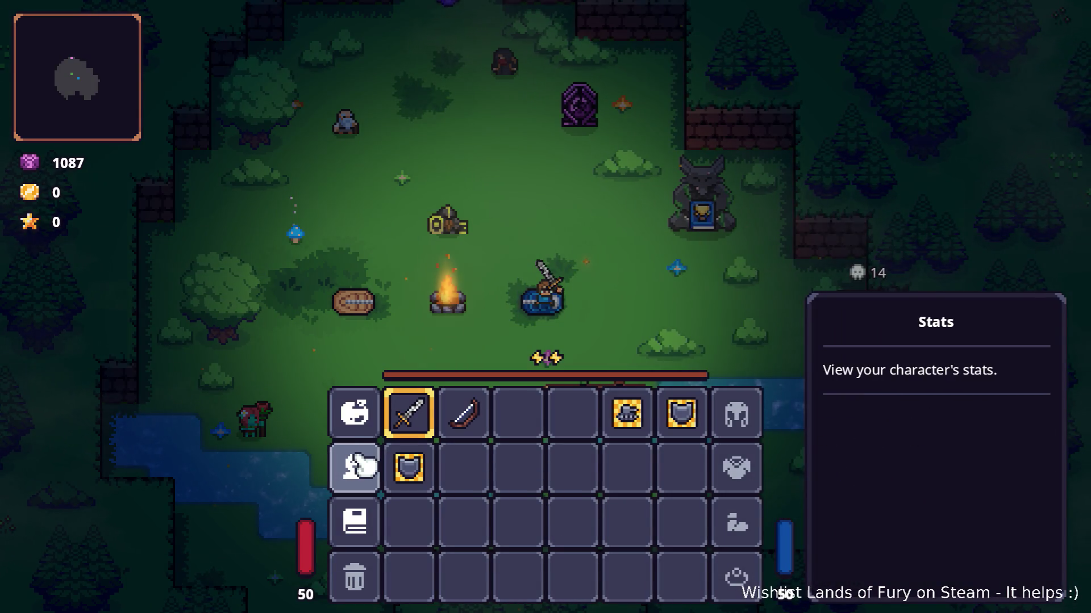
pyautogui.click(353, 463)
pyautogui.click(543, 539)
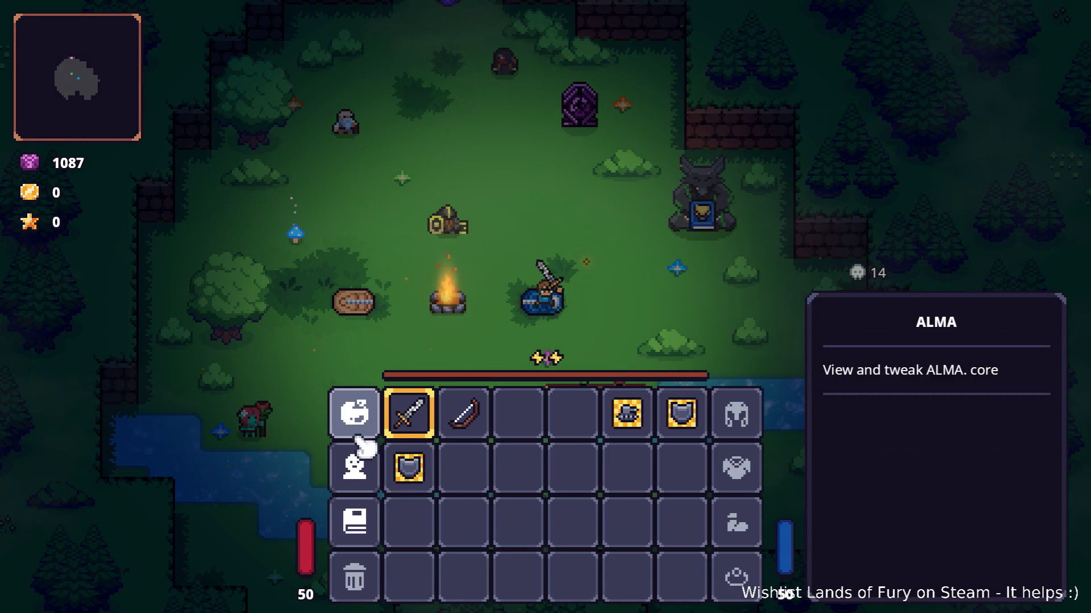
# Step: In the Bestiary, view the Zombie, Zombie Butcher, Skeleton, Ghoul and Spiked Ghoul entries
pyautogui.click(375, 543)
pyautogui.click(406, 128)
pyautogui.scroll(-10, 406, 365)
pyautogui.scroll(5, 421, 358)
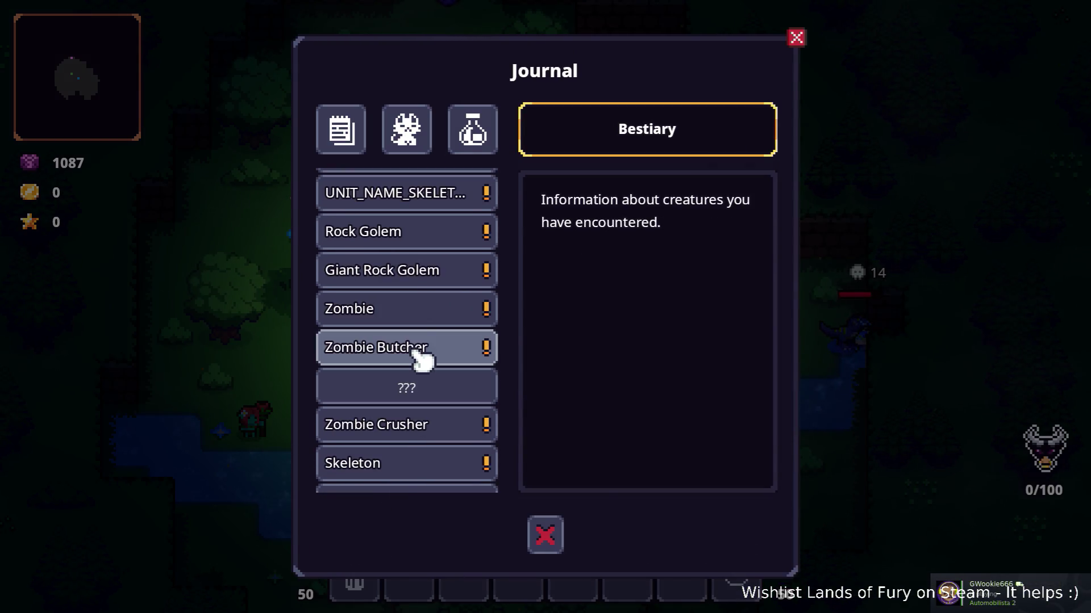
pyautogui.click(440, 316)
pyautogui.click(442, 347)
pyautogui.scroll(-1, 453, 403)
pyautogui.scroll(-2, 452, 401)
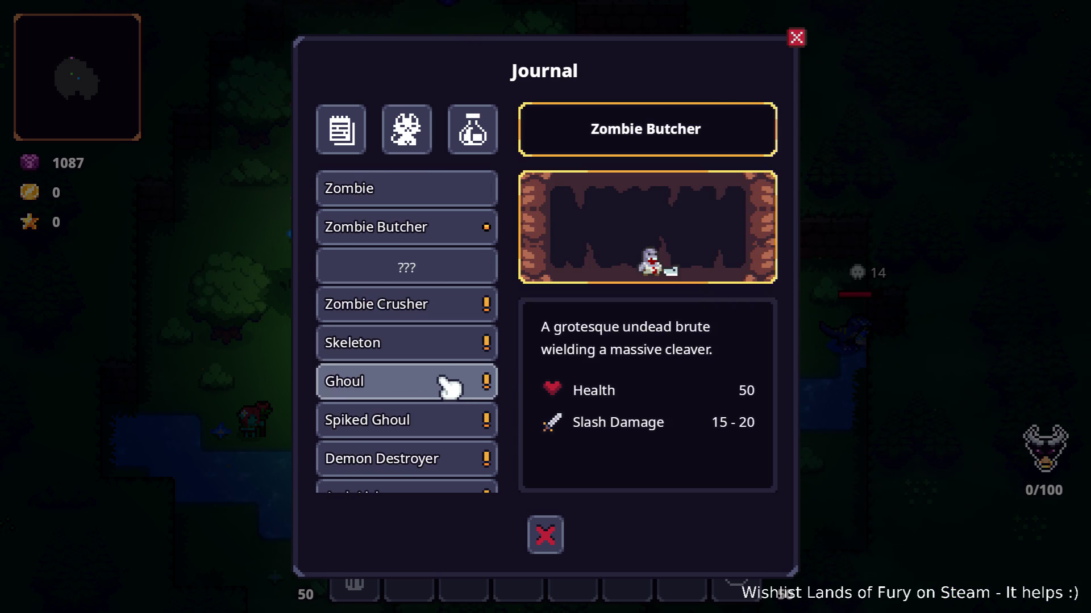
pyautogui.click(440, 343)
pyautogui.click(440, 382)
pyautogui.click(439, 418)
# Step: View the Demon Destroyer, Arch Lich and Gothar Bestiary entries
pyautogui.scroll(-3, 438, 382)
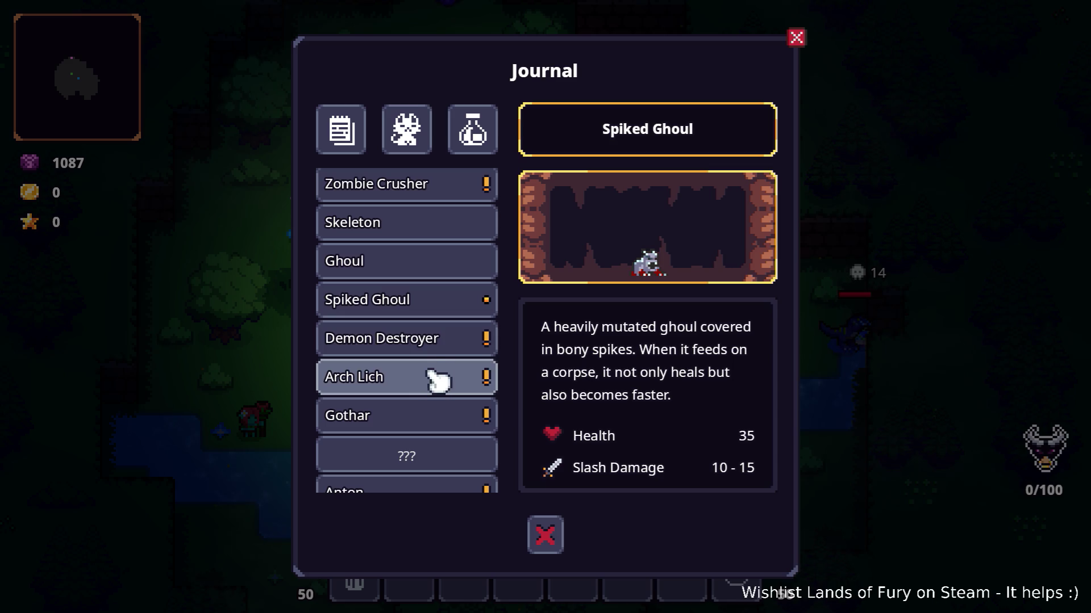
pyautogui.click(434, 339)
pyautogui.click(430, 376)
pyautogui.click(431, 341)
pyautogui.click(426, 378)
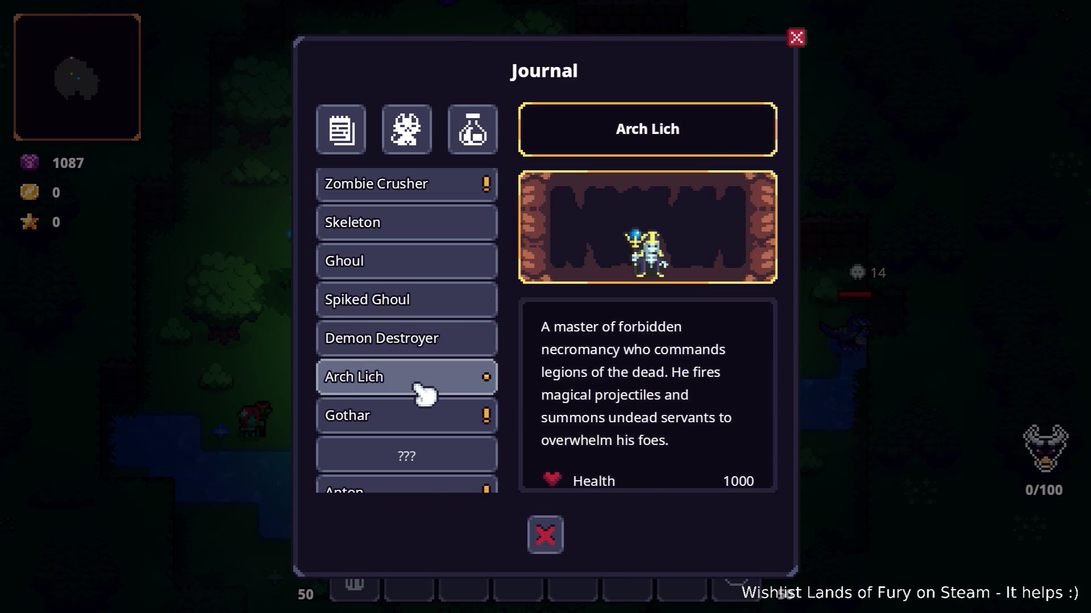
pyautogui.click(422, 414)
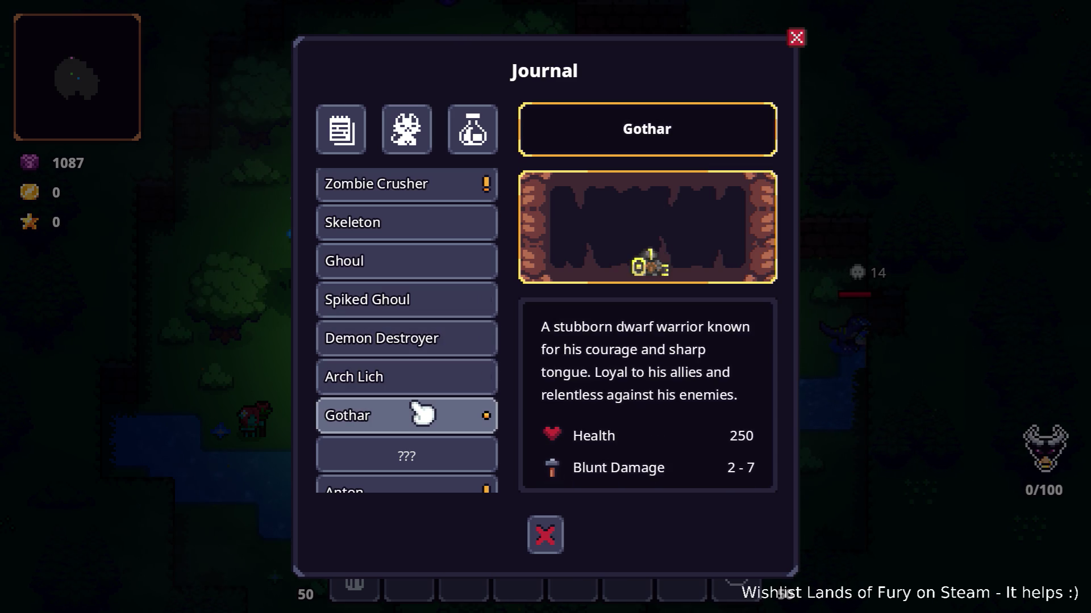
# Step: View the Viking Archer, Dino Man Hunter, Bandit Crossbowman, Bandit Brute and Bunny entries
pyautogui.scroll(-10, 438, 398)
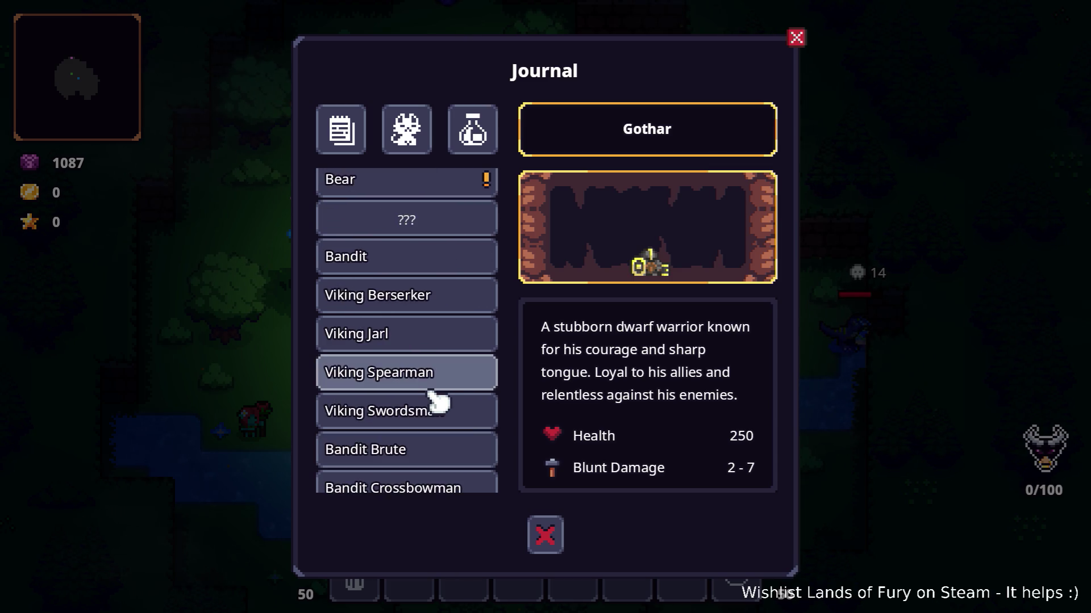
pyautogui.scroll(-5, 429, 372)
pyautogui.scroll(3, 428, 370)
pyautogui.click(428, 402)
pyautogui.click(434, 362)
pyautogui.click(437, 326)
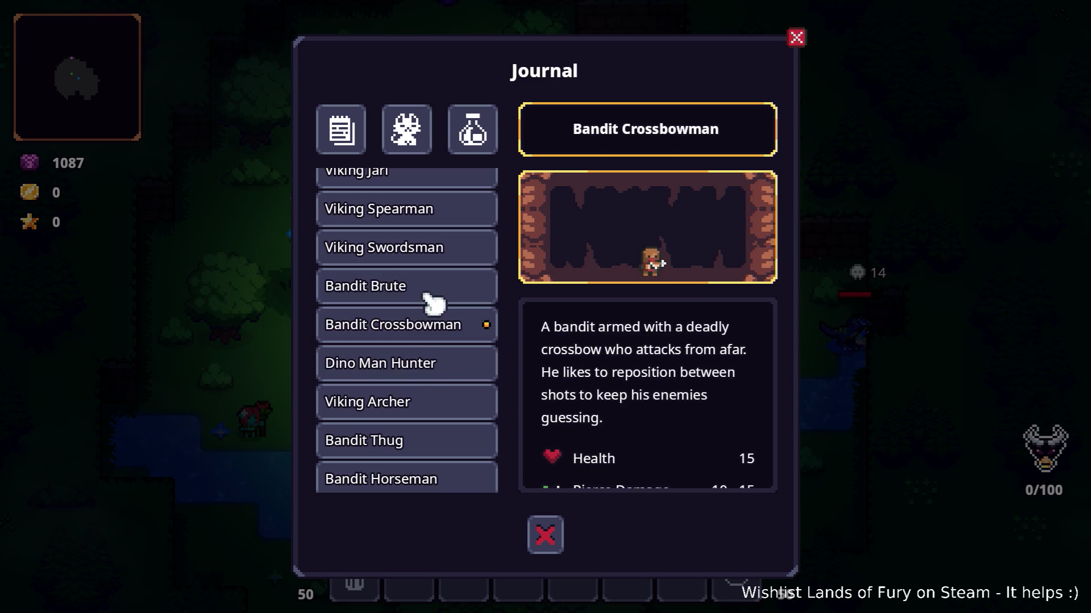
pyautogui.click(454, 290)
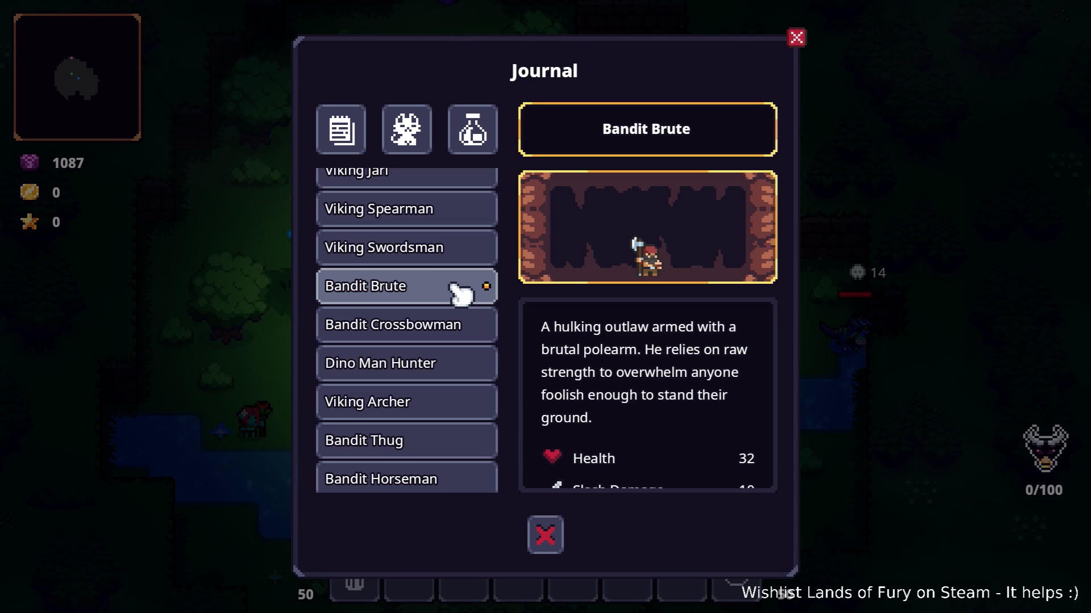
pyautogui.scroll(10, 463, 304)
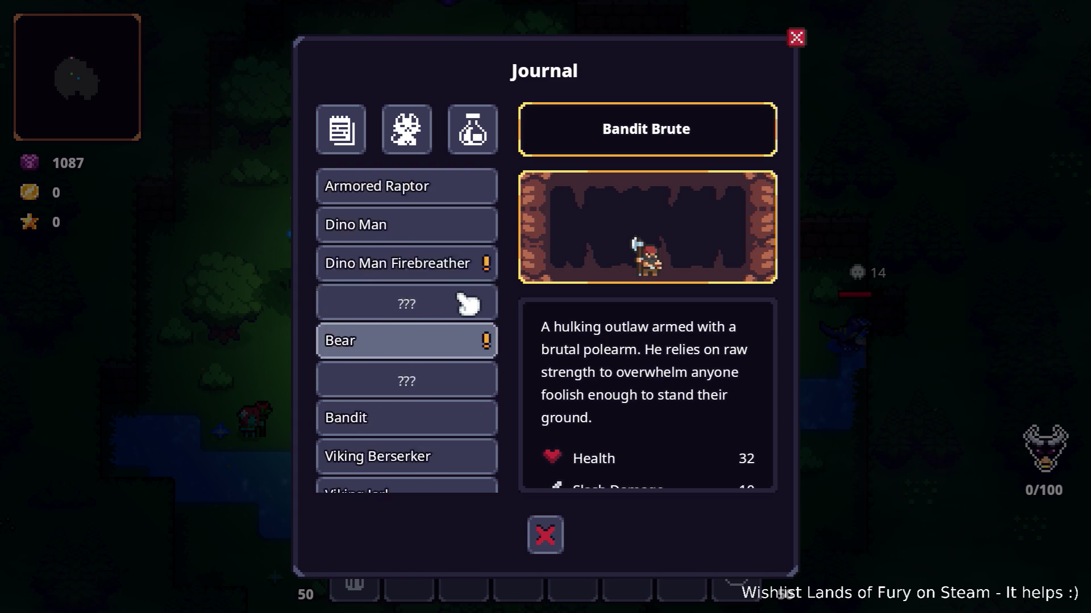
pyautogui.click(449, 200)
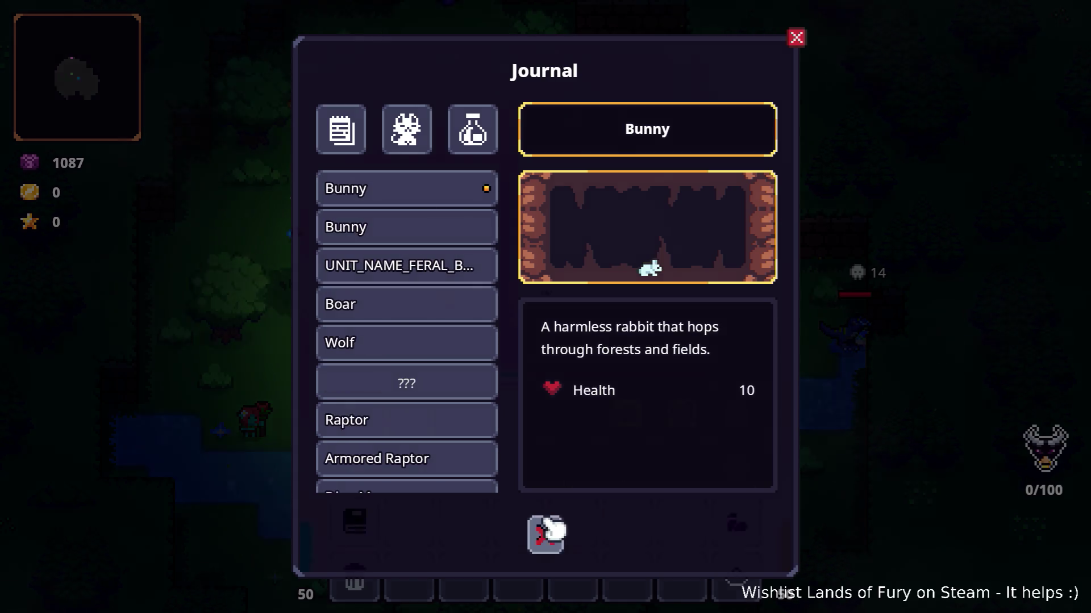
# Step: Close the Journal and bring Visual Studio Code to the front
pyautogui.click(545, 534)
pyautogui.hotkey('alt', 'Tab')
pyautogui.click(523, 297)
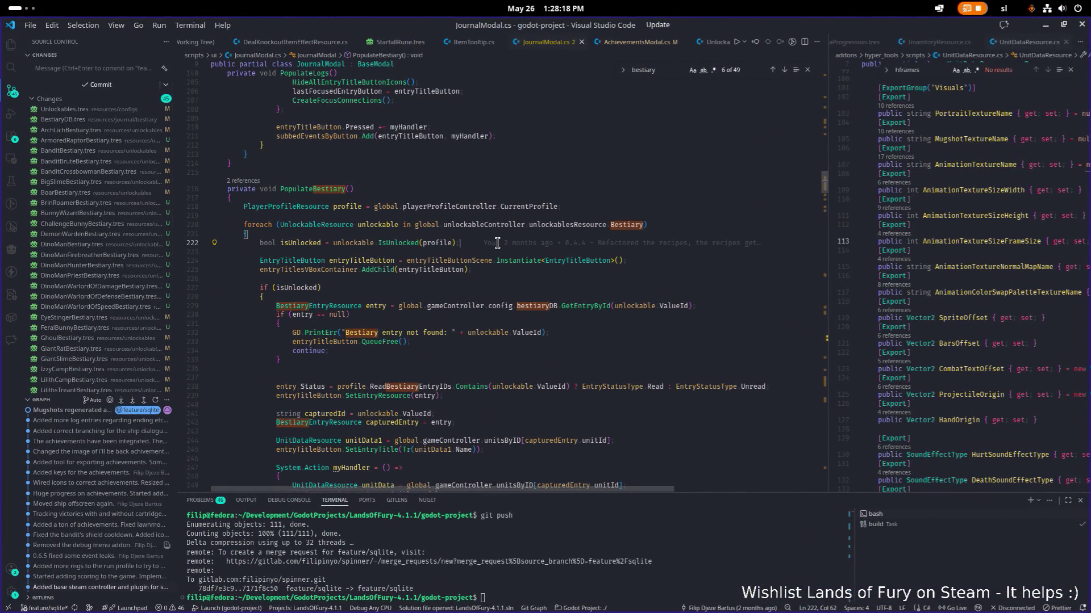
# Step: Search the project for 'allbe' and open UnlockAllBestiaryEntries in Global.cs
pyautogui.hotkey('ctrl', 'shift', 'f')
pyautogui.write('unlock')
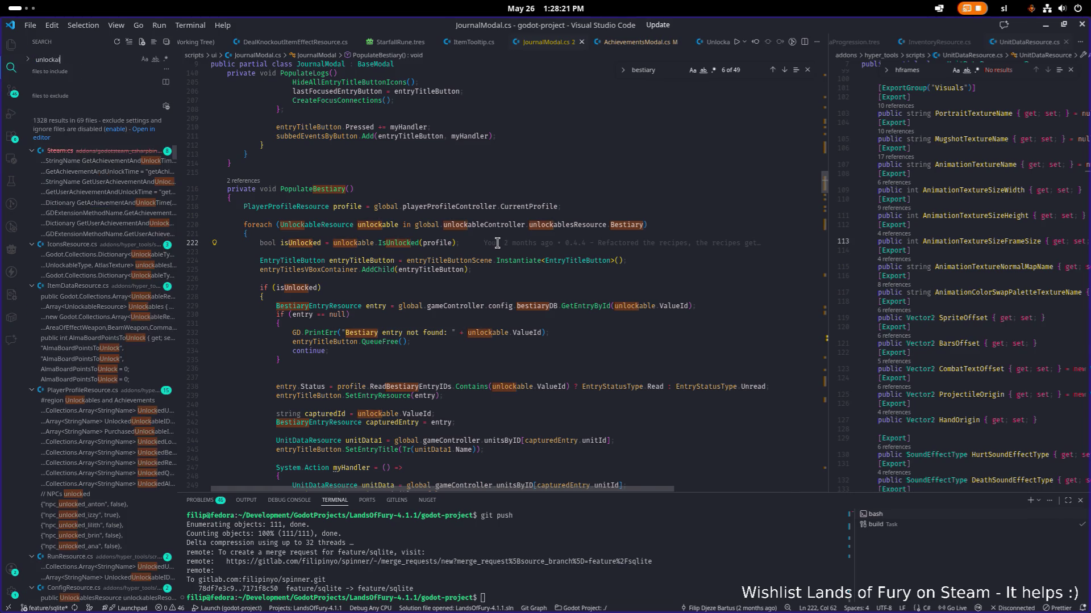
pyautogui.write('allbe')
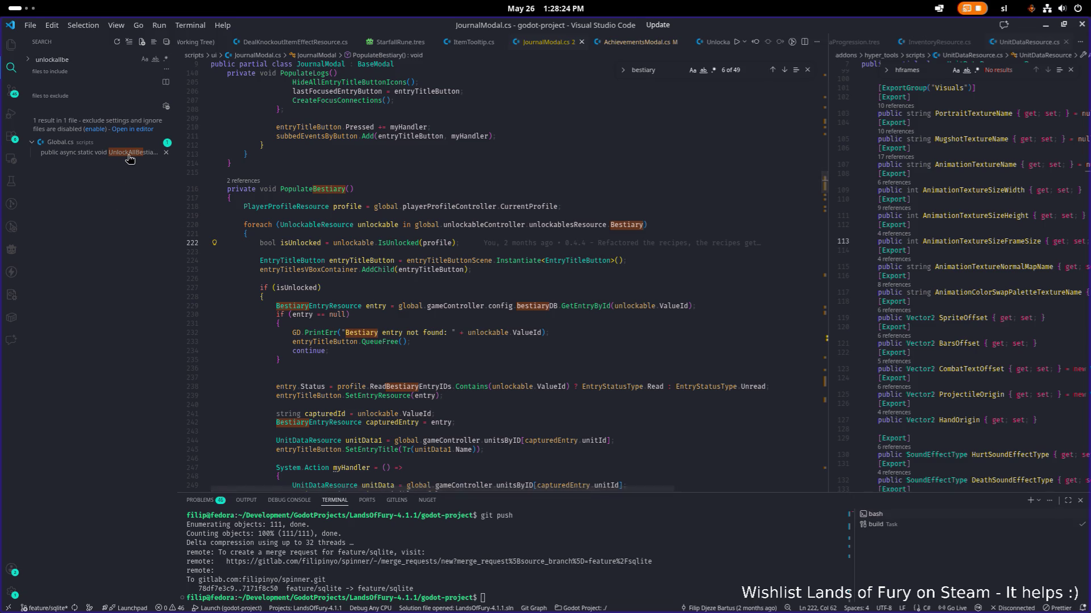
pyautogui.click(129, 154)
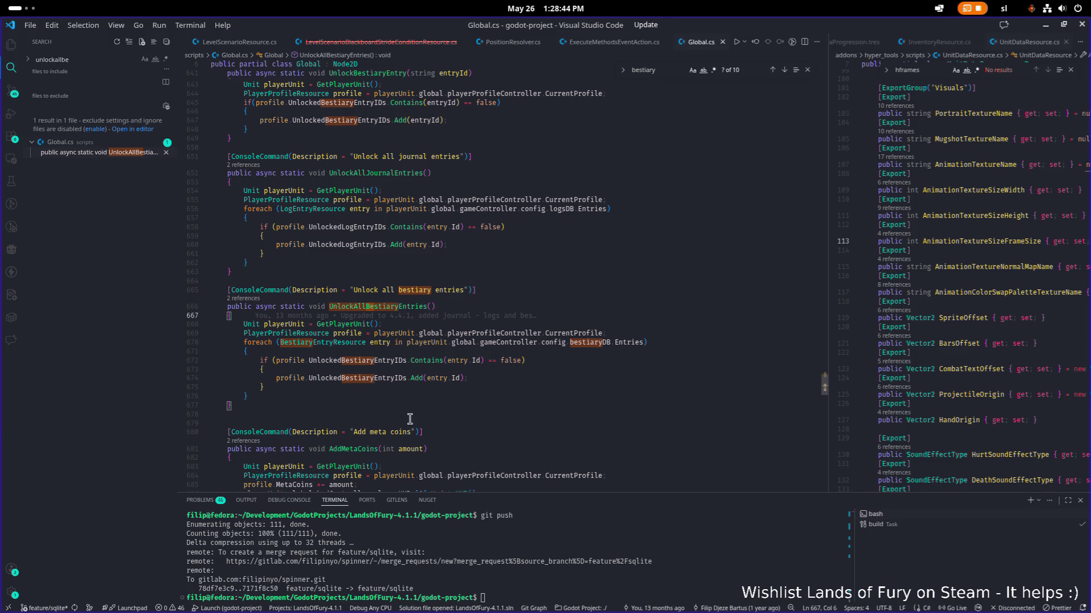
pyautogui.hotkey('alt', 'Tab')
# Step: Back in the game, run UnlockAllJournalEntries() from the developer console
pyautogui.click(217, 315)
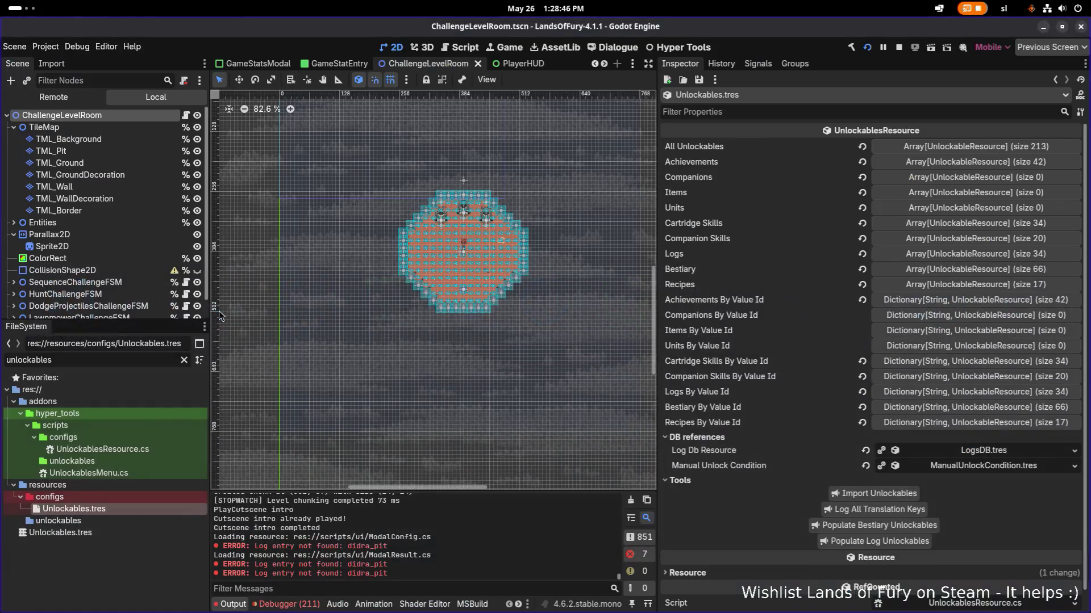
pyautogui.hotkey('alt', 'Tab')
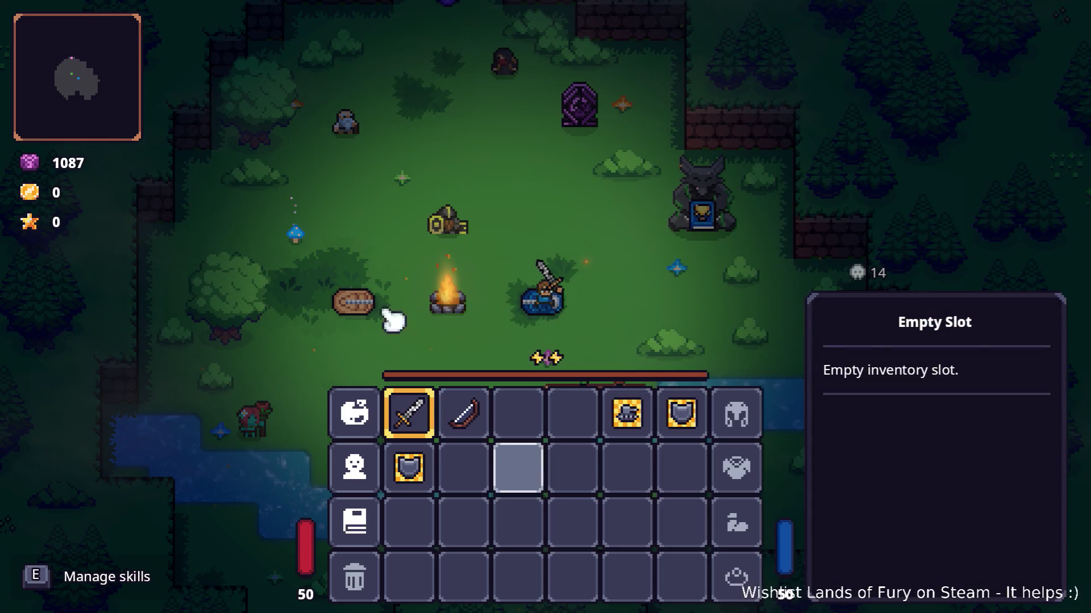
pyautogui.press('`')
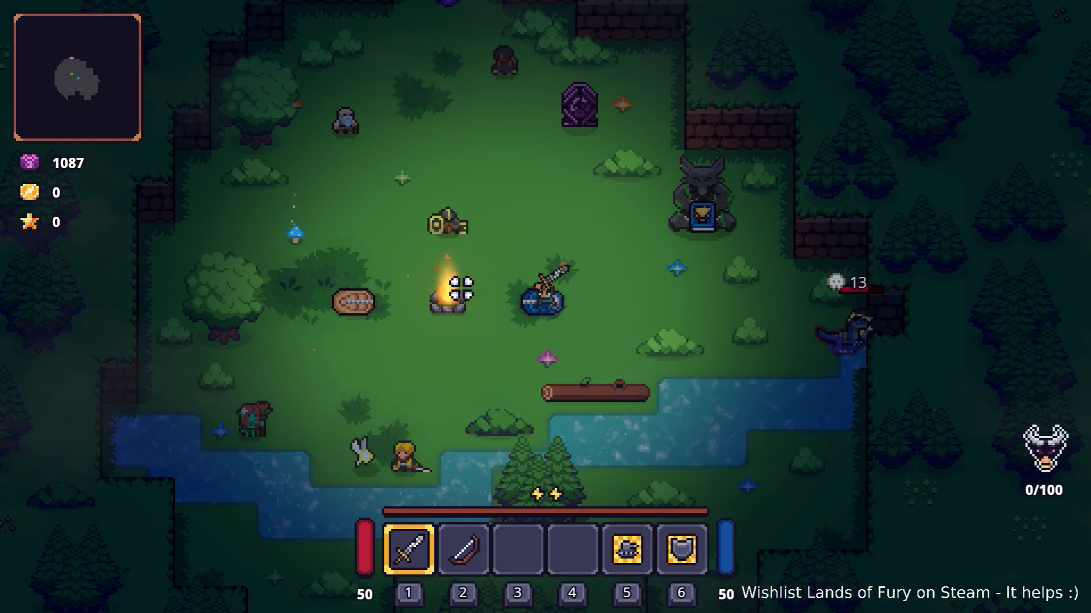
pyautogui.write('Player')
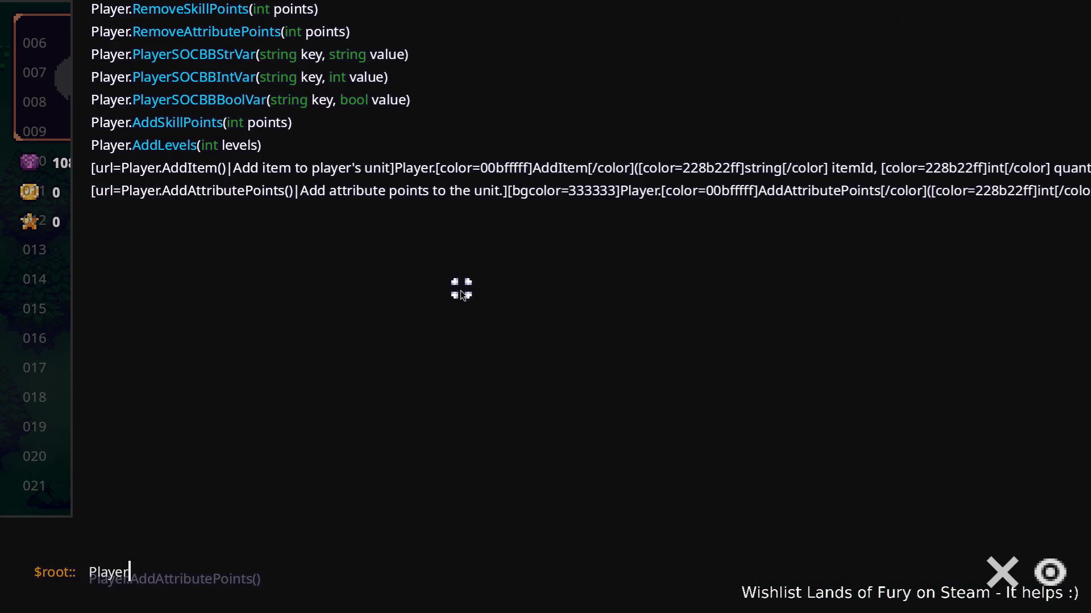
pyautogui.press('BackSpace')
pyautogui.press('BackSpace')
pyautogui.press('BackSpace')
pyautogui.write('Unlo')
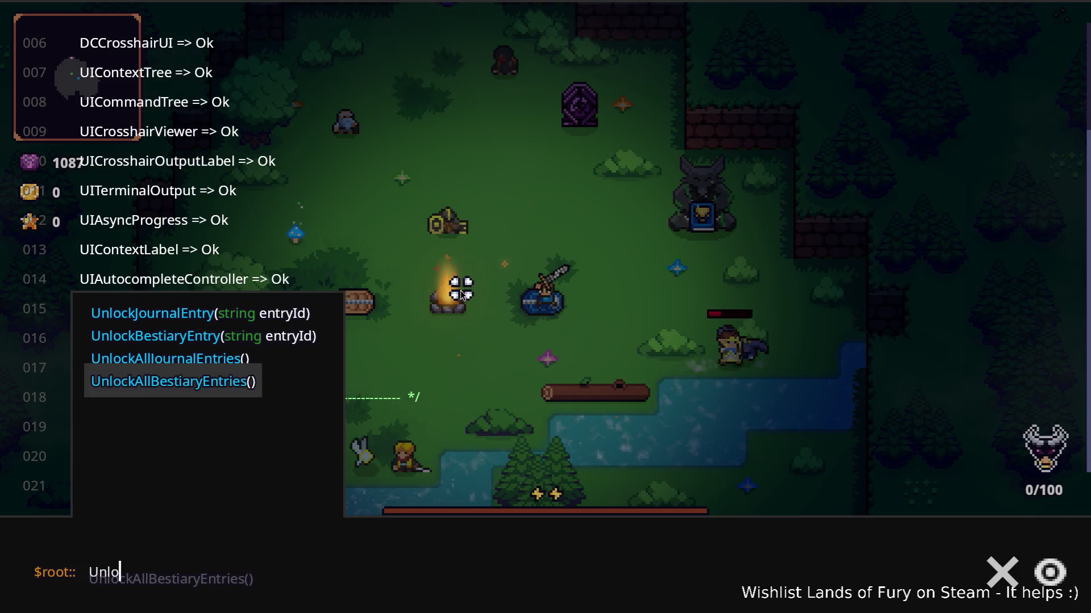
pyautogui.press('Up')
pyautogui.press('Return')
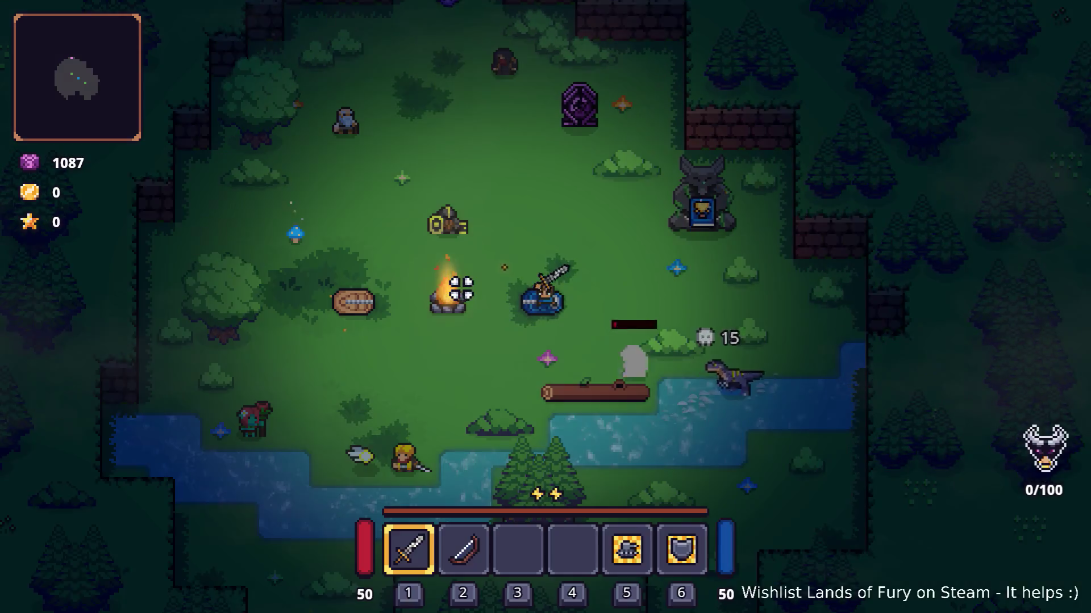
pyautogui.press('Up')
pyautogui.hotkey('ctrl', 'a')
pyautogui.write('Unlo')
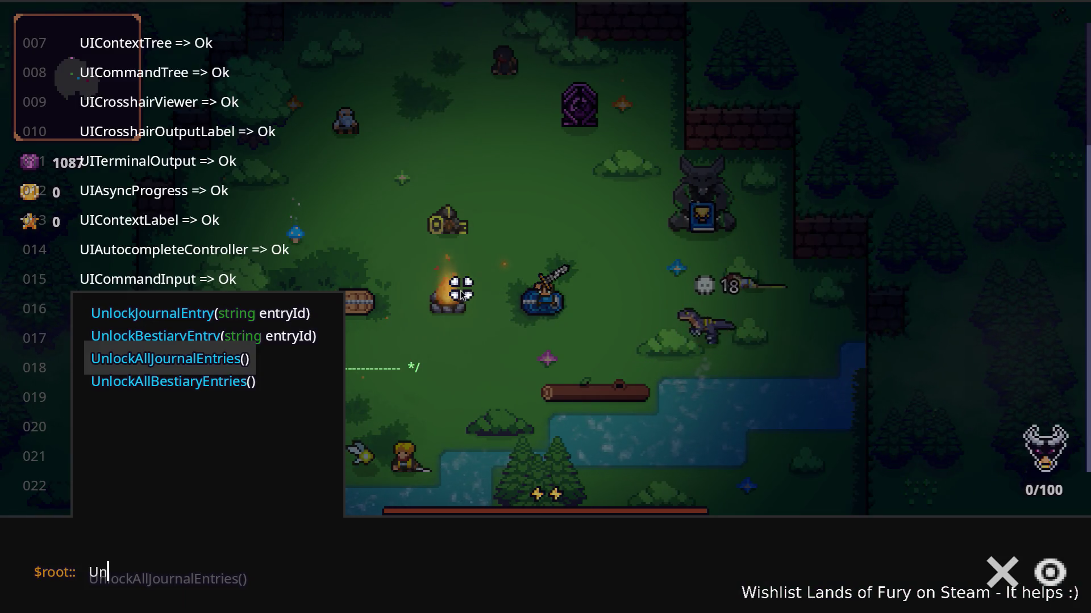
pyautogui.press('Escape')
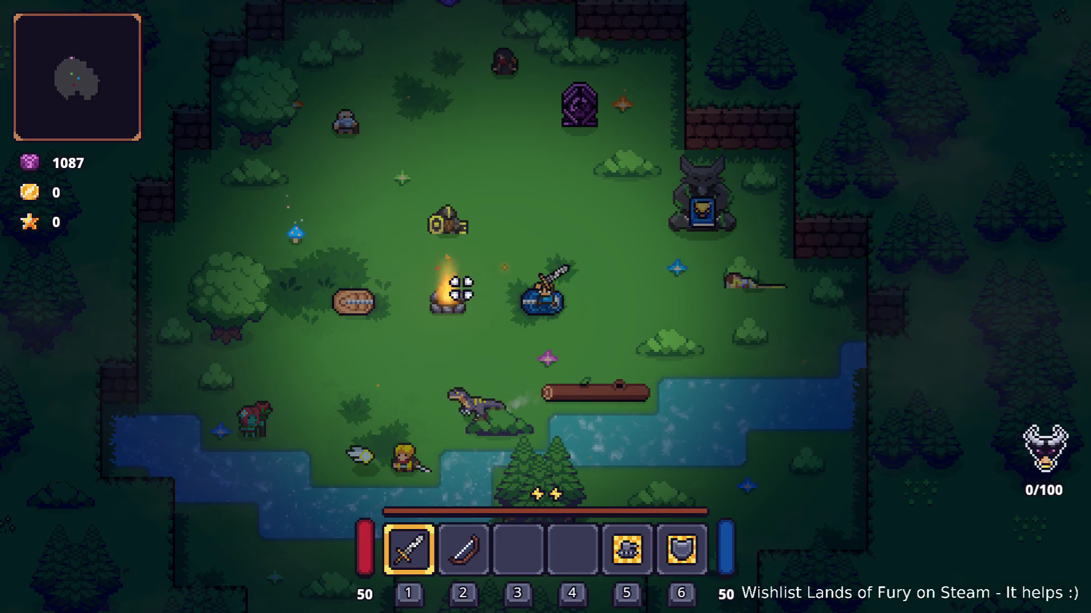
# Step: Check the Journal's Recipes and Bestiary, viewing Dino Man Firebreather and Bear, then close it
pyautogui.press('i')
pyautogui.click(363, 488)
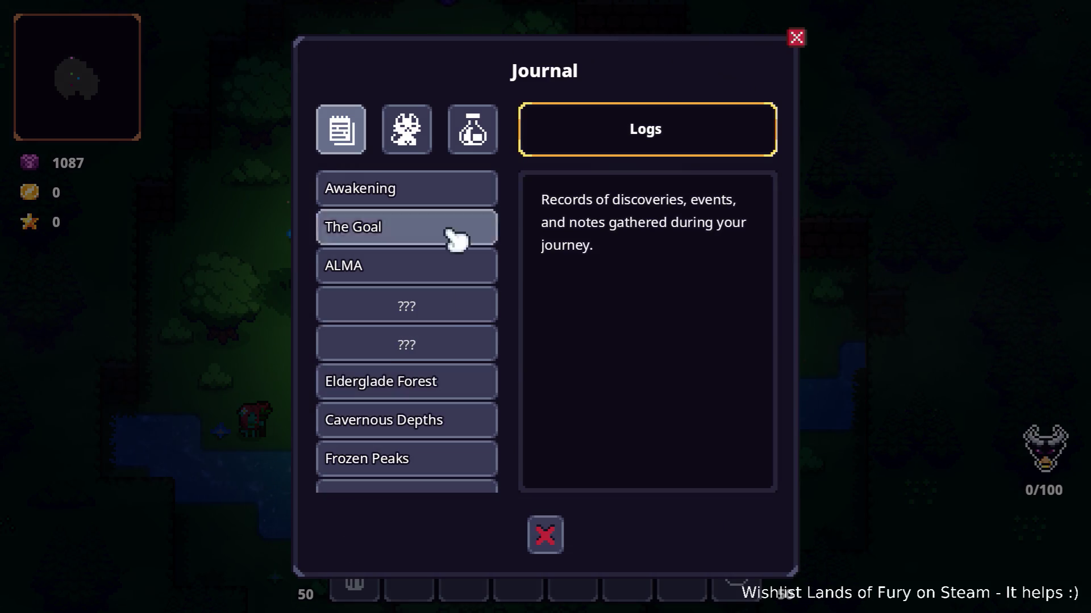
pyautogui.click(420, 134)
pyautogui.click(474, 132)
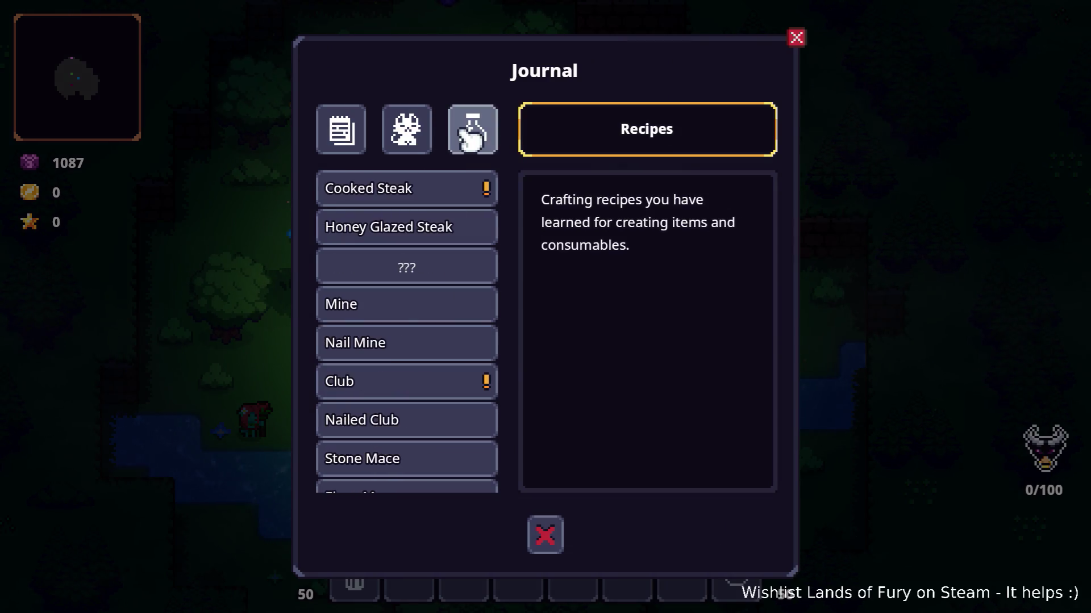
pyautogui.scroll(-5, 438, 307)
pyautogui.click(421, 127)
pyautogui.scroll(5, 417, 232)
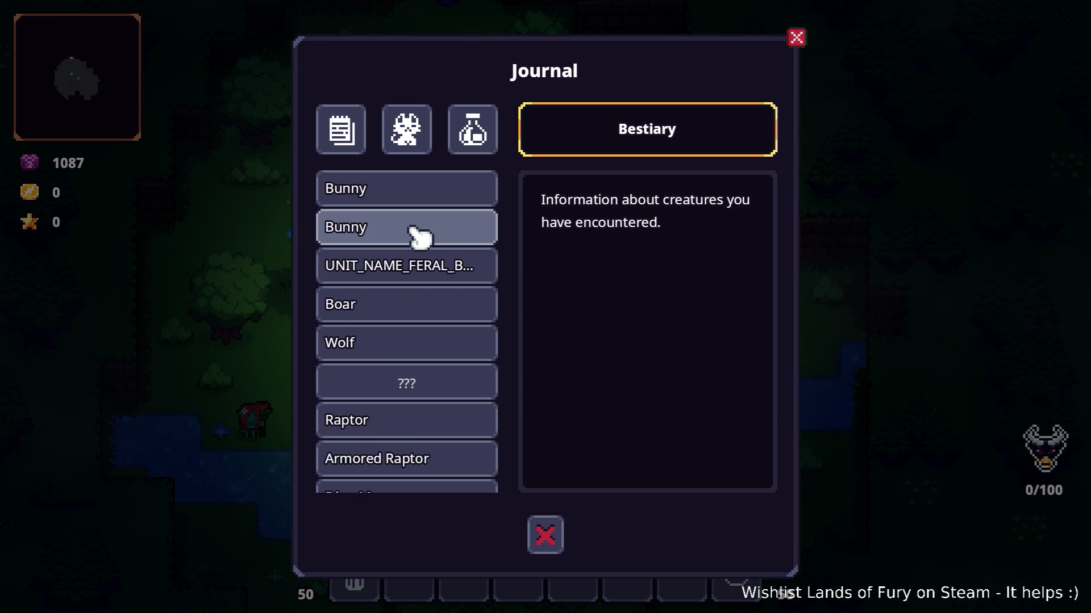
pyautogui.scroll(-4, 432, 284)
pyautogui.click(437, 375)
pyautogui.click(424, 452)
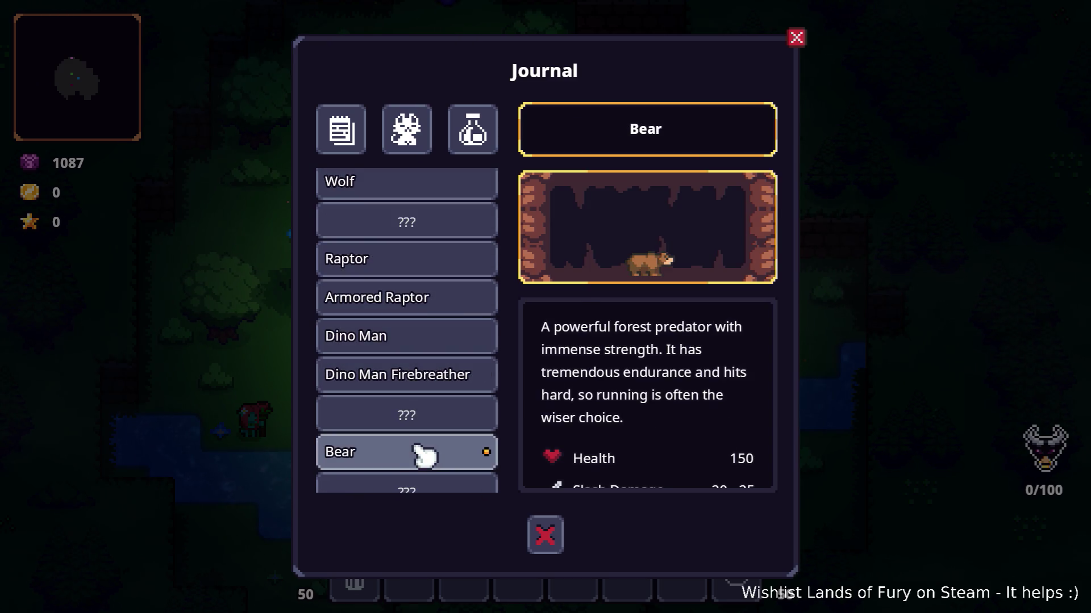
pyautogui.click(545, 535)
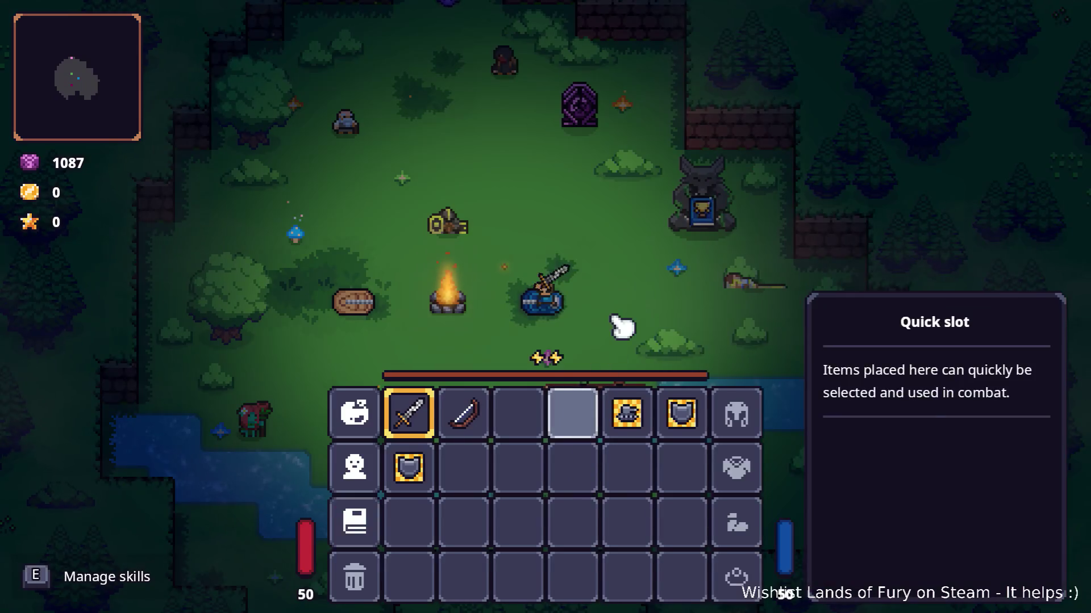
# Step: Leave the inventory and travel through the purple portal to Elderglade Forest
pyautogui.press('Escape')
pyautogui.press('Escape')
pyautogui.press('w')
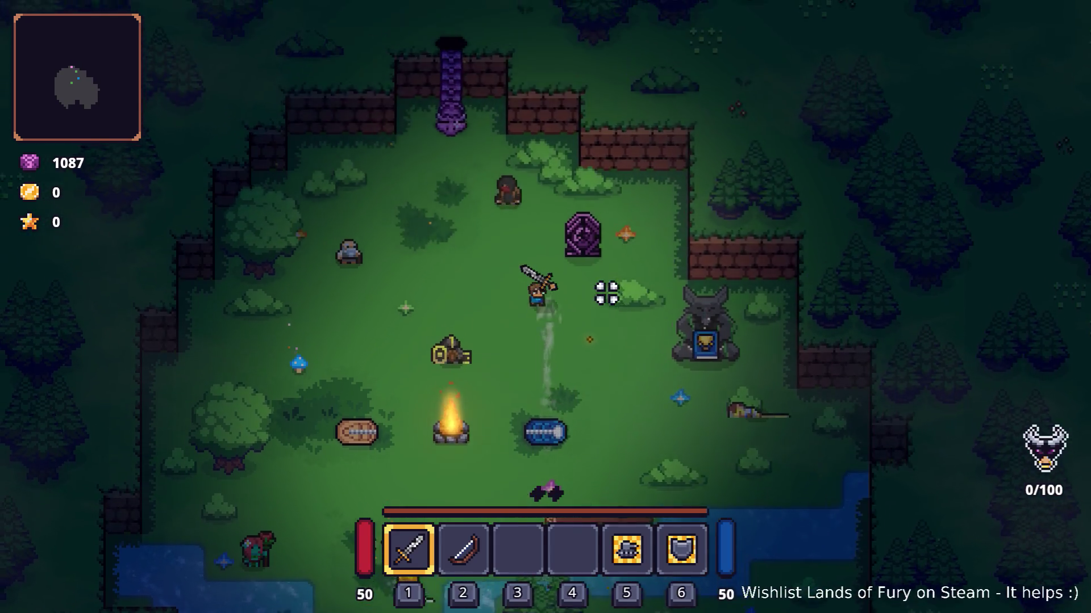
pyautogui.press('w')
pyautogui.press('e')
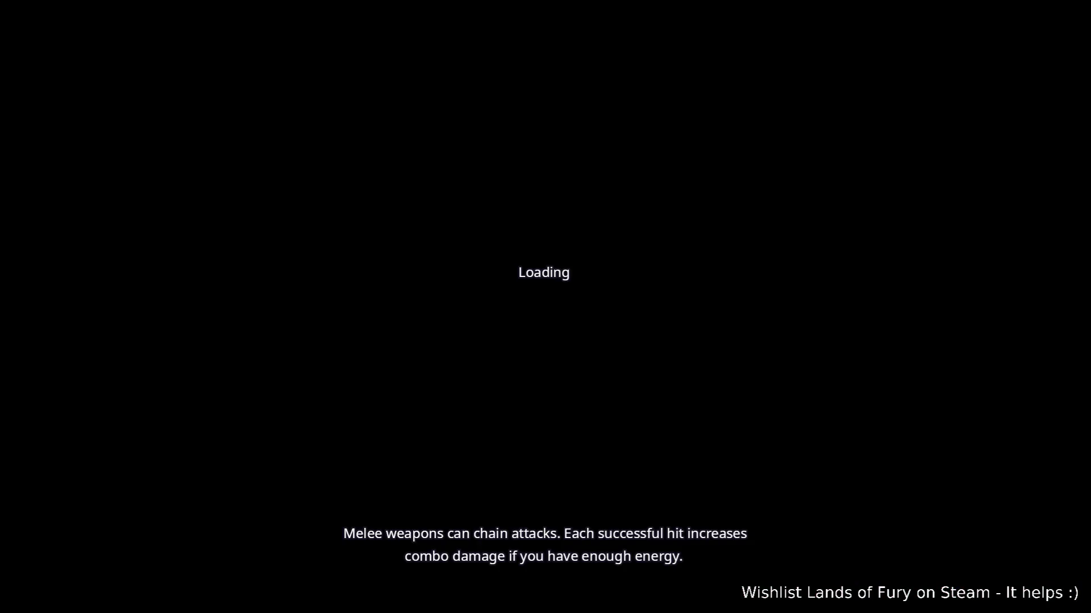
# Step: Equip the bow and walk up the forest path toward the campfire camp
pyautogui.press('w')
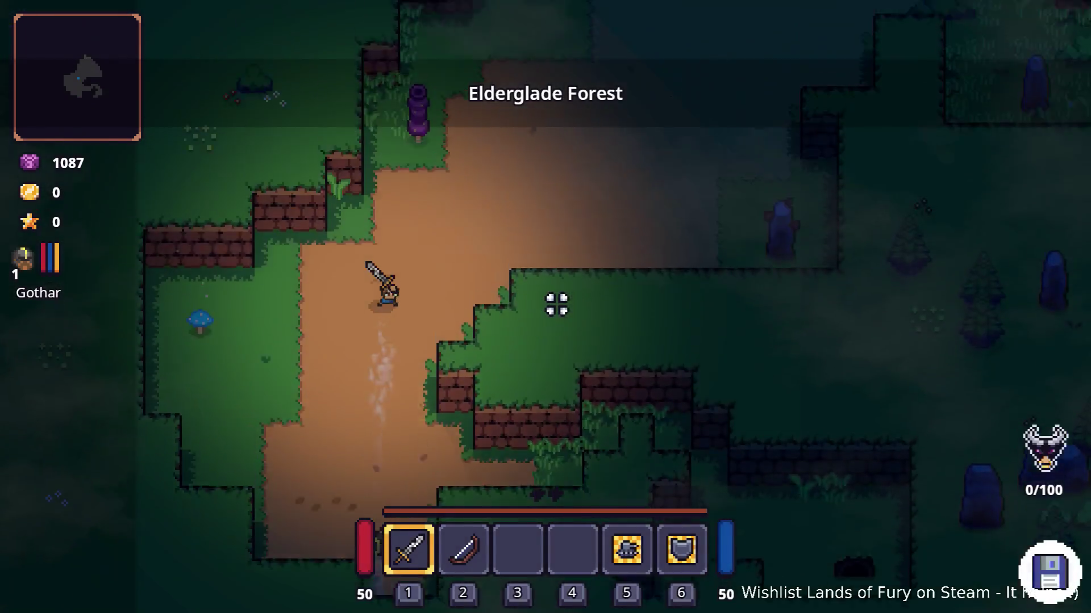
pyautogui.press('d')
pyautogui.press('2')
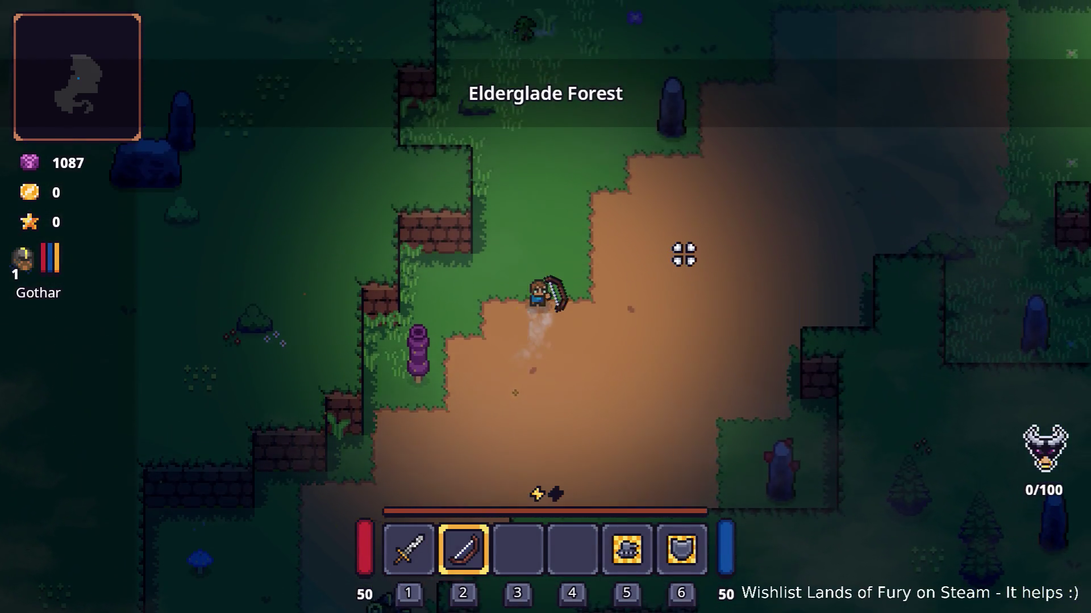
pyautogui.press('w')
pyautogui.press('d')
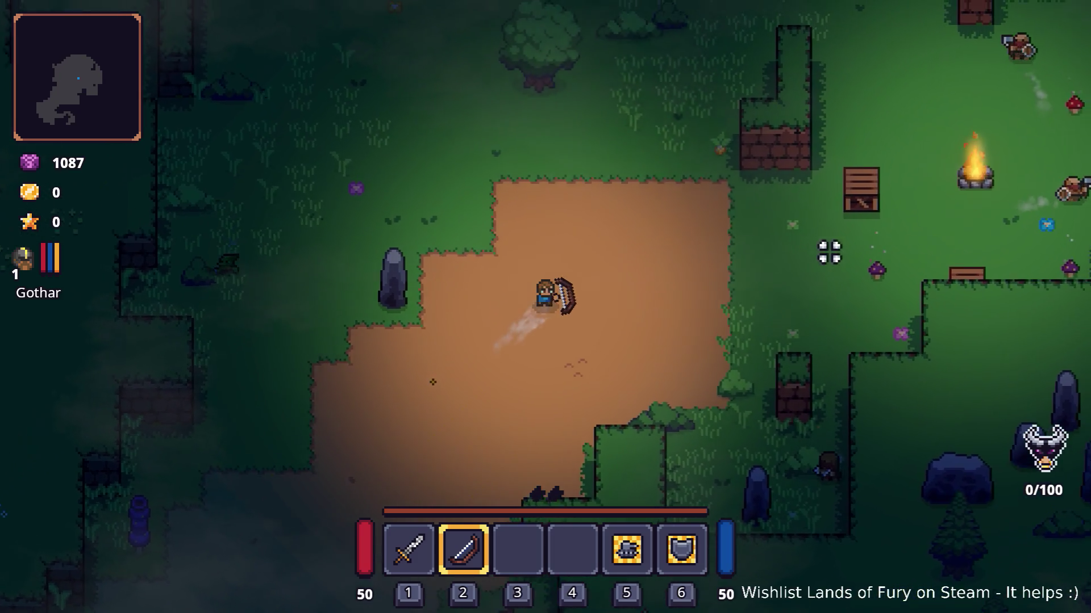
pyautogui.press('d')
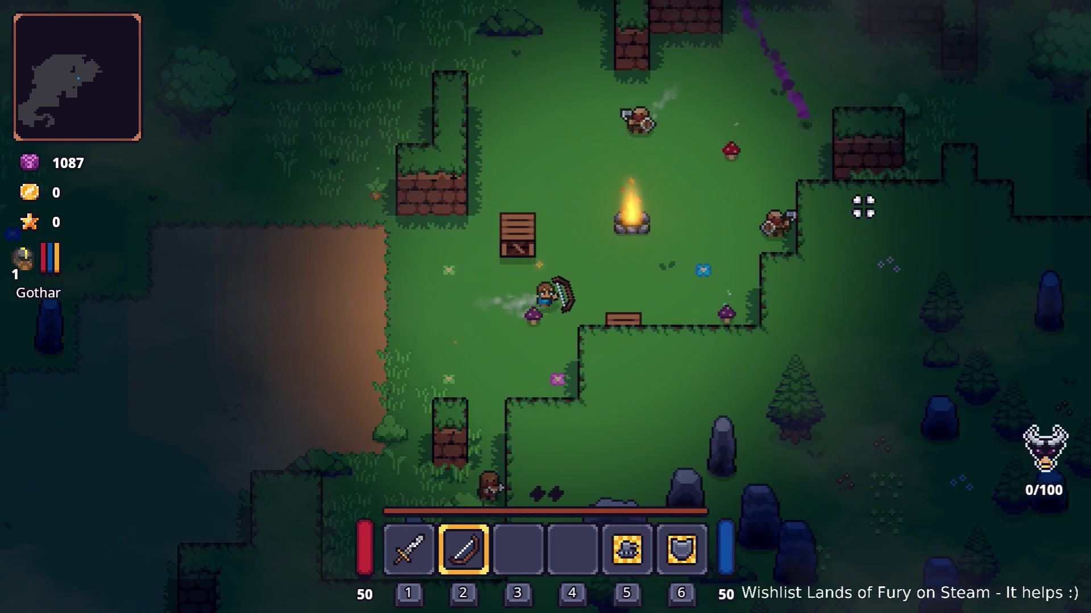
pyautogui.press('d')
pyautogui.press('w')
# Step: Shoot arrows at the enemies around the campfire until one is killed
pyautogui.click(864, 206)
pyautogui.click(857, 212)
pyautogui.click(844, 214)
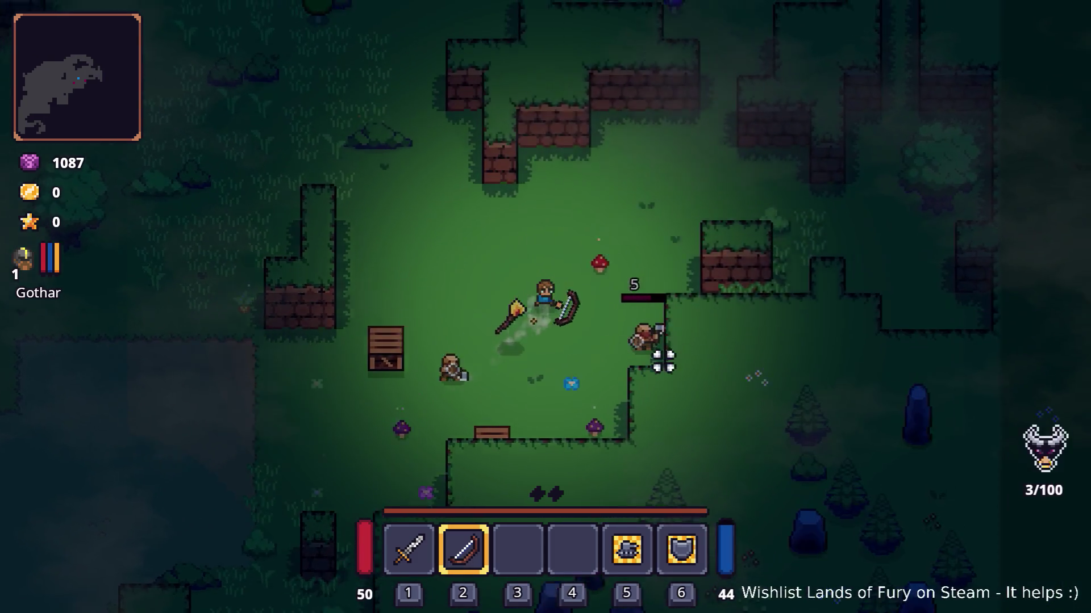
pyautogui.press('d')
pyautogui.press('w')
pyautogui.click(664, 362)
pyautogui.press('a')
pyautogui.press('w')
pyautogui.click(670, 375)
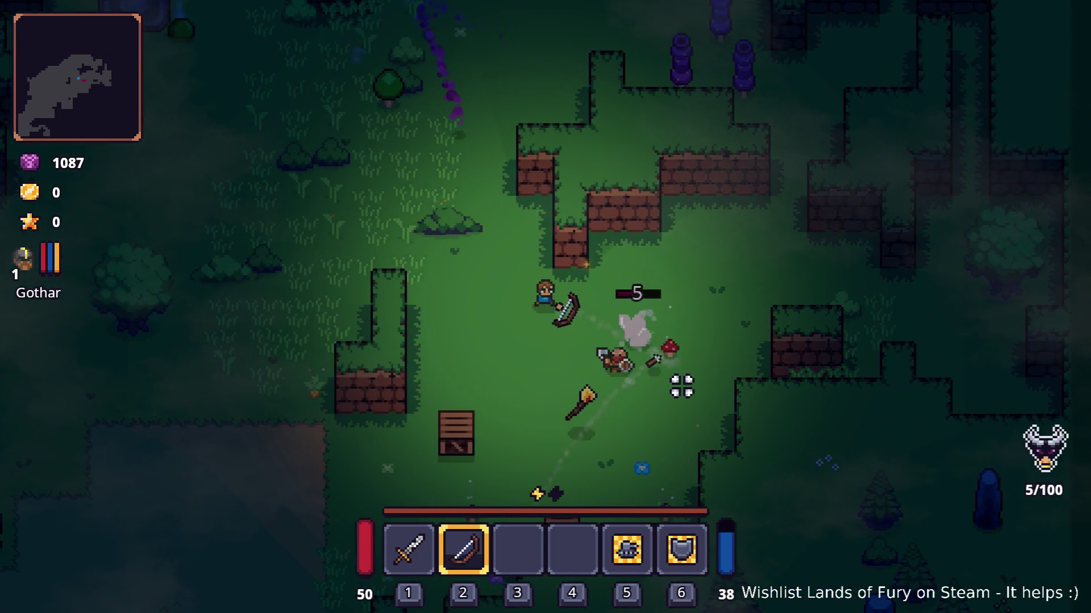
pyautogui.press('s')
pyautogui.press('a')
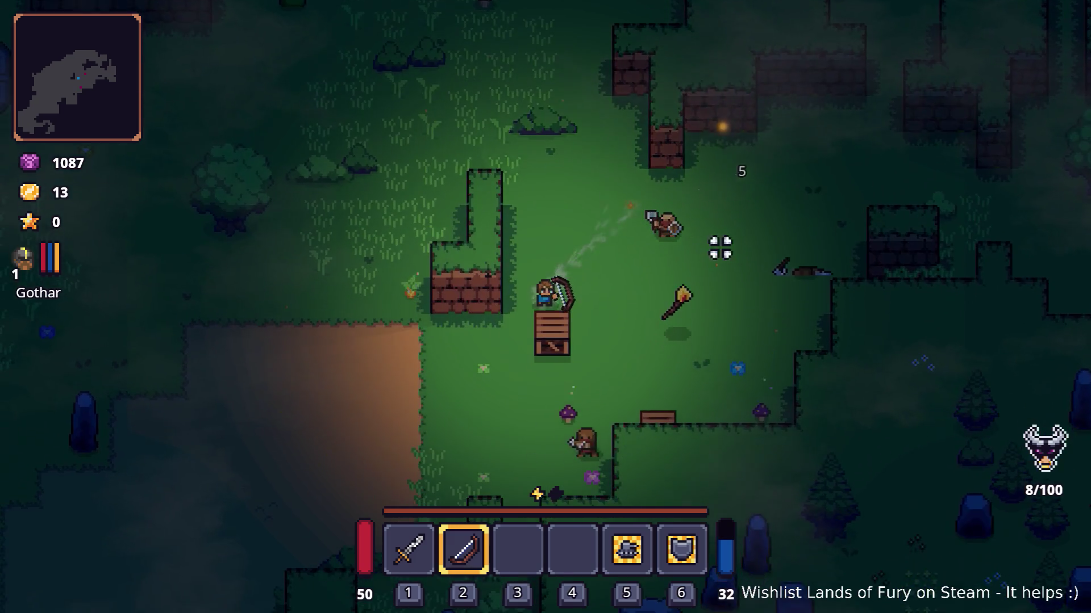
pyautogui.click(707, 209)
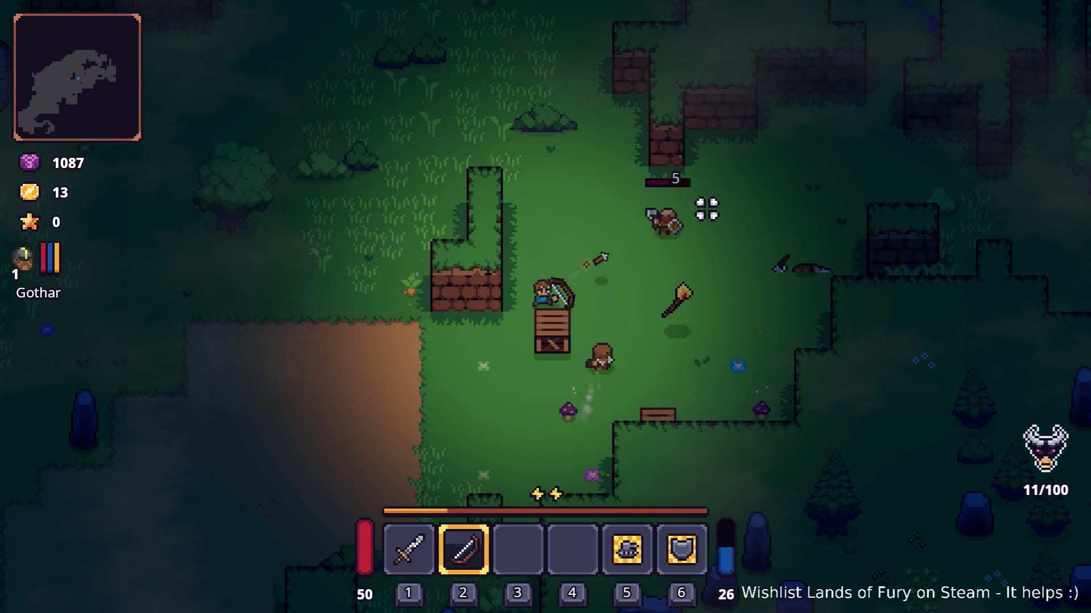
pyautogui.press('d')
pyautogui.click(707, 209)
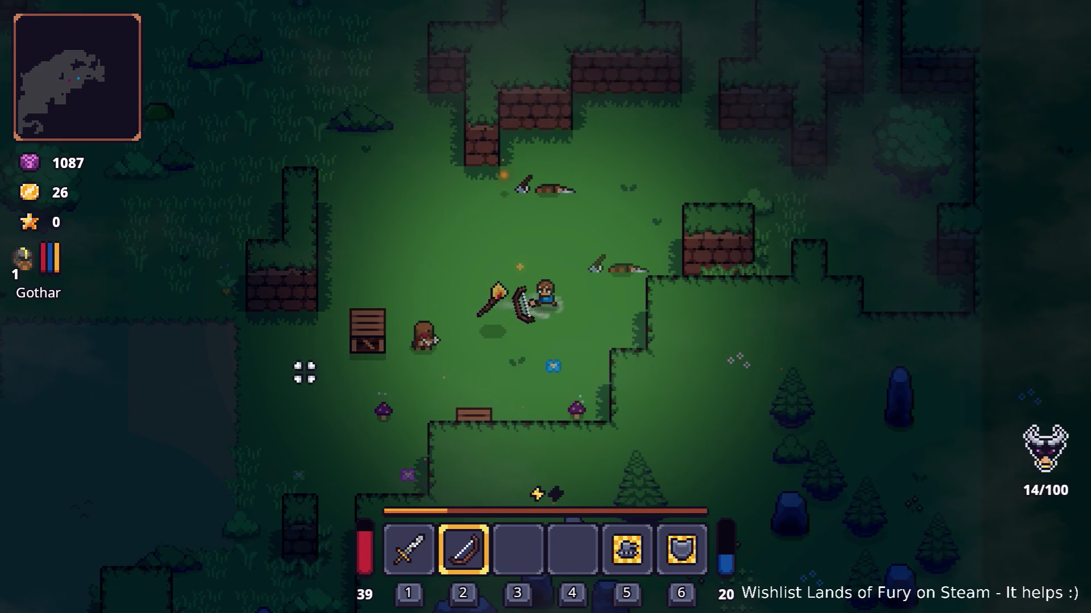
# Step: Keep shooting enemies, pick up the stick and reach the stone bag tile
pyautogui.click(295, 377)
pyautogui.press('e')
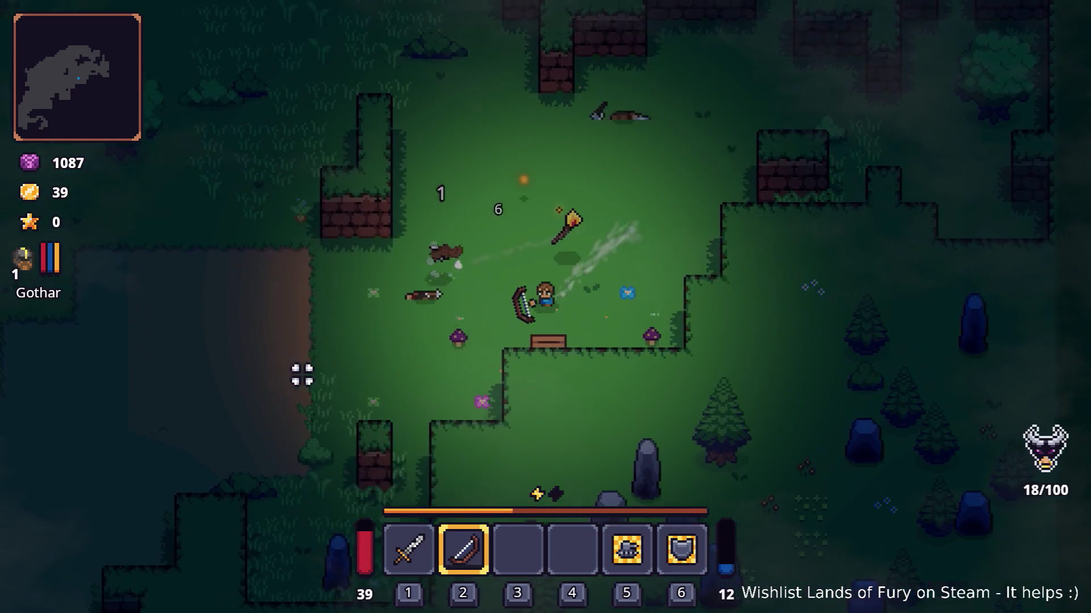
pyautogui.press('s')
pyautogui.press('a')
pyautogui.click(670, 347)
pyautogui.press('w')
pyautogui.press('a')
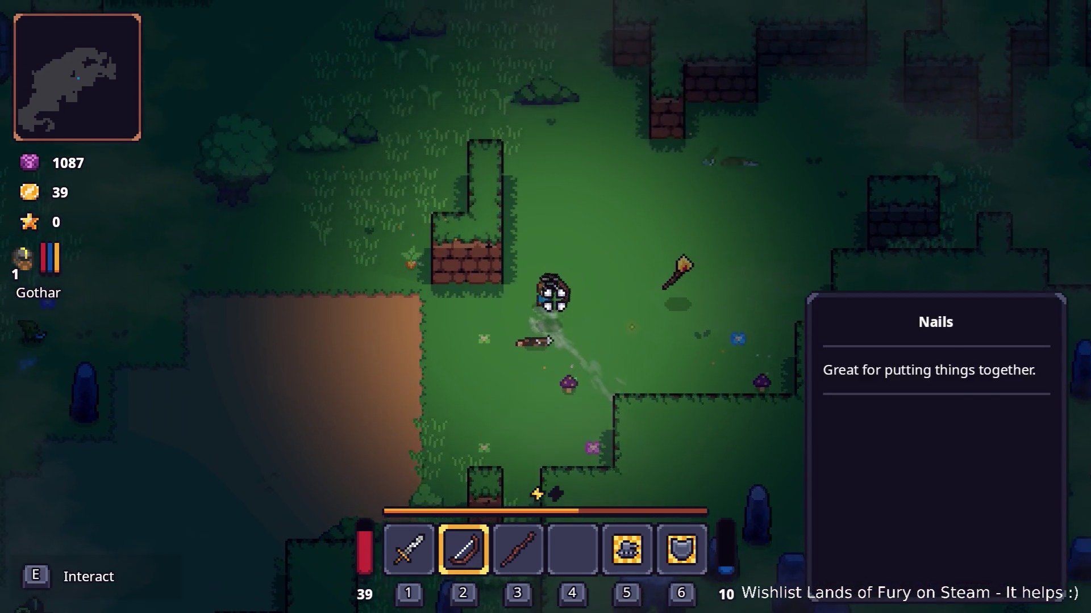
pyautogui.press('w')
pyautogui.press('a')
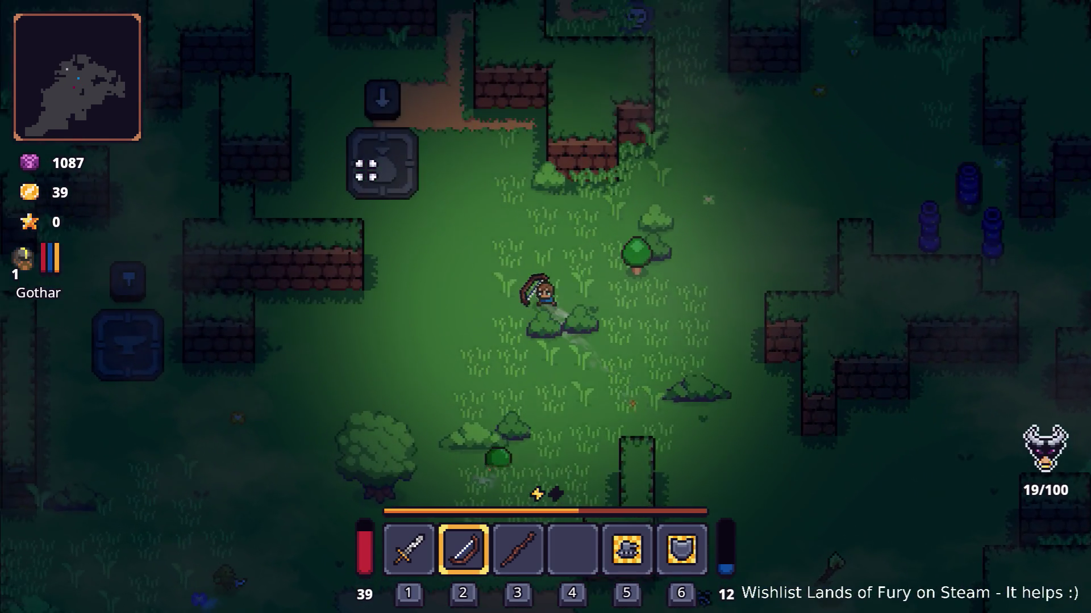
pyautogui.press('w')
# Step: Switch to the stick, approach the crates, and cancel a Rusty Sword rune choice
pyautogui.press('a')
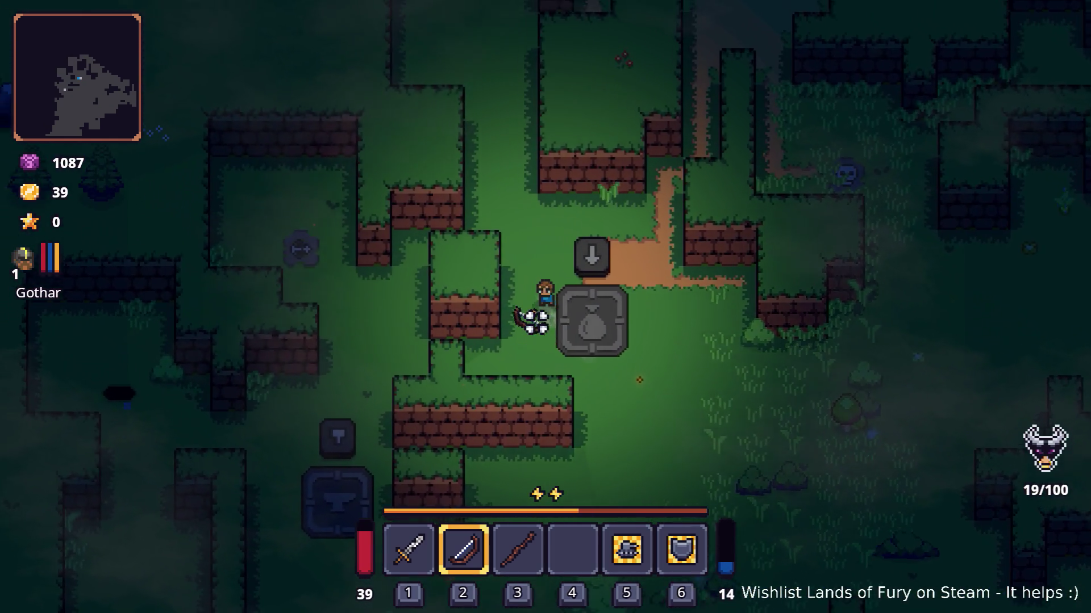
pyautogui.press('3')
pyautogui.press('d')
pyautogui.press('w')
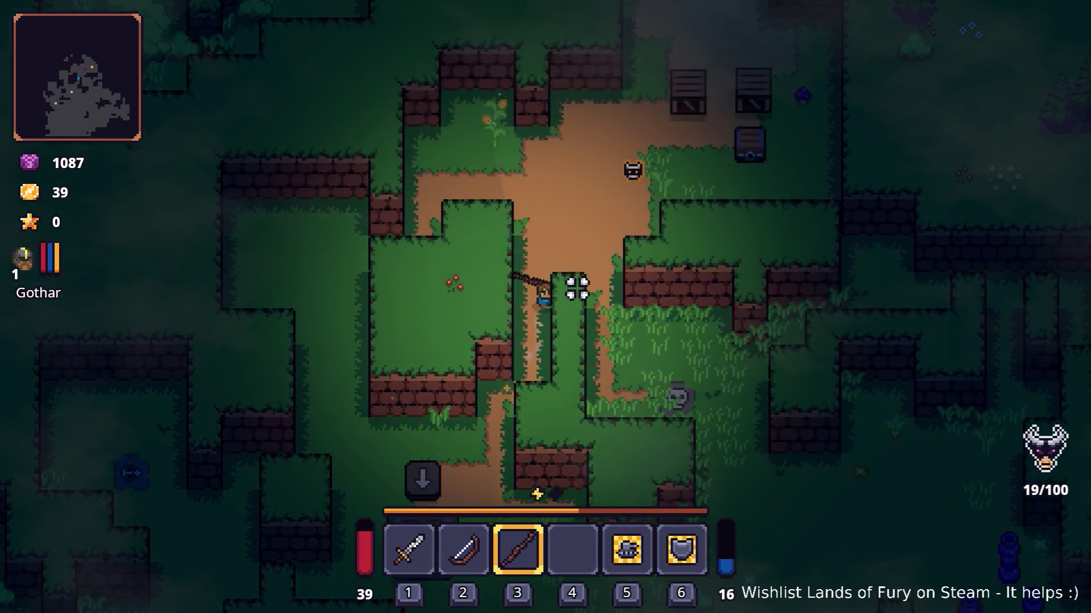
pyautogui.press('a')
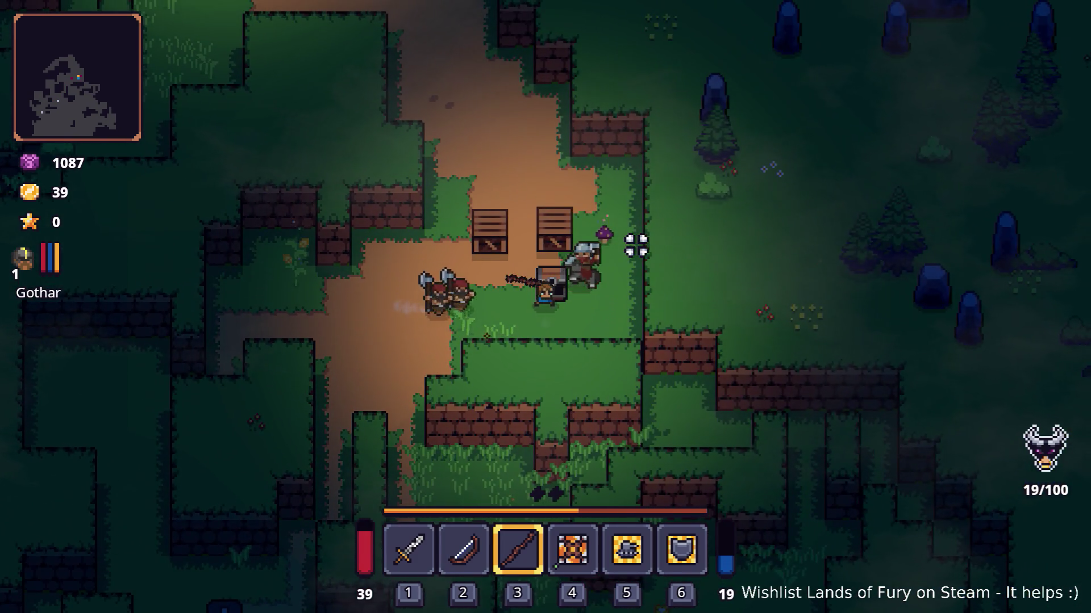
pyautogui.press('s')
pyautogui.press('a')
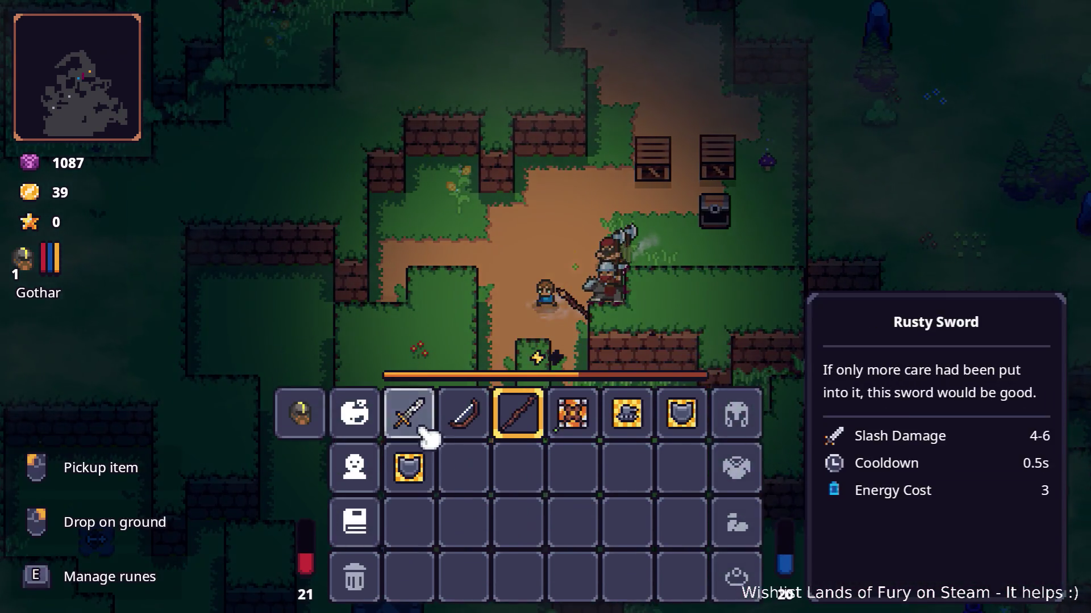
pyautogui.press('e')
pyautogui.press('Escape')
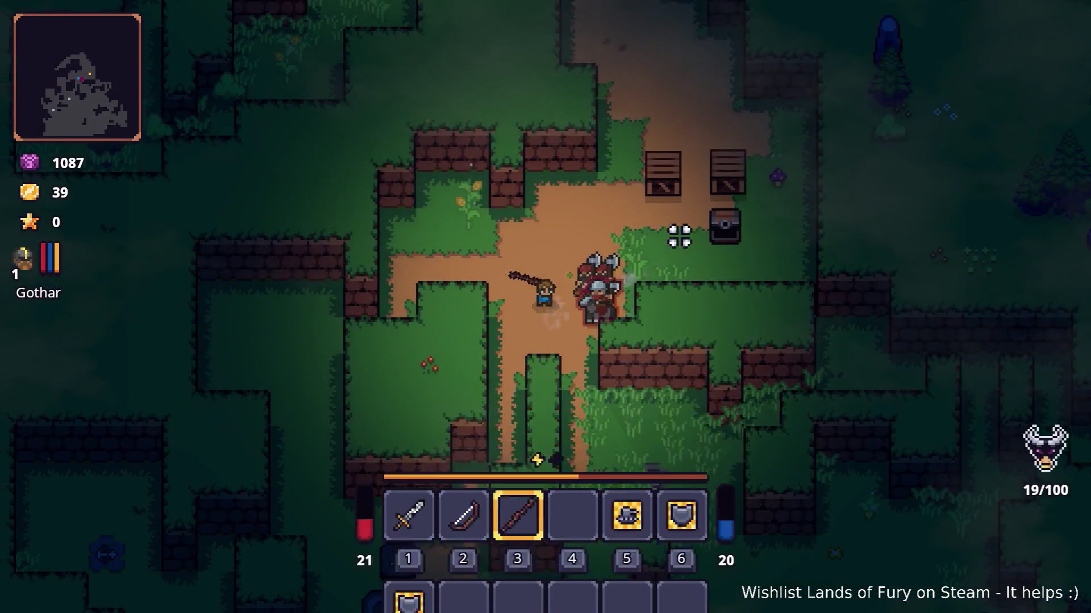
pyautogui.press('i')
# Step: Fight through the hedge maze with the sword, then restart after the game over
pyautogui.press('1')
pyautogui.press('w')
pyautogui.press('a')
pyautogui.press('s')
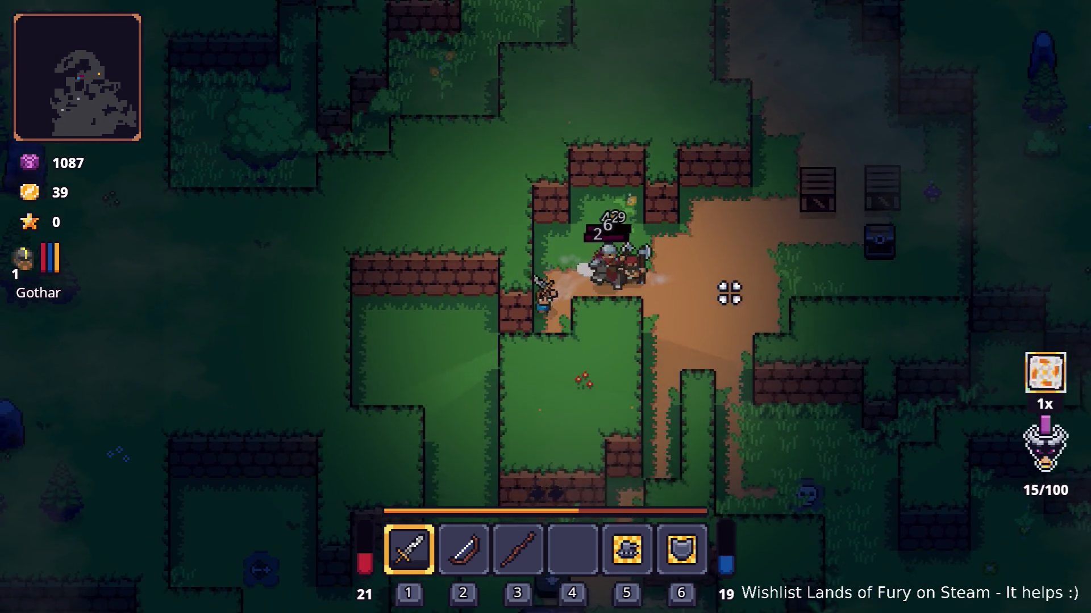
pyautogui.press('a')
pyautogui.press('s')
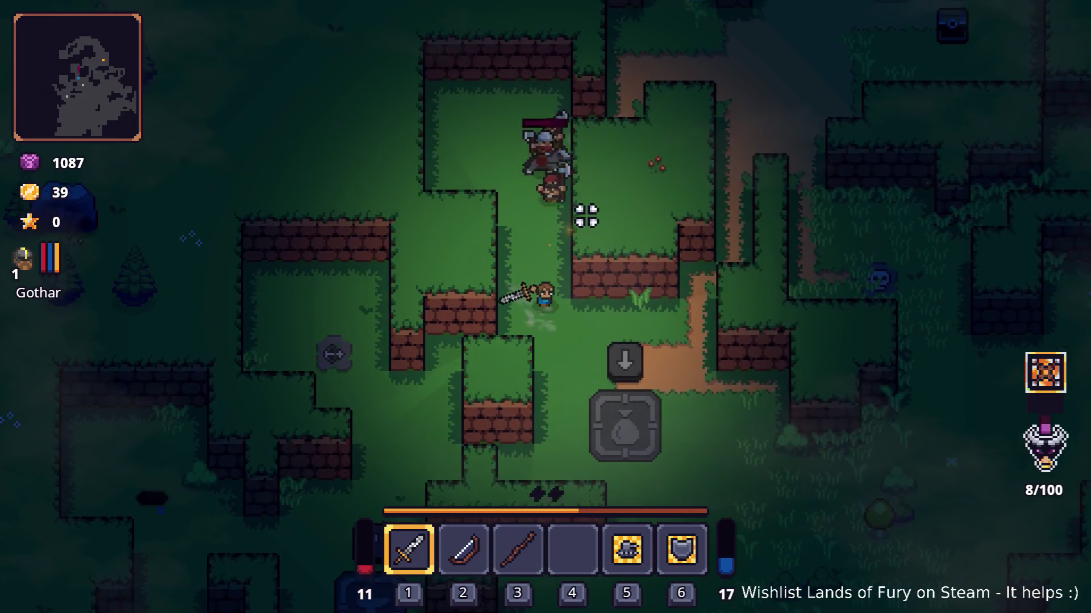
pyautogui.click(575, 211)
pyautogui.press('s')
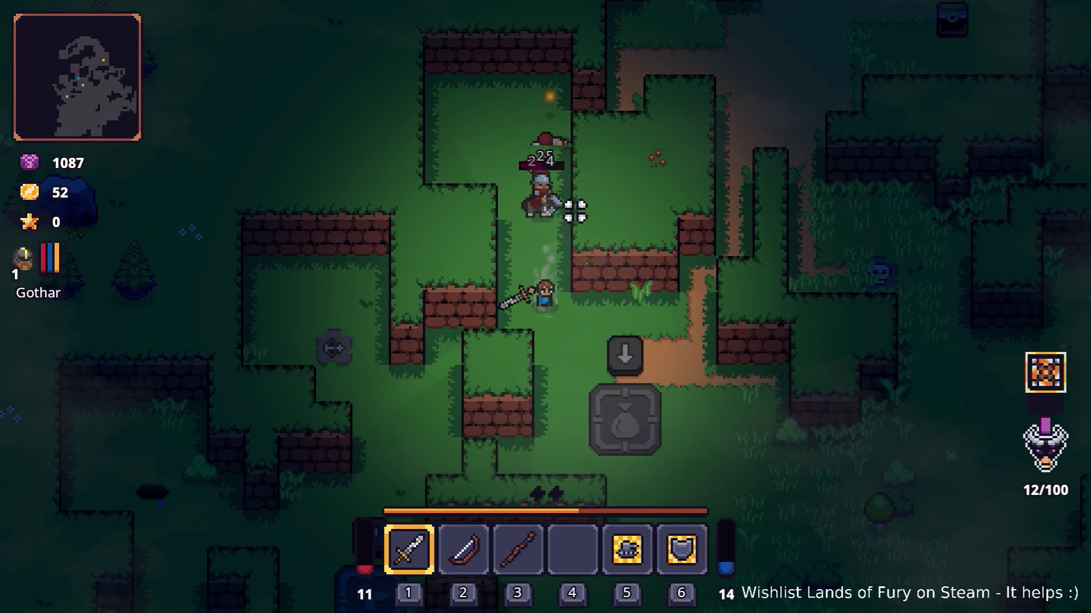
pyautogui.press('d')
pyautogui.press('d')
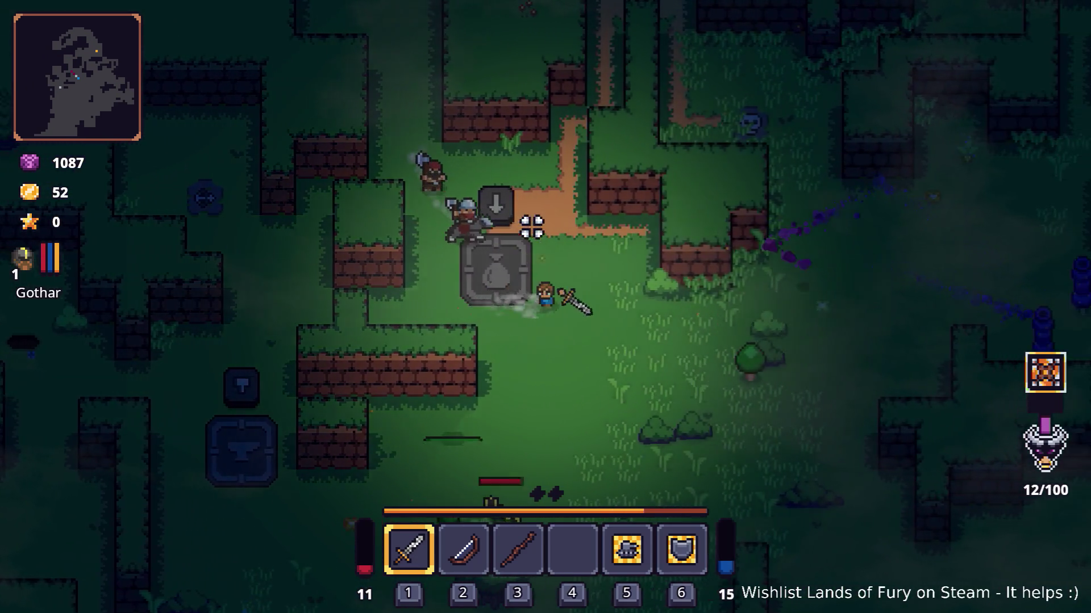
pyautogui.click(461, 284)
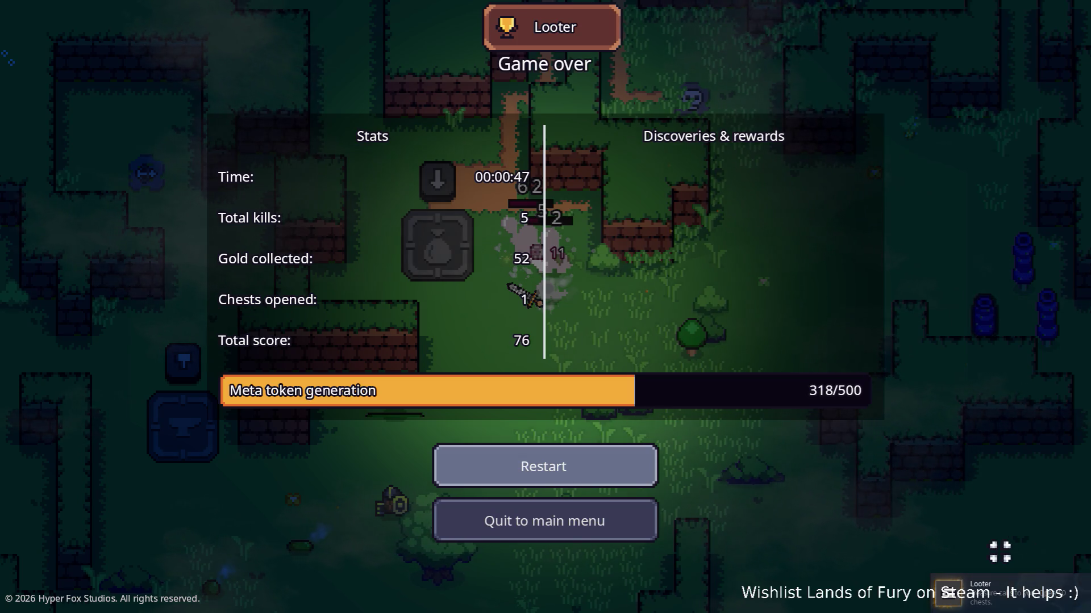
pyautogui.click(568, 463)
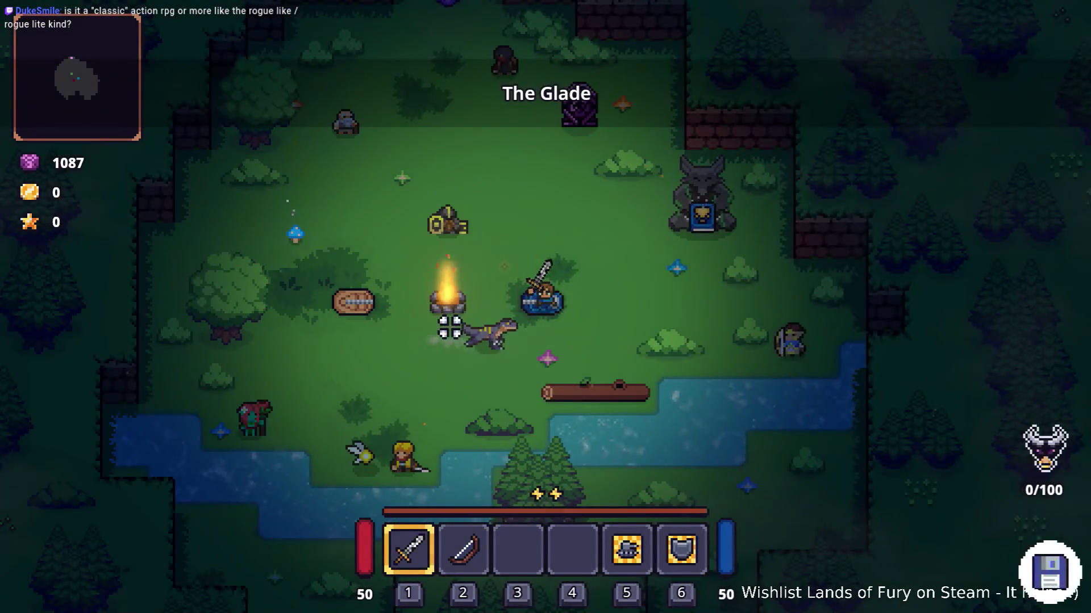
# Step: Glance at the inventory, then step left and swing the sword
pyautogui.press('i')
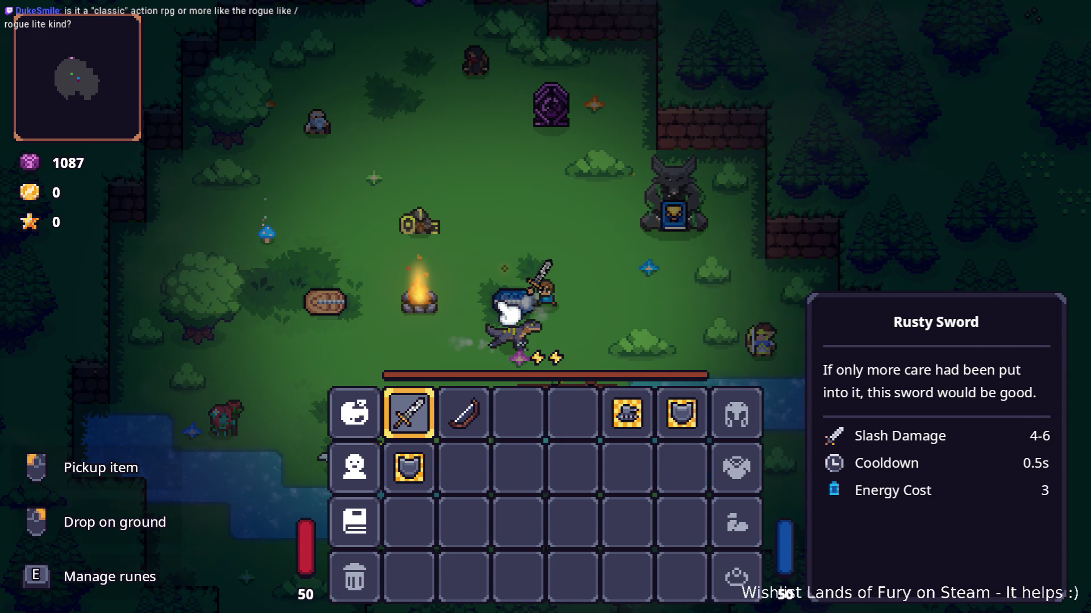
pyautogui.press('Tab')
pyautogui.press('a')
pyautogui.click(769, 297)
# Step: Browse the Journal's Bestiary page from the inventory, then close the Journal and inventory
pyautogui.press('Tab')
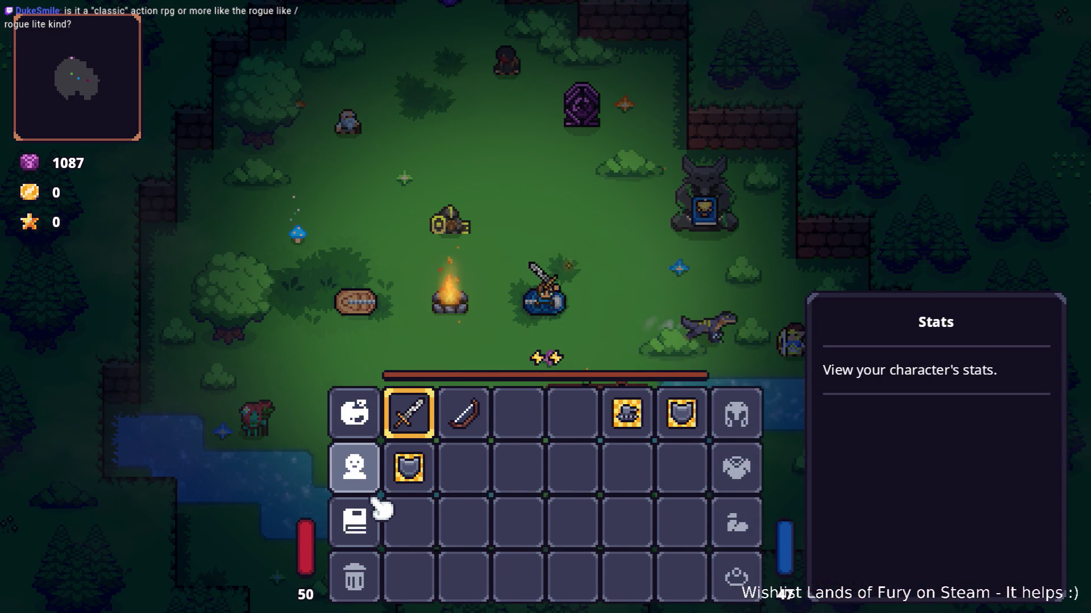
pyautogui.click(368, 520)
pyautogui.scroll(-5, 460, 332)
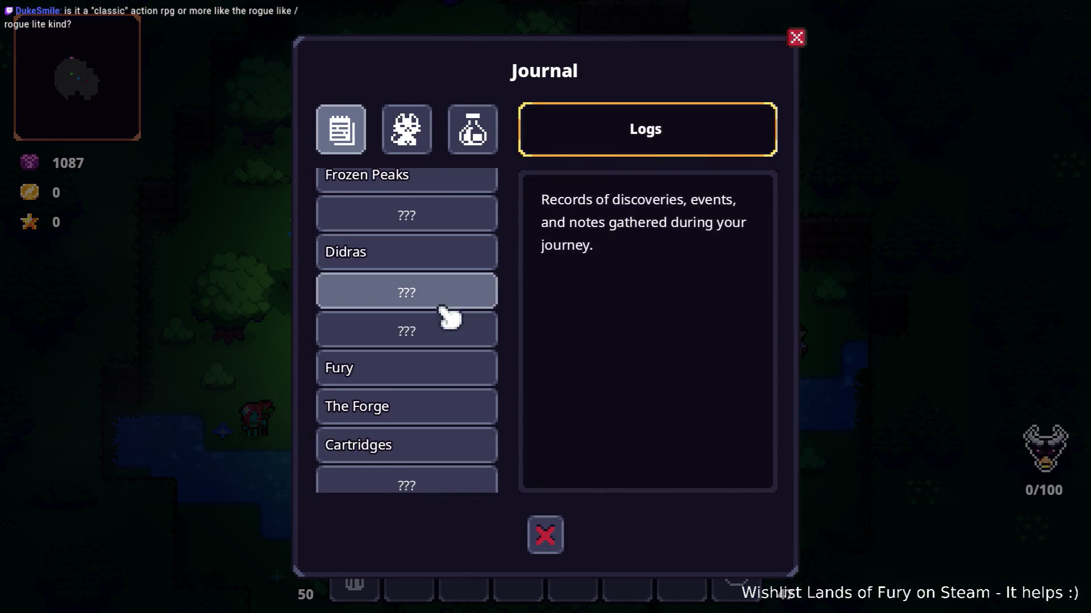
pyautogui.click(426, 145)
pyautogui.scroll(-10, 434, 312)
pyautogui.scroll(10, 437, 318)
pyautogui.scroll(5, 435, 317)
pyautogui.press('Escape')
pyautogui.press('Escape')
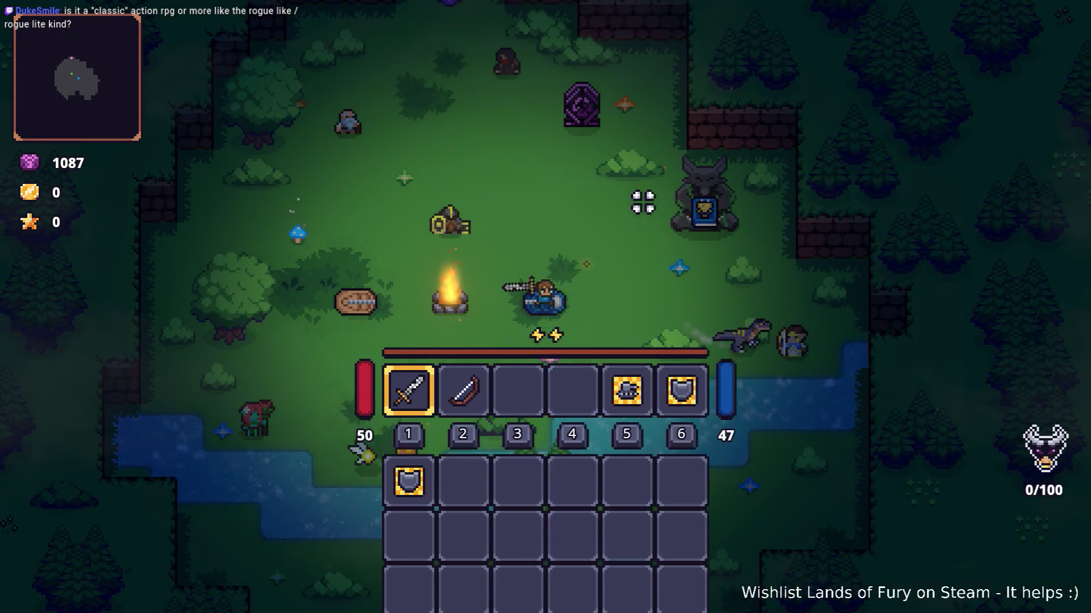
pyautogui.press('Escape')
# Step: Walk down-right toward the river and attack the nearby enemy twice with the sword
pyautogui.press('w')
pyautogui.press('s')
pyautogui.press('d')
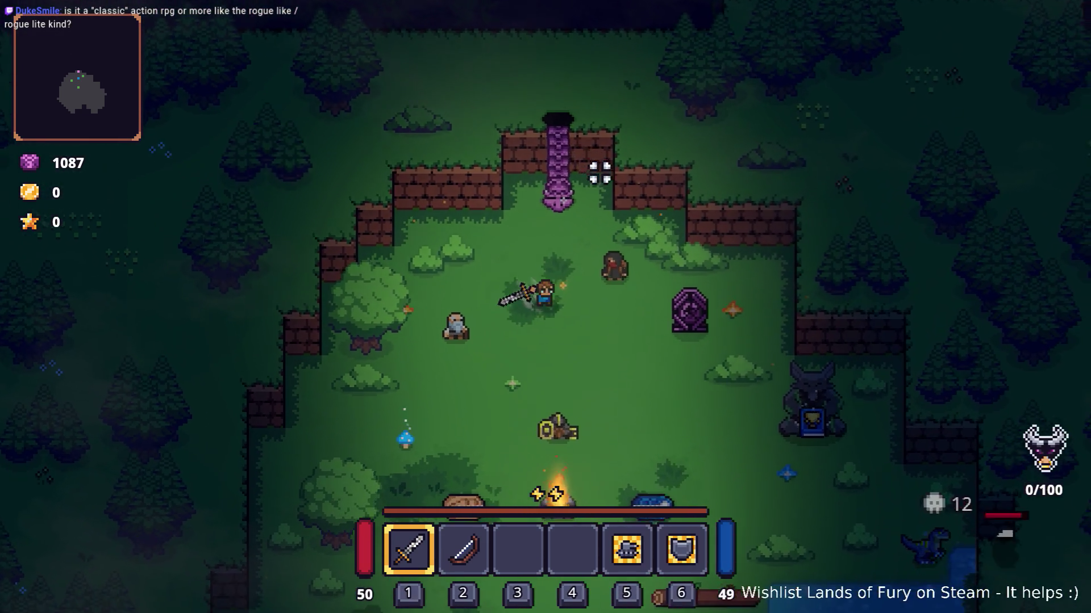
pyautogui.press('d')
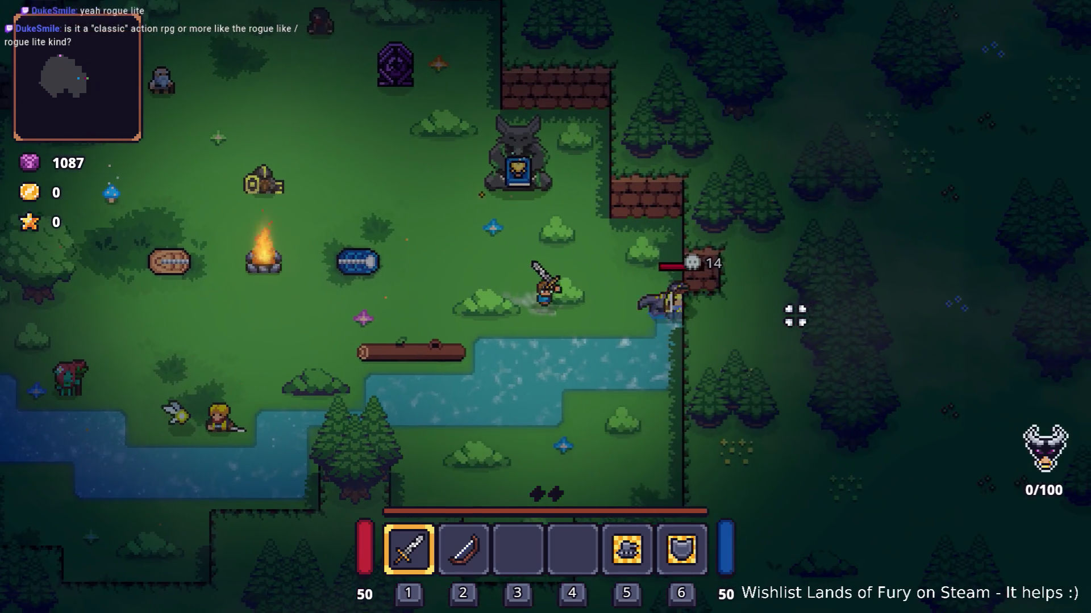
pyautogui.click(742, 295)
pyautogui.click(725, 302)
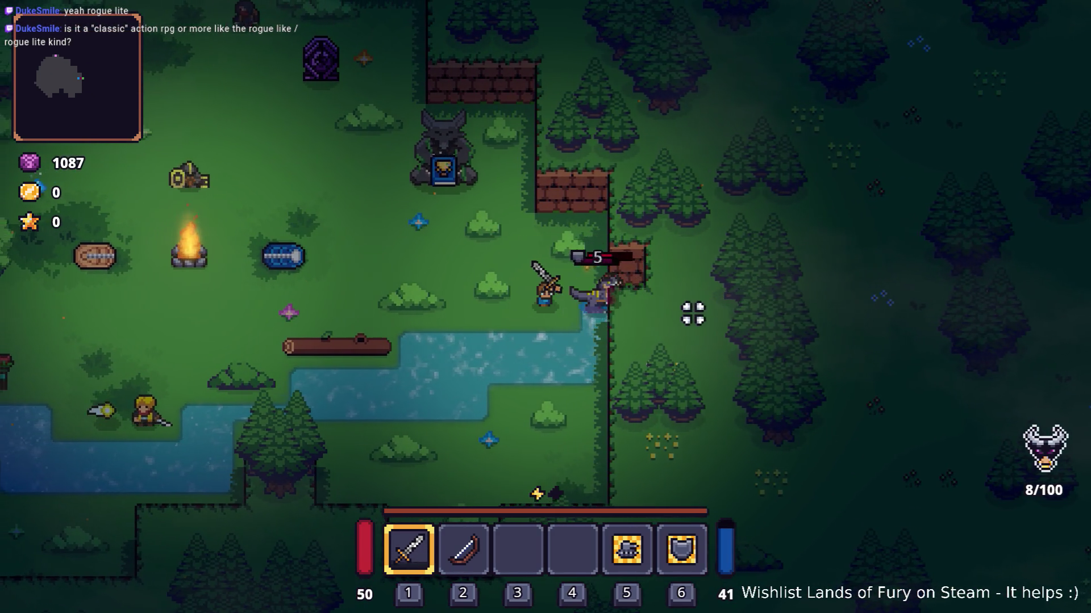
# Step: Walk to the ALMA statue, view the Leaderboards, and close them
pyautogui.press('a')
pyautogui.press('w')
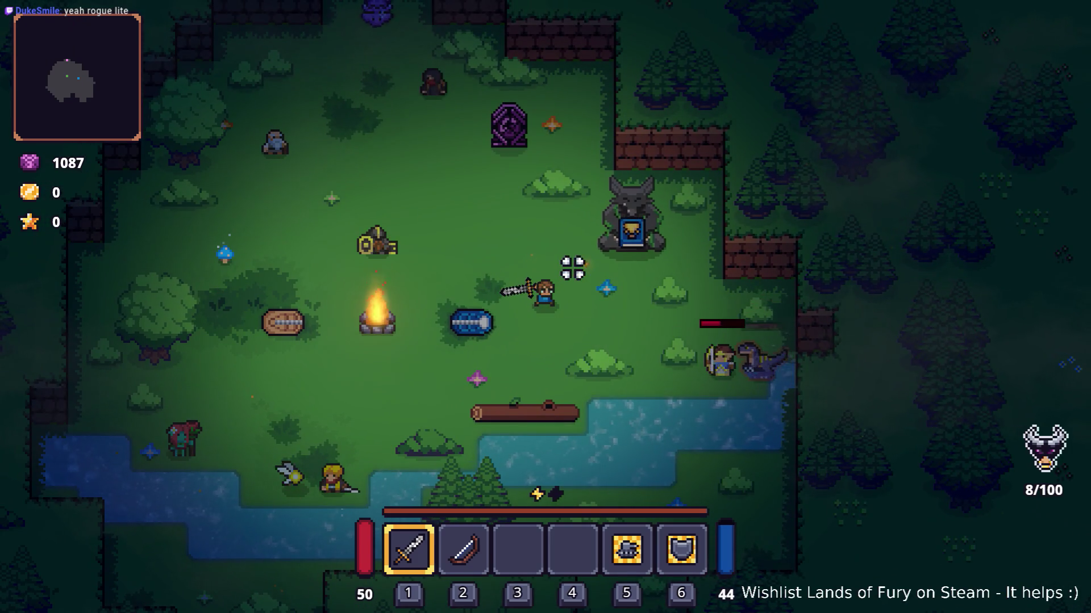
pyautogui.press('w')
pyautogui.press('d')
pyautogui.press('e')
pyautogui.press('s')
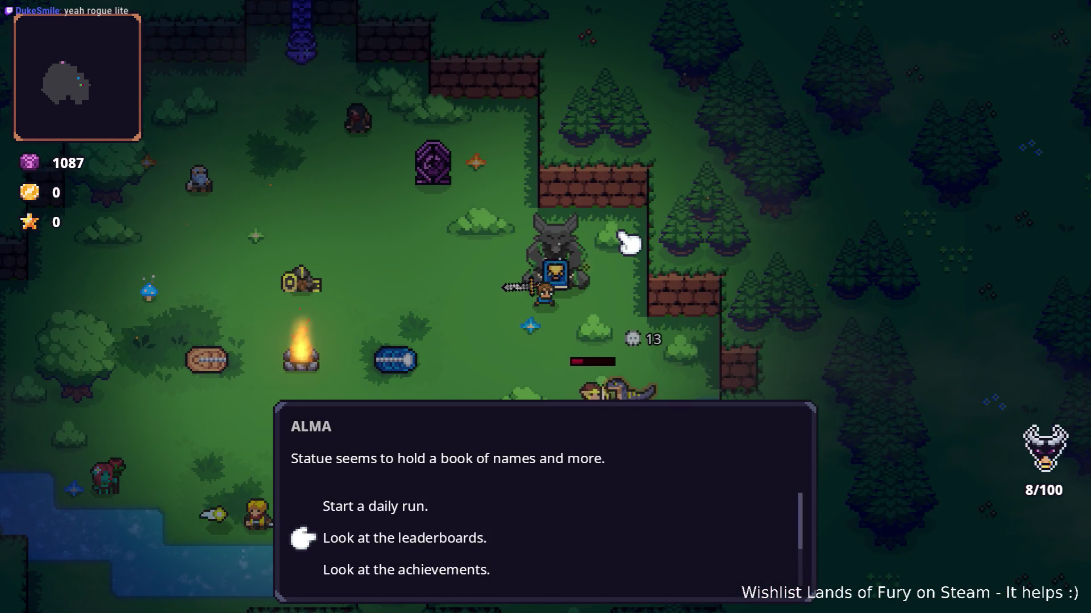
pyautogui.press('s')
pyautogui.press('w')
pyautogui.press('e')
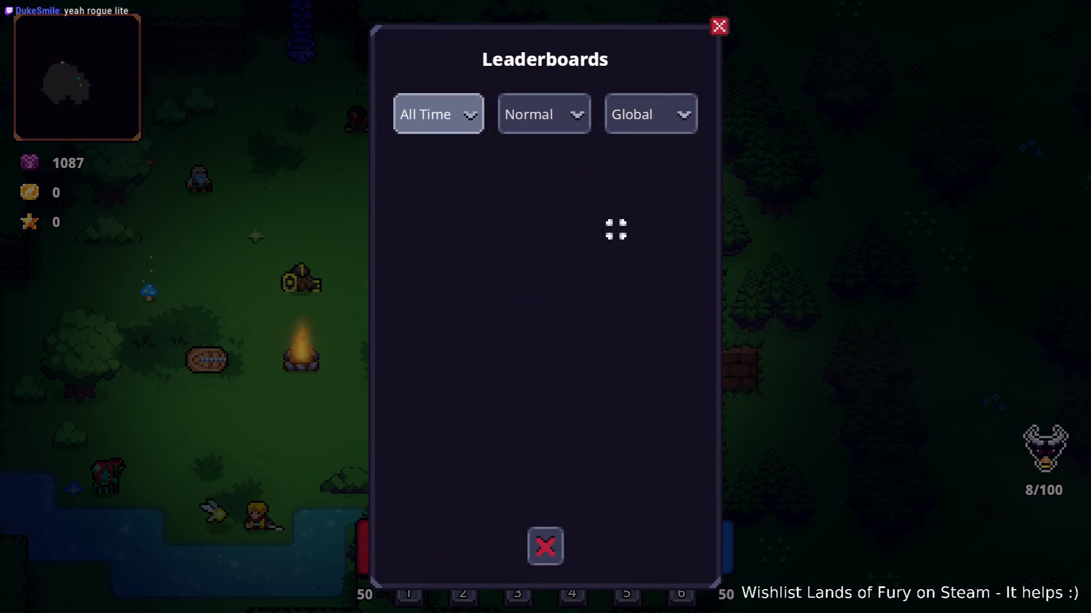
pyautogui.click(545, 547)
# Step: Open Achievements at the statue and review Tycoon, Lawnmower and High Roller progress before closing
pyautogui.press('w')
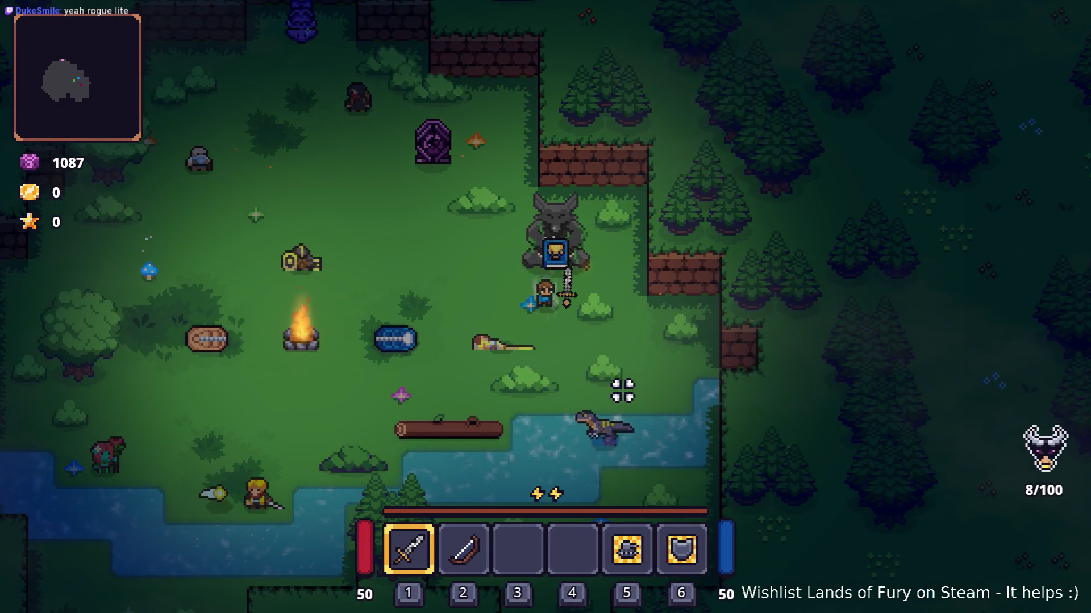
pyautogui.press('e')
pyautogui.press('s')
pyautogui.press('e')
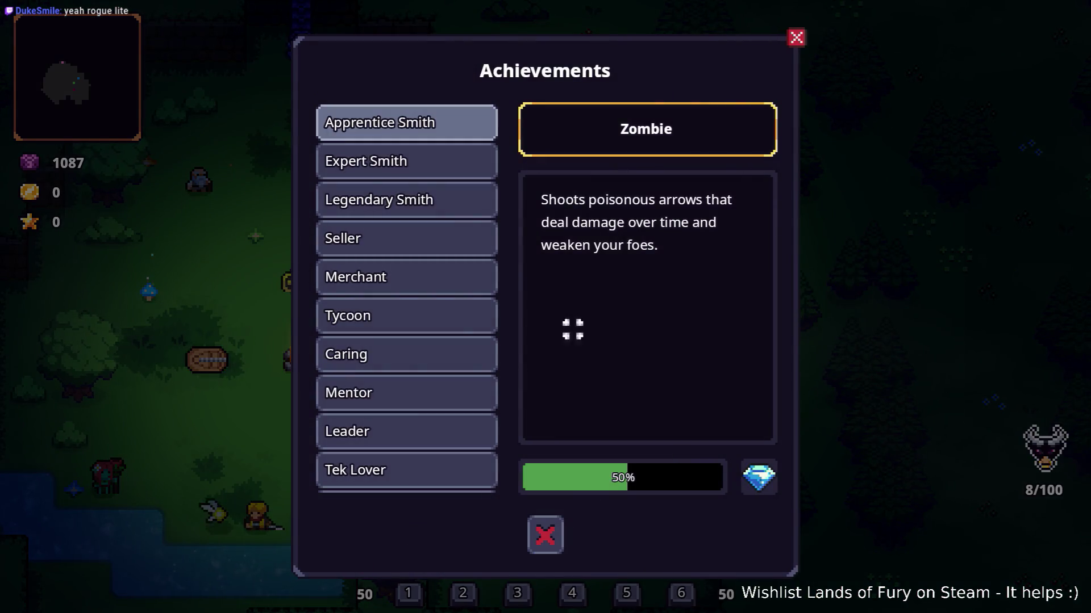
pyautogui.click(404, 312)
pyautogui.scroll(-6, 414, 348)
pyautogui.click(414, 348)
pyautogui.scroll(-6, 420, 372)
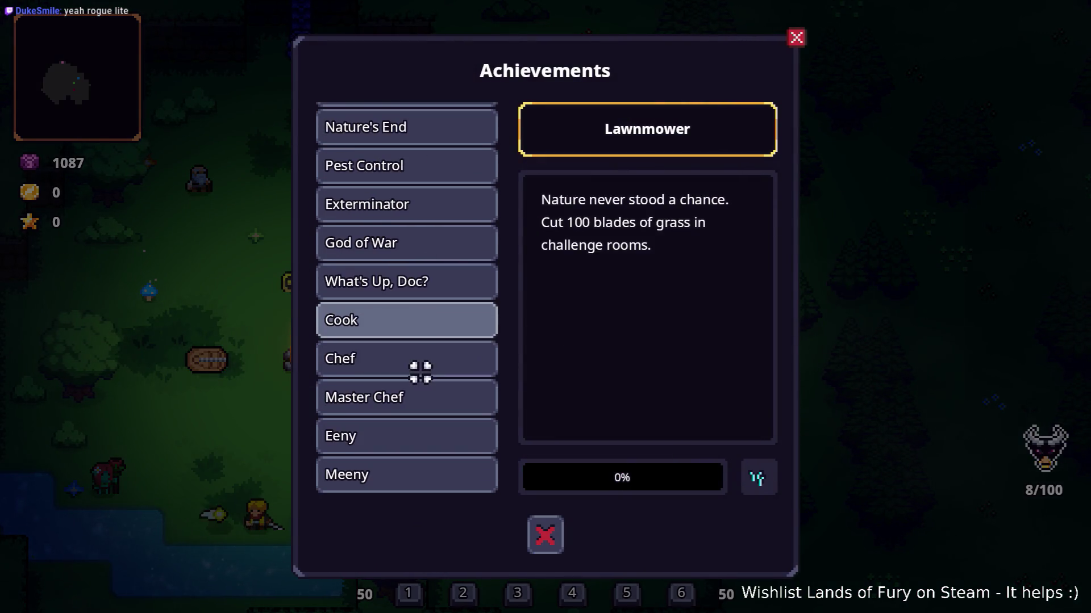
pyautogui.scroll(-6, 421, 372)
pyautogui.click(417, 433)
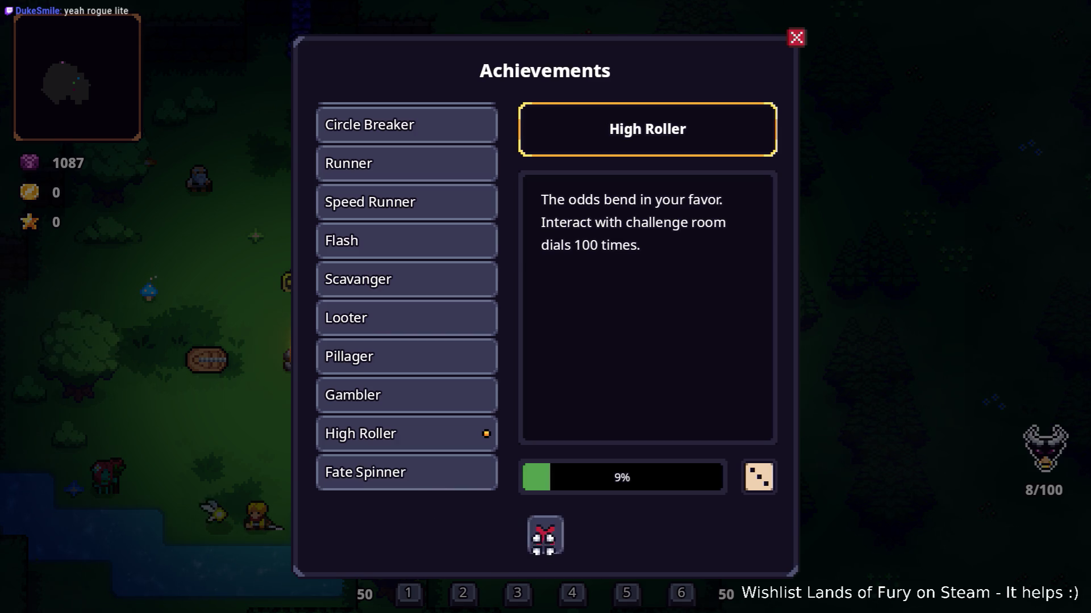
pyautogui.click(544, 536)
# Step: Check the Game Stats window (15 victories, 191 deaths) and close it
pyautogui.press('e')
pyautogui.press('s')
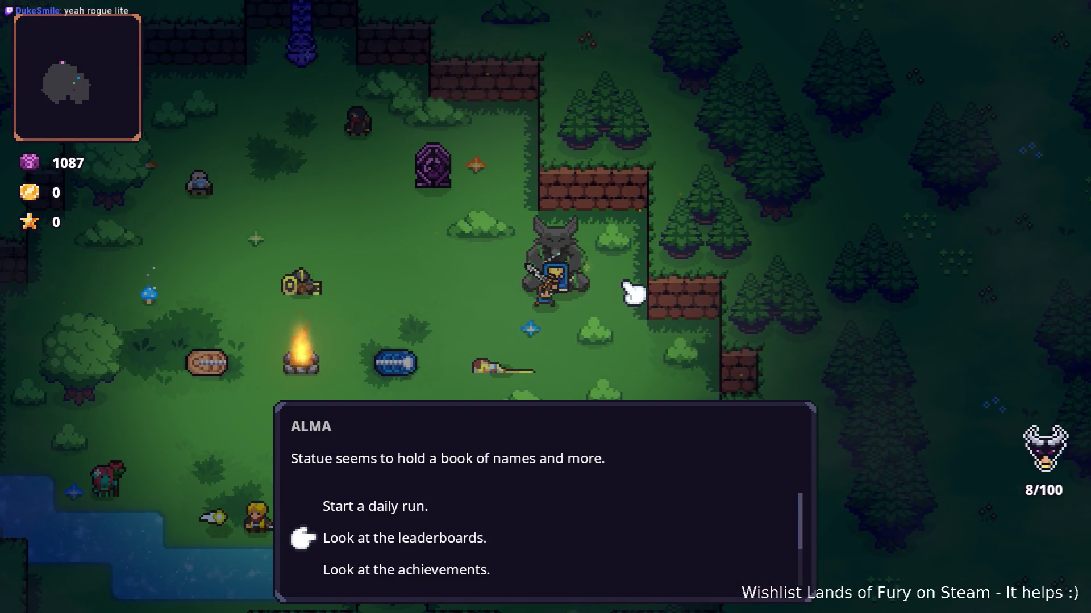
pyautogui.press('s')
pyautogui.press('s')
pyautogui.press('e')
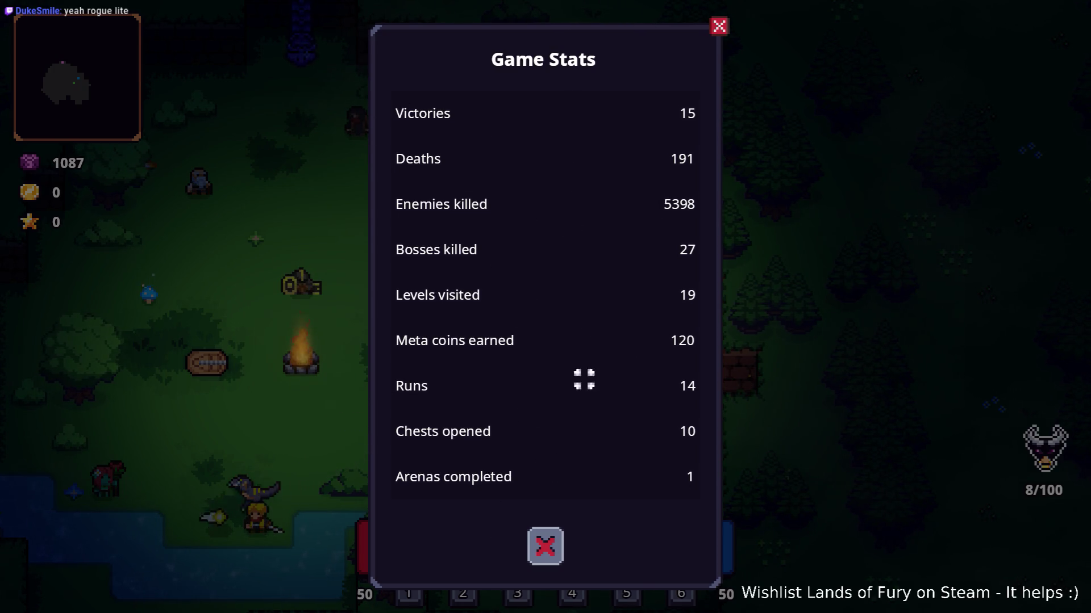
pyautogui.click(546, 546)
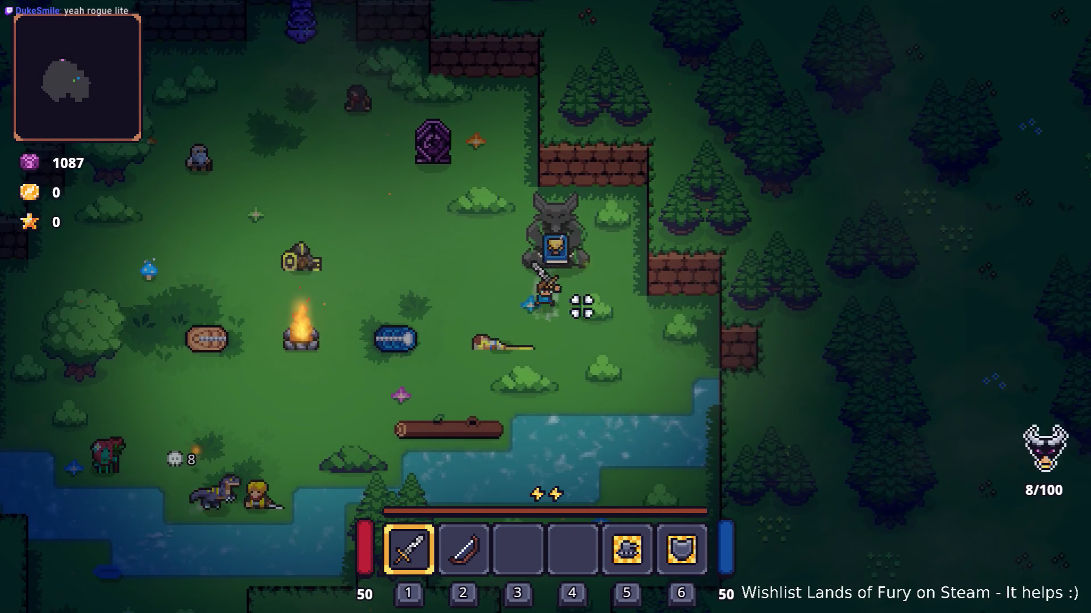
# Step: Leave the statue dialogue by choosing Nothing, then open the inventory
pyautogui.press('w')
pyautogui.click(568, 245)
pyautogui.press('e')
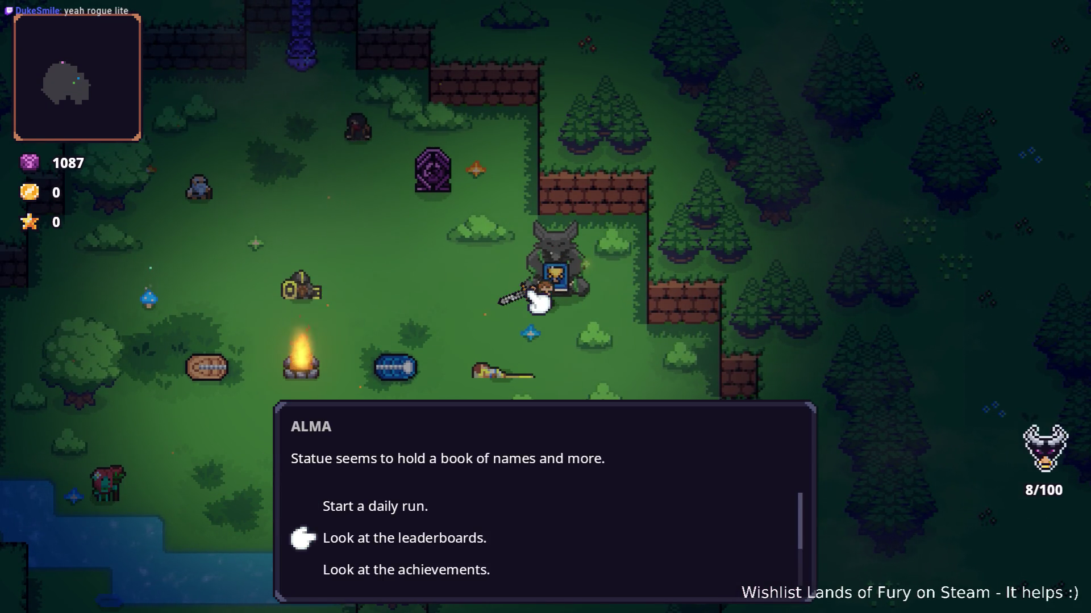
pyautogui.press('s')
pyautogui.press('s')
pyautogui.press('s')
pyautogui.press('e')
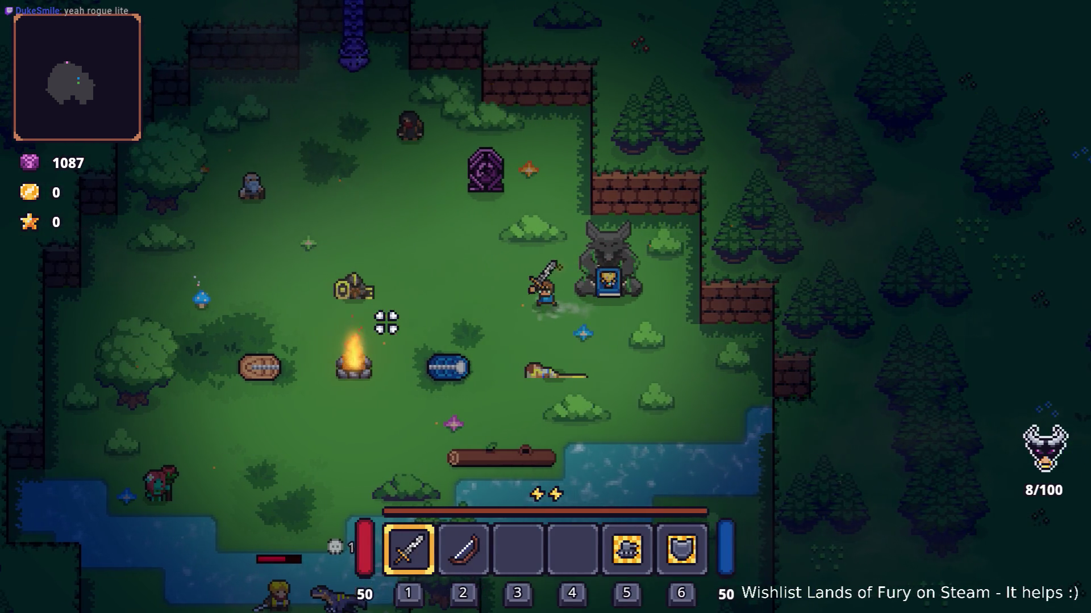
pyautogui.press('i')
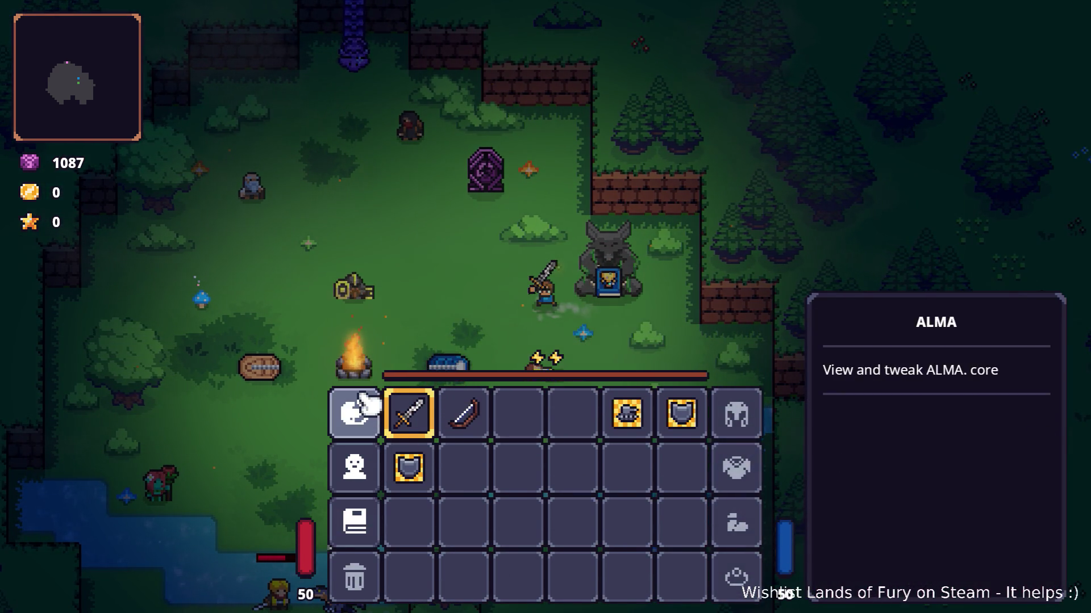
# Step: Inspect the unknown ??? creature in the Journal's Bestiary, then open the developer console
pyautogui.click(361, 520)
pyautogui.click(416, 145)
pyautogui.click(473, 134)
pyautogui.click(404, 140)
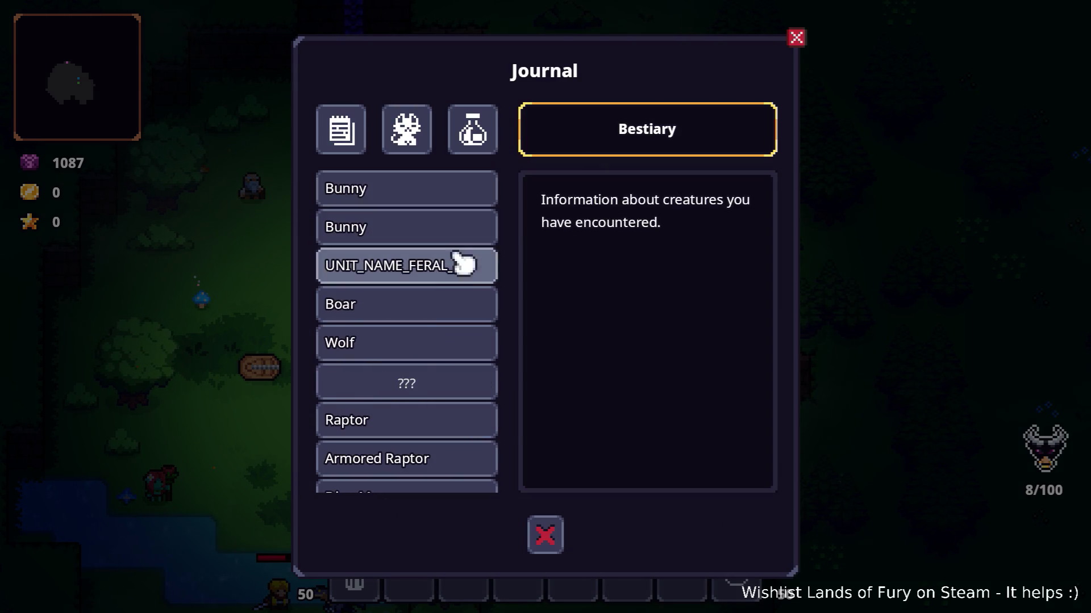
pyautogui.click(420, 389)
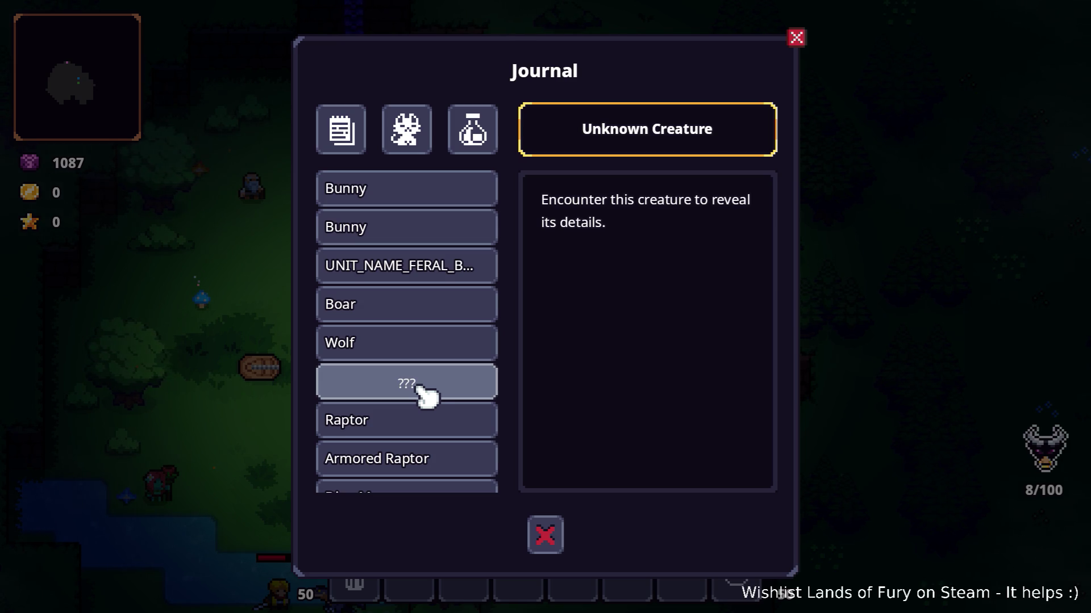
pyautogui.press('Escape')
pyautogui.press('Escape')
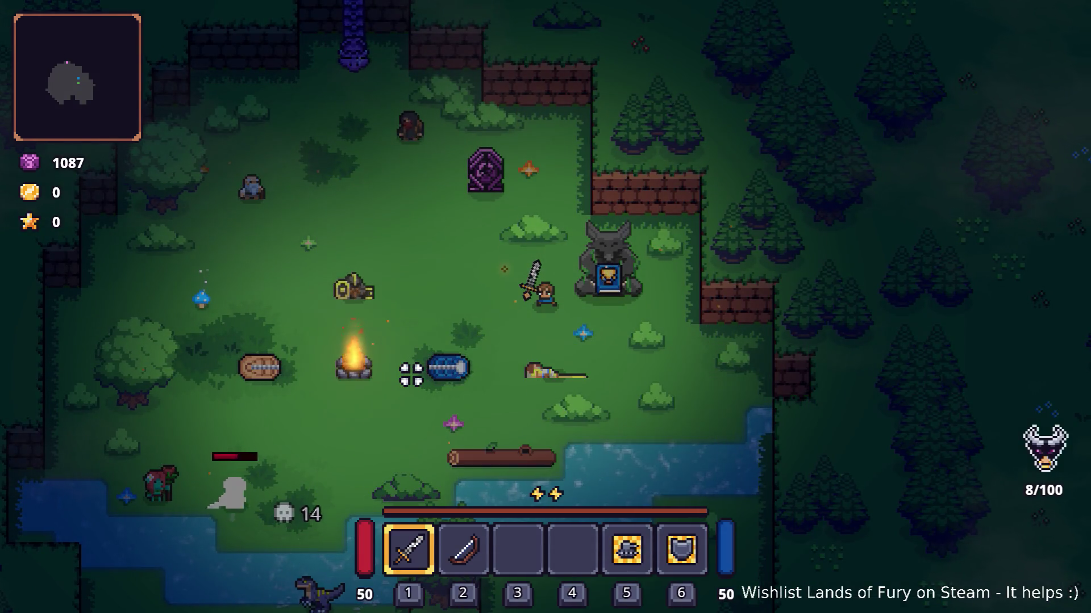
pyautogui.press('`')
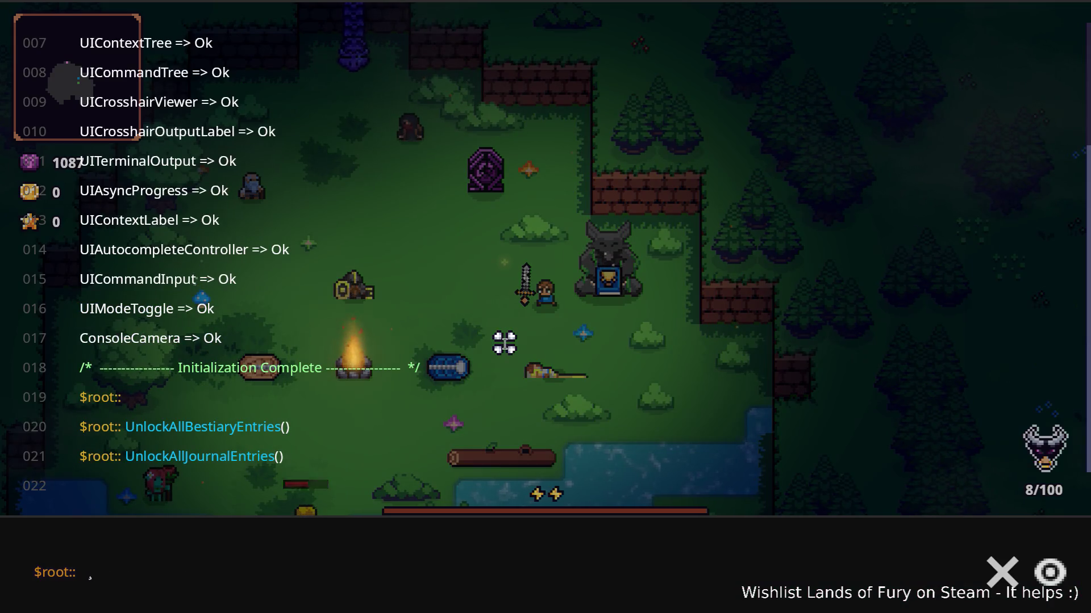
# Step: Run the unlock-all-journal-entries console command via 'Unl' and close the console
pyautogui.write('Unl')
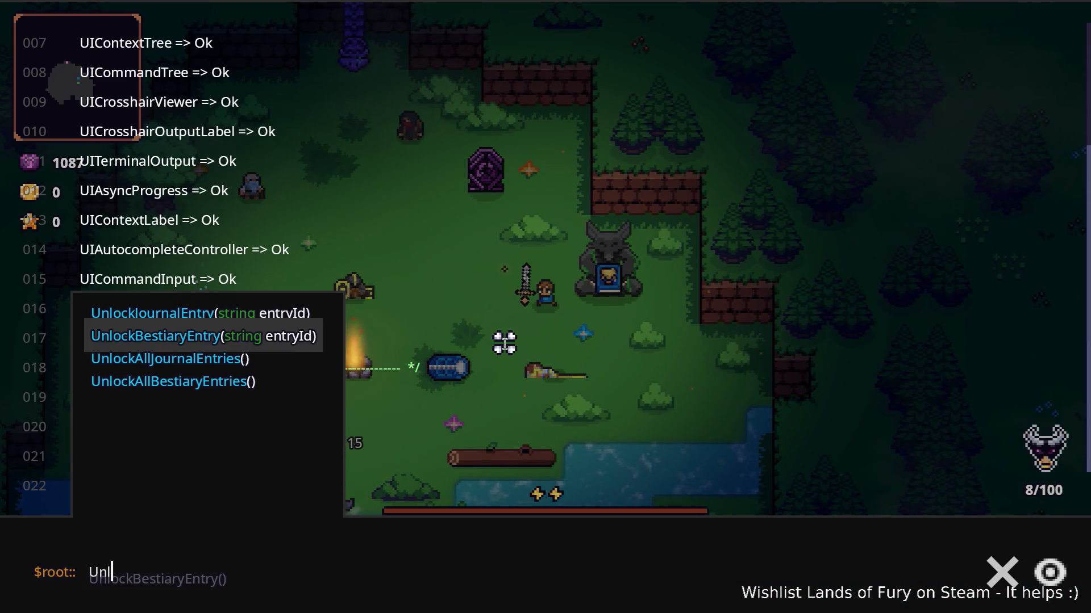
pyautogui.press('Down')
pyautogui.press('Return')
pyautogui.press('`')
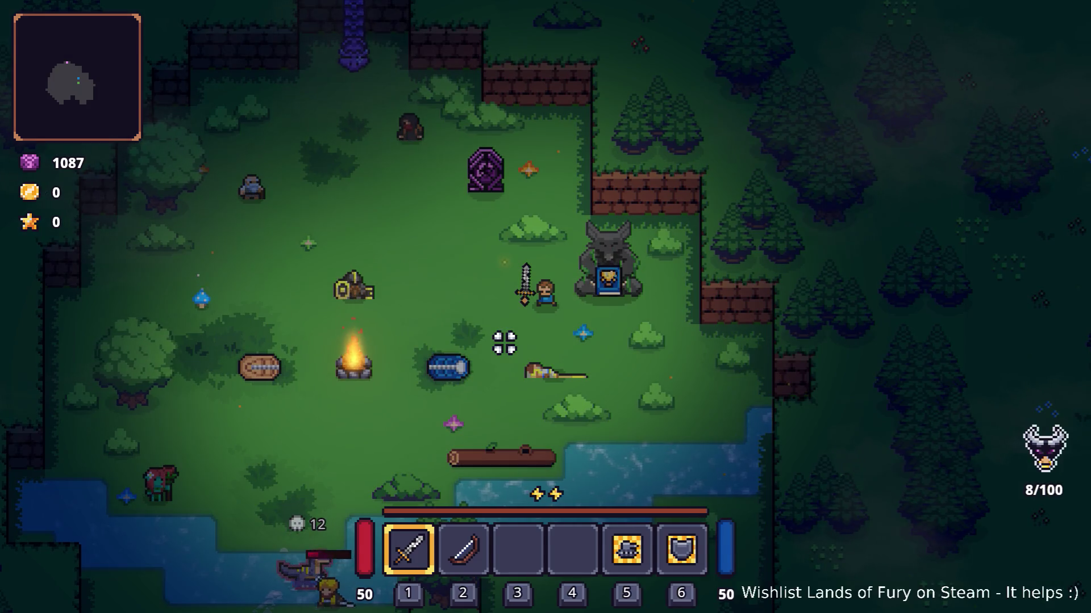
# Step: Open the inventory and check the character stats and ALMA core windows
pyautogui.press('i')
pyautogui.click(357, 469)
pyautogui.press('Escape')
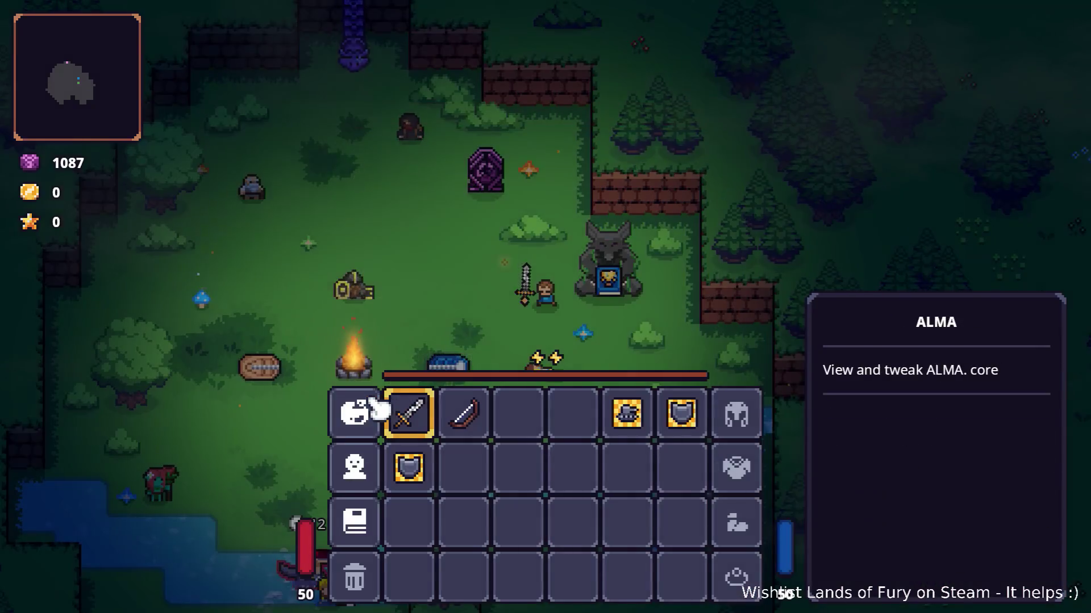
pyautogui.click(358, 414)
pyautogui.click(595, 523)
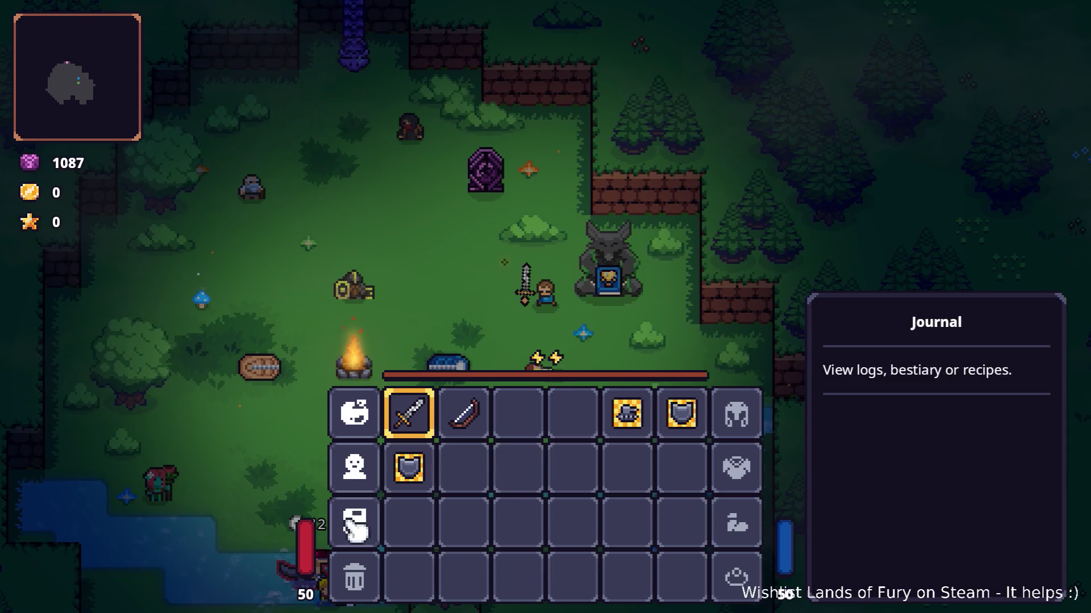
# Step: Compare Brin's Bestiary entry with the UNIT_NAME_BRIN_ROAMER entry in the Journal
pyautogui.click(353, 520)
pyautogui.click(421, 142)
pyautogui.scroll(-10, 426, 301)
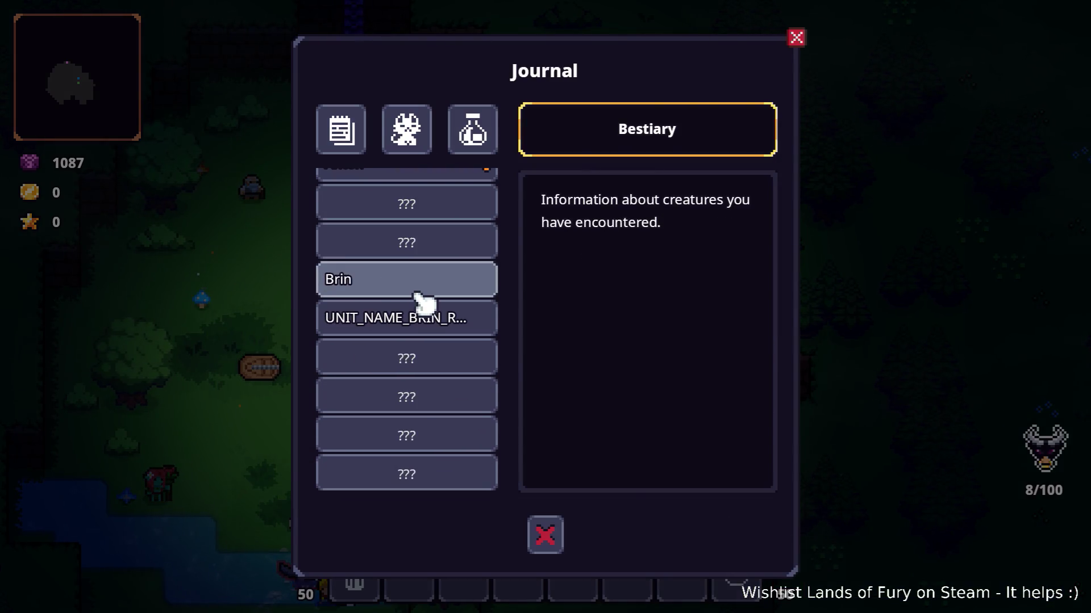
pyautogui.click(406, 372)
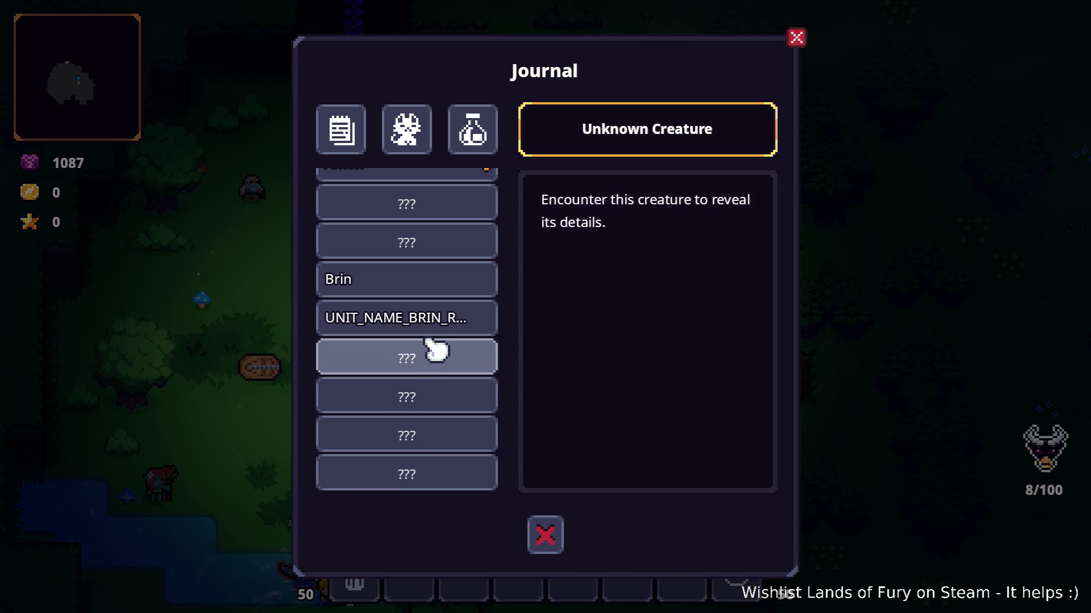
pyautogui.click(446, 313)
pyautogui.click(437, 284)
pyautogui.click(434, 318)
pyautogui.click(446, 280)
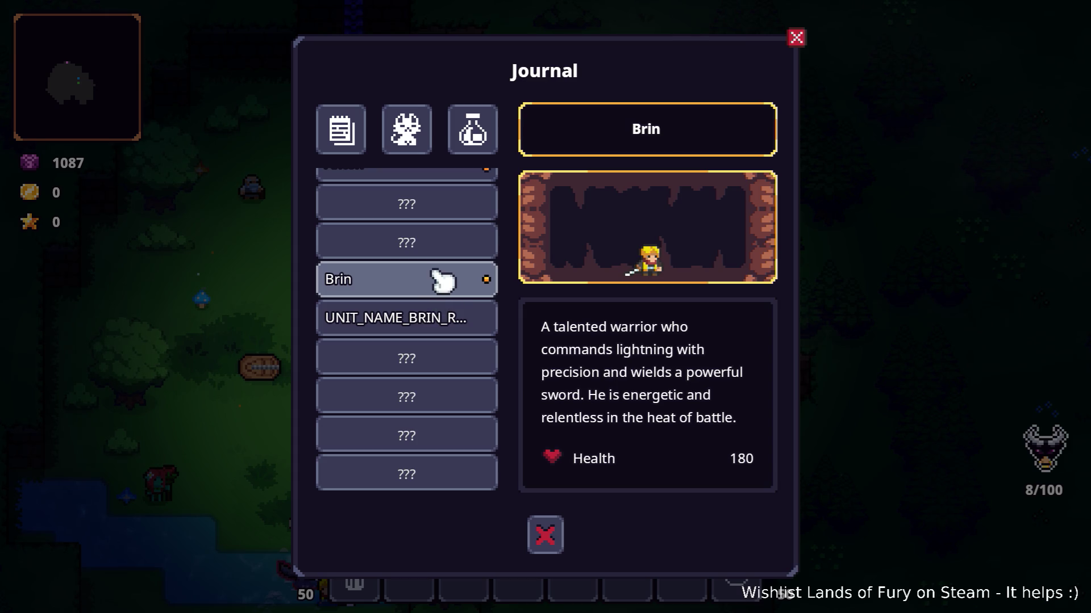
# Step: Close the Journal and quit the game to the desktop
pyautogui.click(796, 37)
pyautogui.press('Escape')
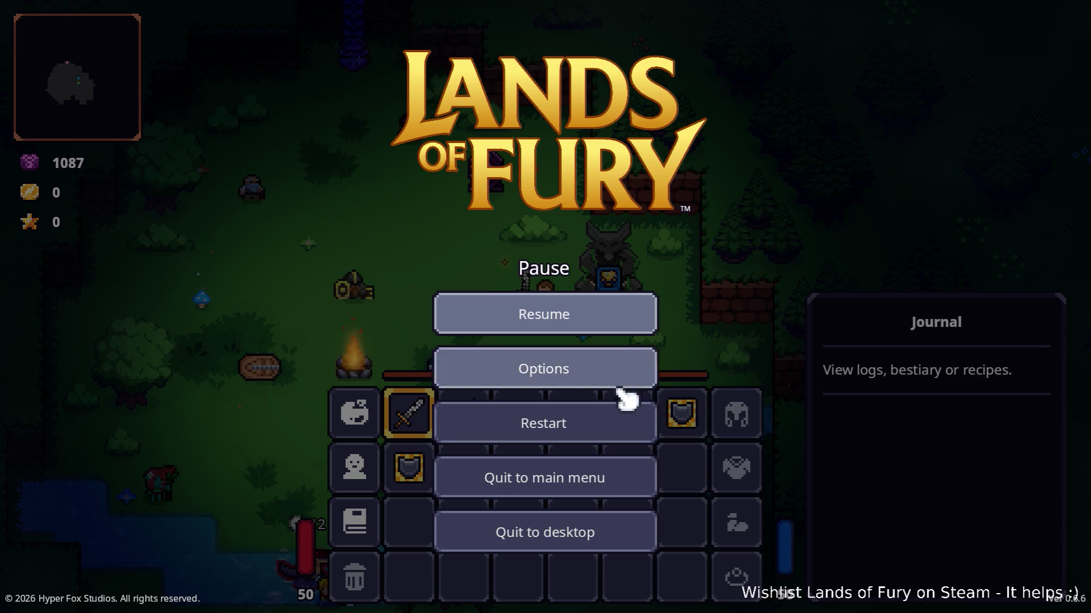
pyautogui.click(555, 534)
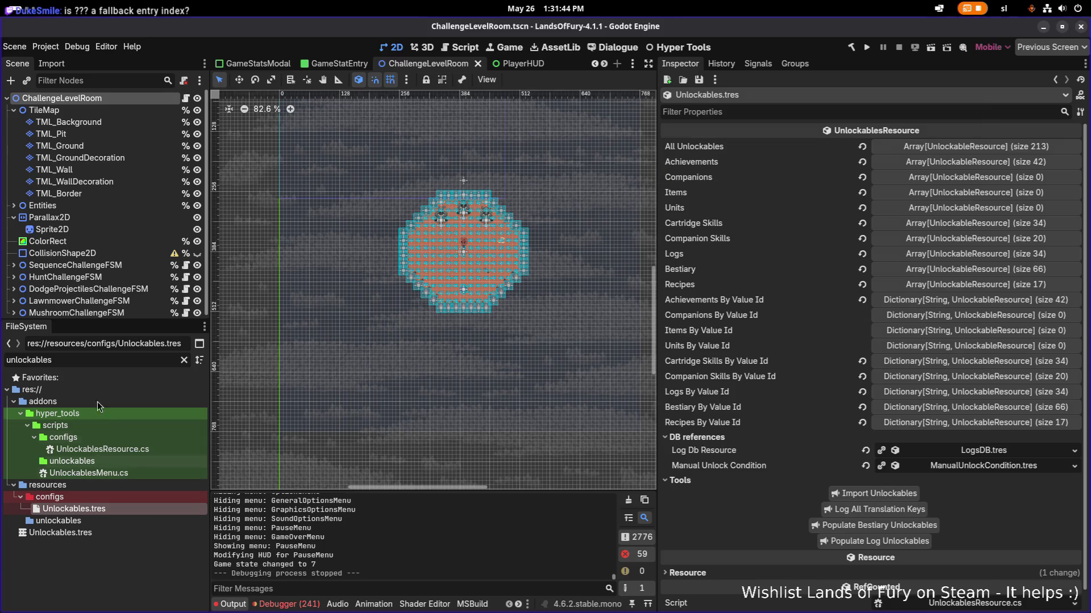
# Step: Open BrinRoamerBestiary.tres via the 'brin' filter and expand its first unlock condition
pyautogui.write('brin')
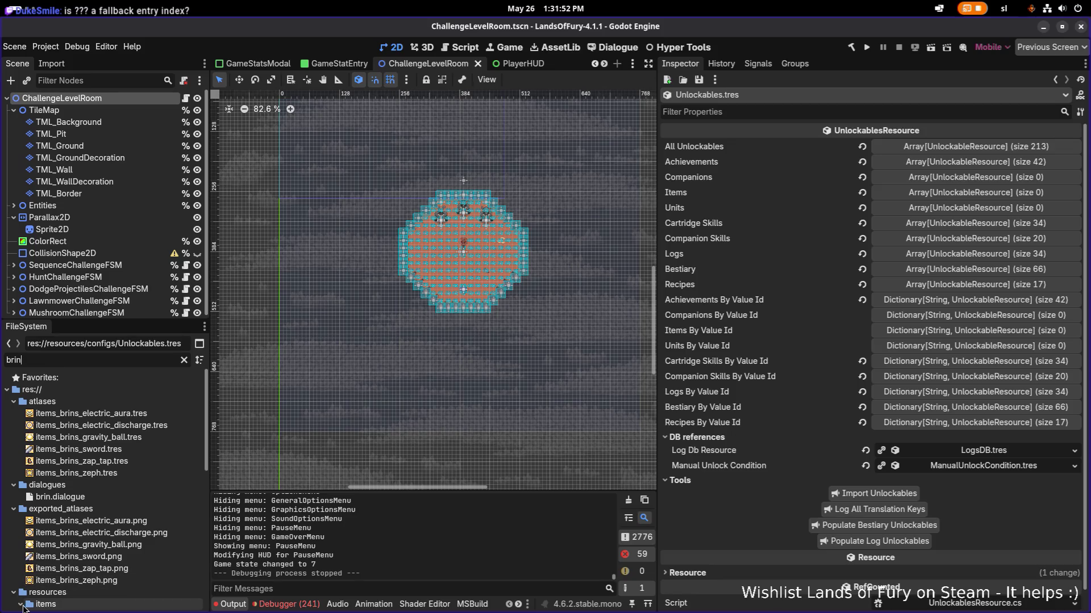
pyautogui.scroll(-10, 116, 437)
pyautogui.scroll(-3, 116, 438)
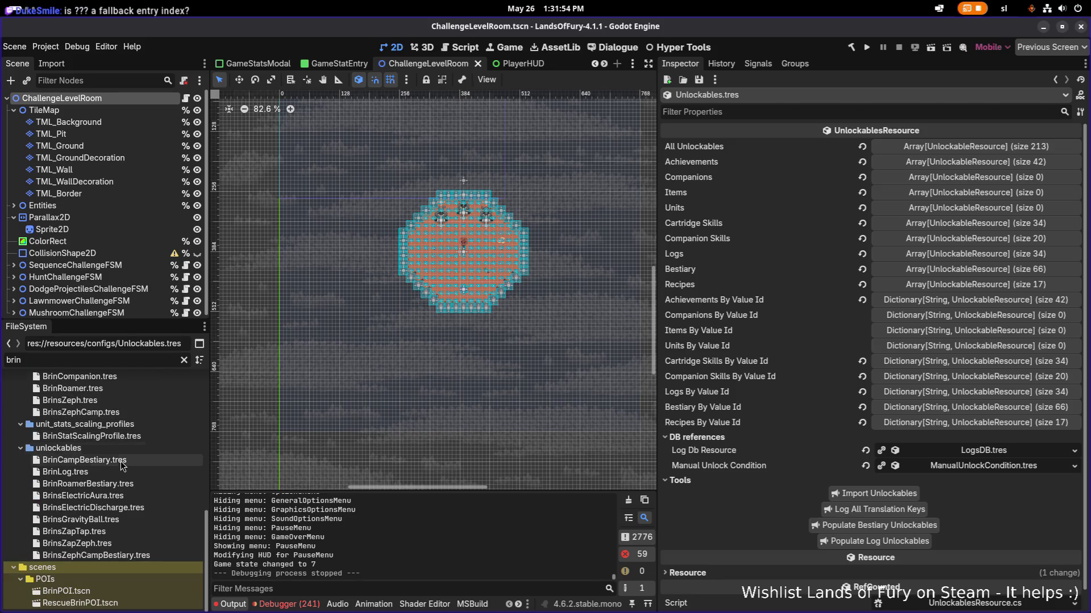
pyautogui.click(108, 484)
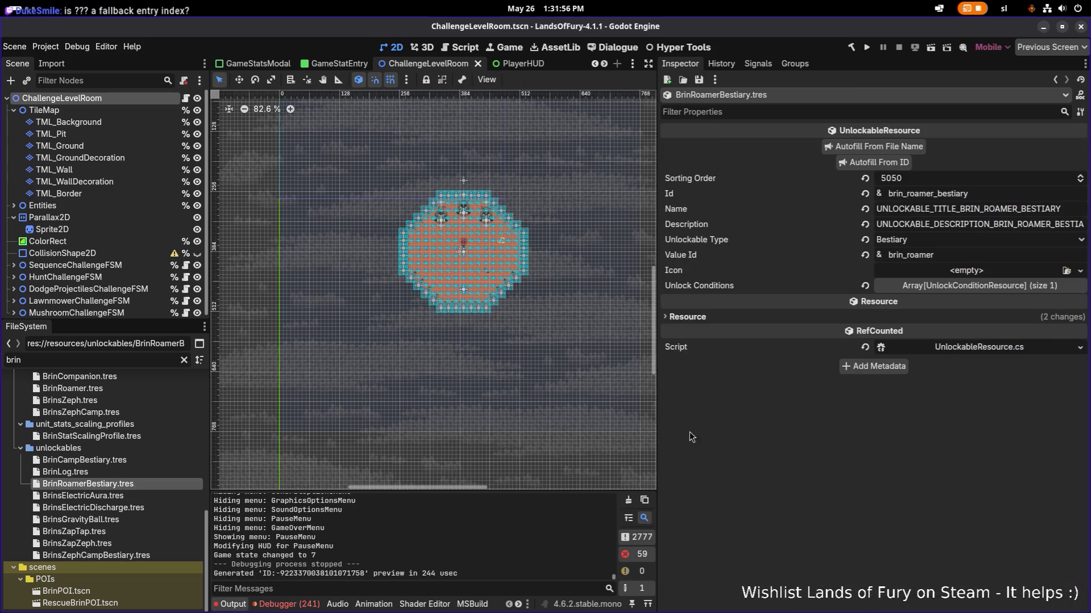
pyautogui.click(965, 286)
pyautogui.click(967, 321)
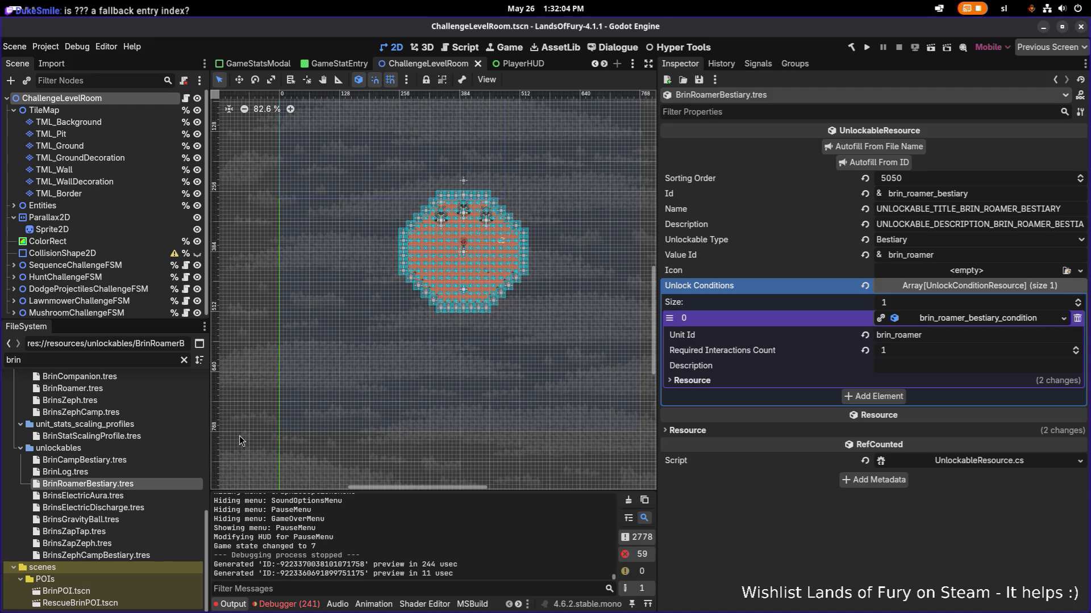
# Step: Open AlphaWolfBestiary.tres via 'alphawo' and reveal its condition: 10 alpha_wolf kills
pyautogui.click(118, 361)
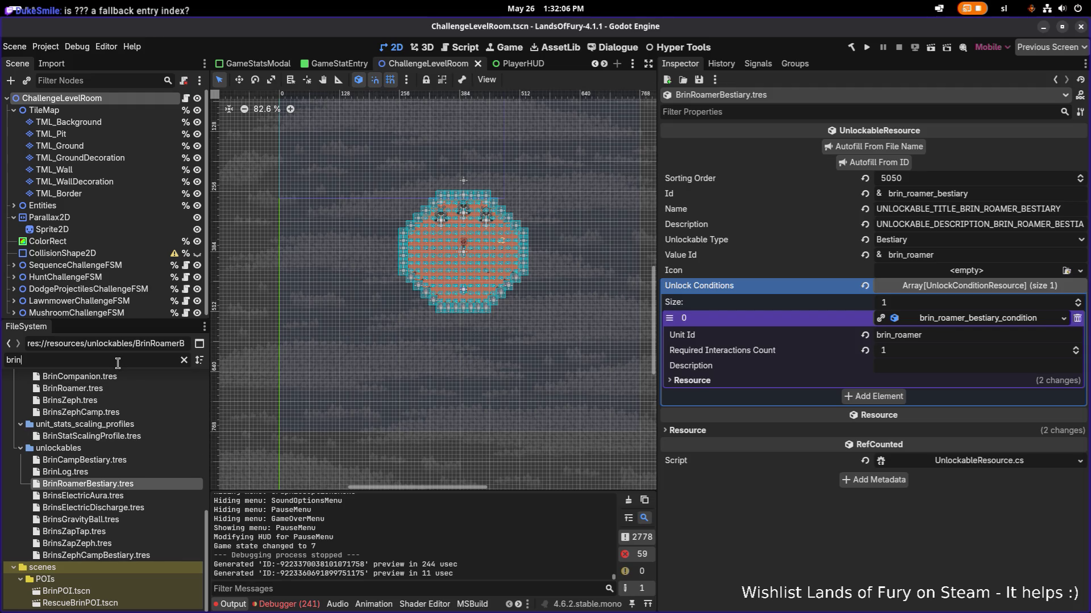
pyautogui.write('alphawo')
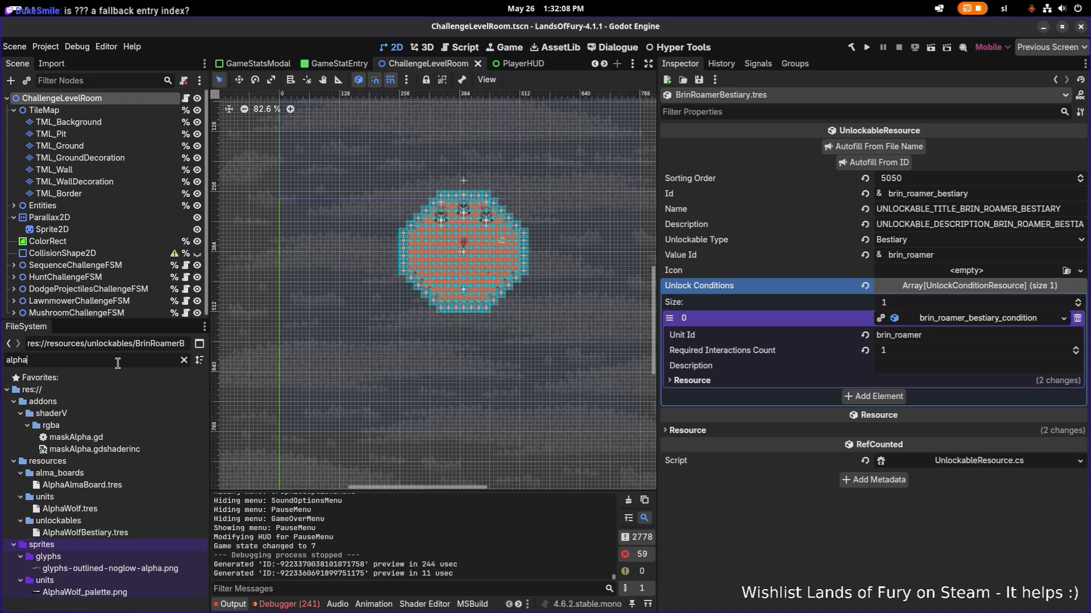
pyautogui.doubleClick(85, 449)
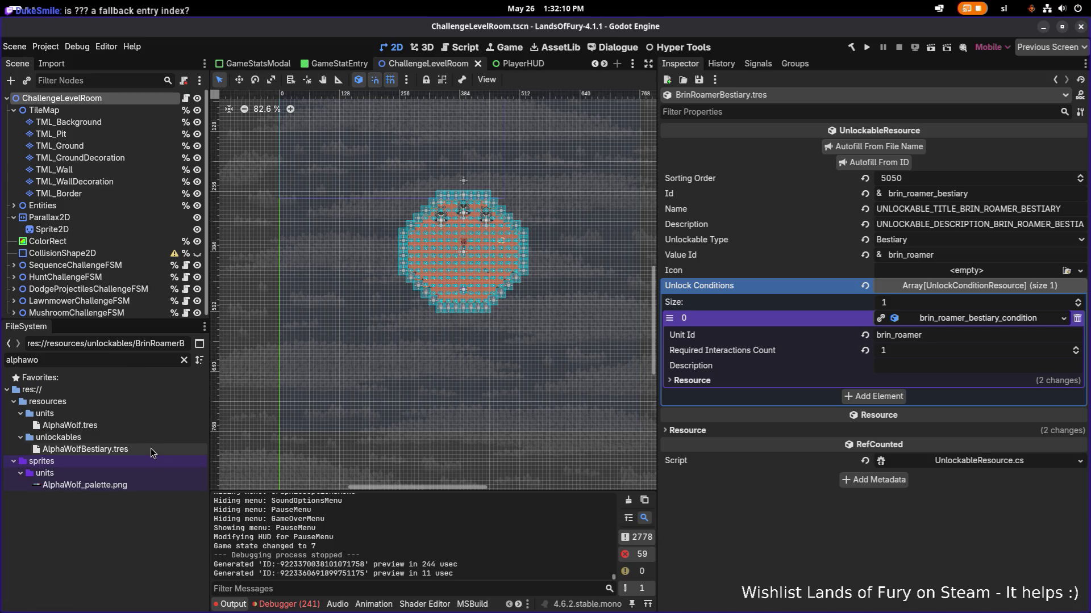
pyautogui.click(990, 288)
pyautogui.click(959, 318)
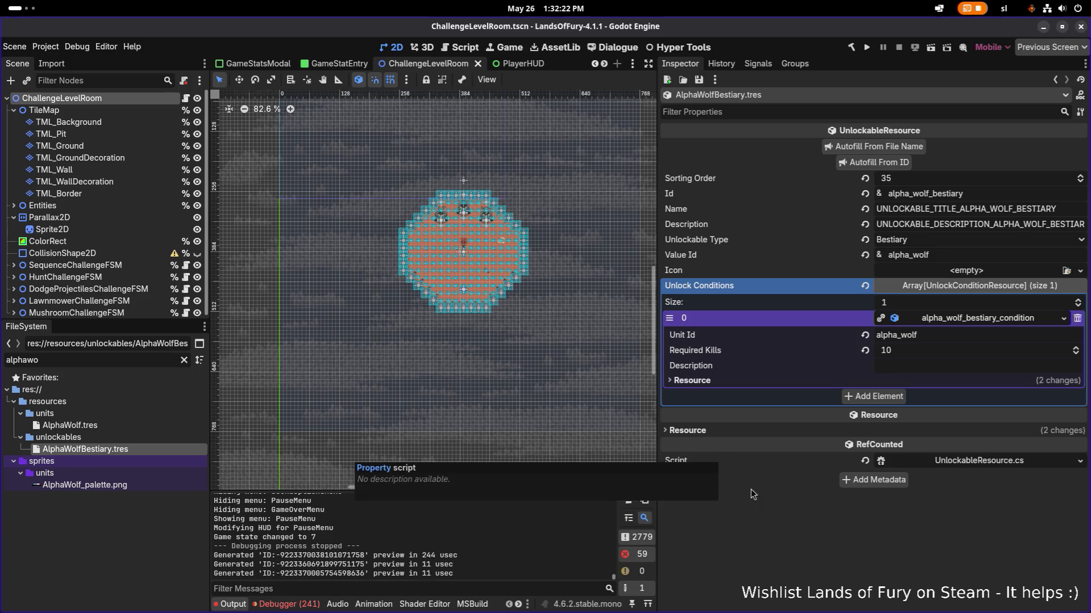
# Step: Open Unlockables.tres via the 'unlockables' filter and run Log All Translation Keys
pyautogui.click(103, 357)
pyautogui.write('un')
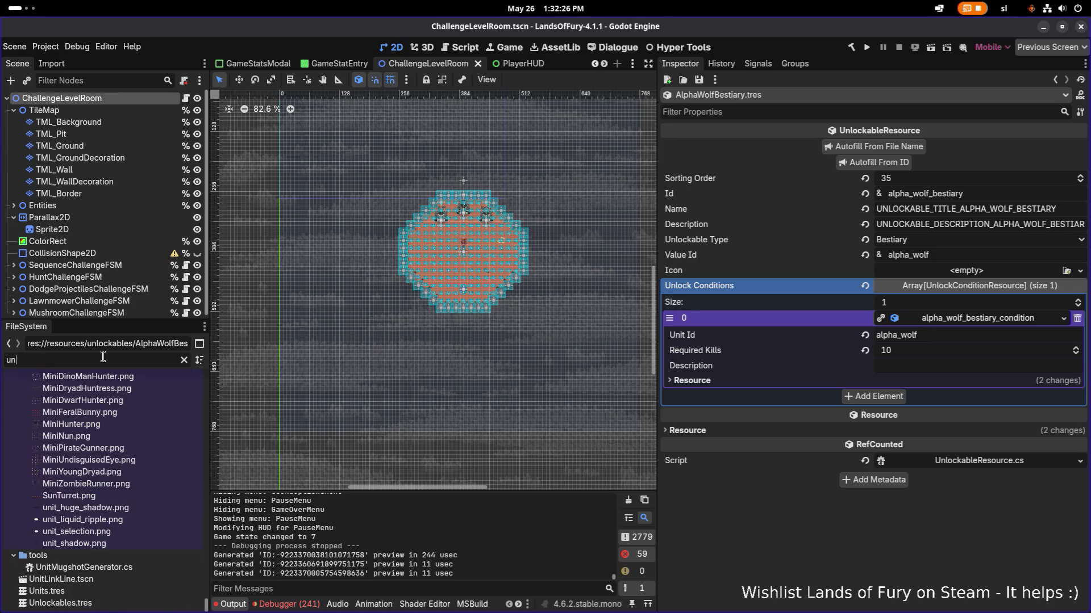
pyautogui.write('lo')
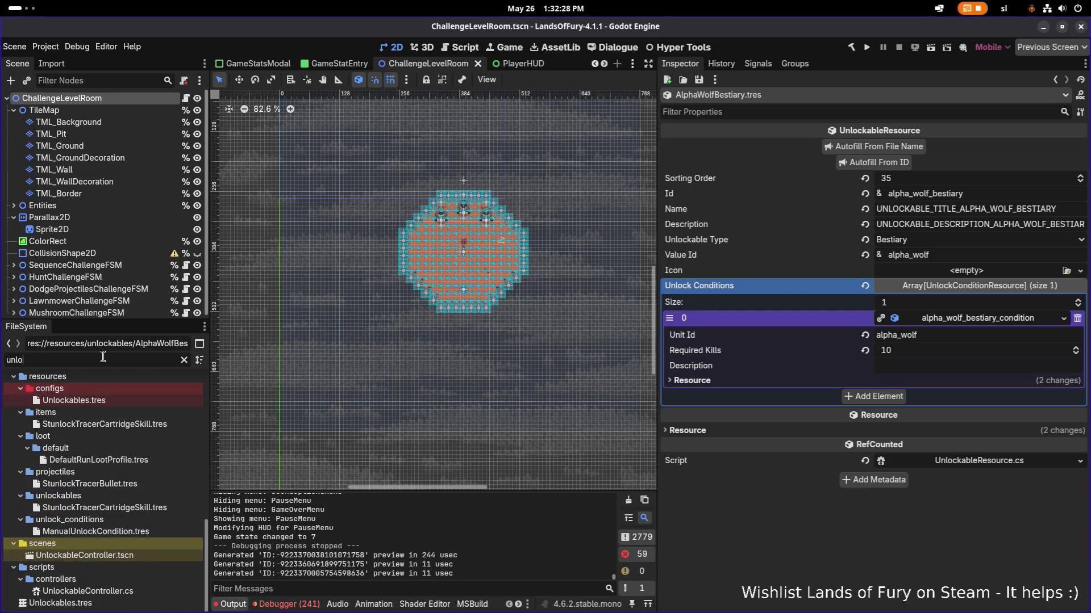
pyautogui.write('ckables')
pyautogui.doubleClick(74, 508)
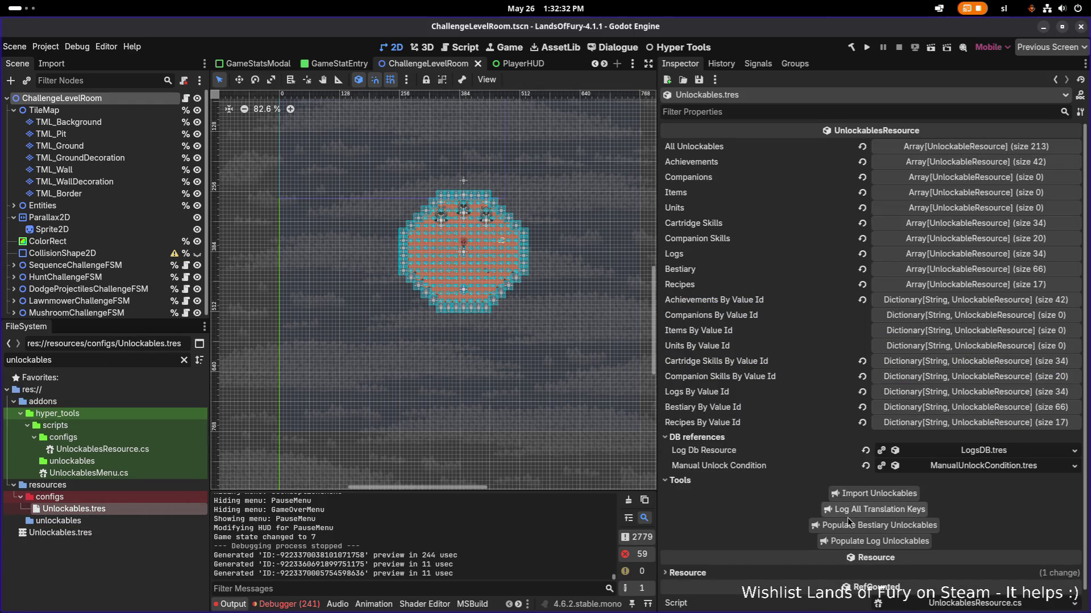
pyautogui.click(857, 509)
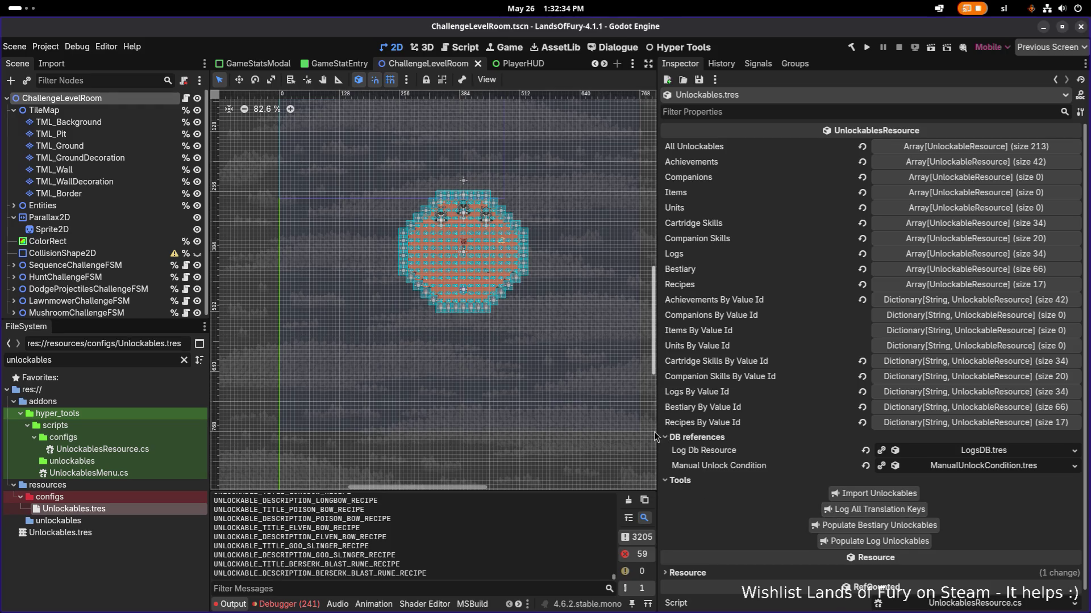
pyautogui.moveTo(656, 430); pyautogui.dragTo(812, 414)
# Step: Enlarge the Output log and scroll to the logged bestiary translation keys
pyautogui.moveTo(576, 490); pyautogui.dragTo(545, 153)
pyautogui.scroll(5, 518, 380)
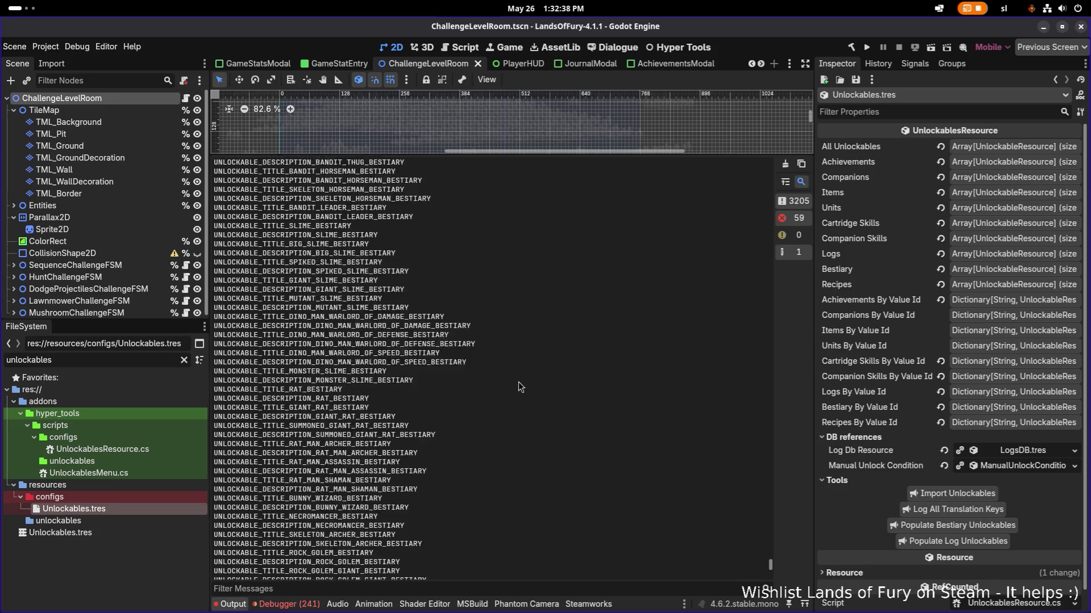
pyautogui.scroll(5, 506, 395)
pyautogui.scroll(-4, 508, 401)
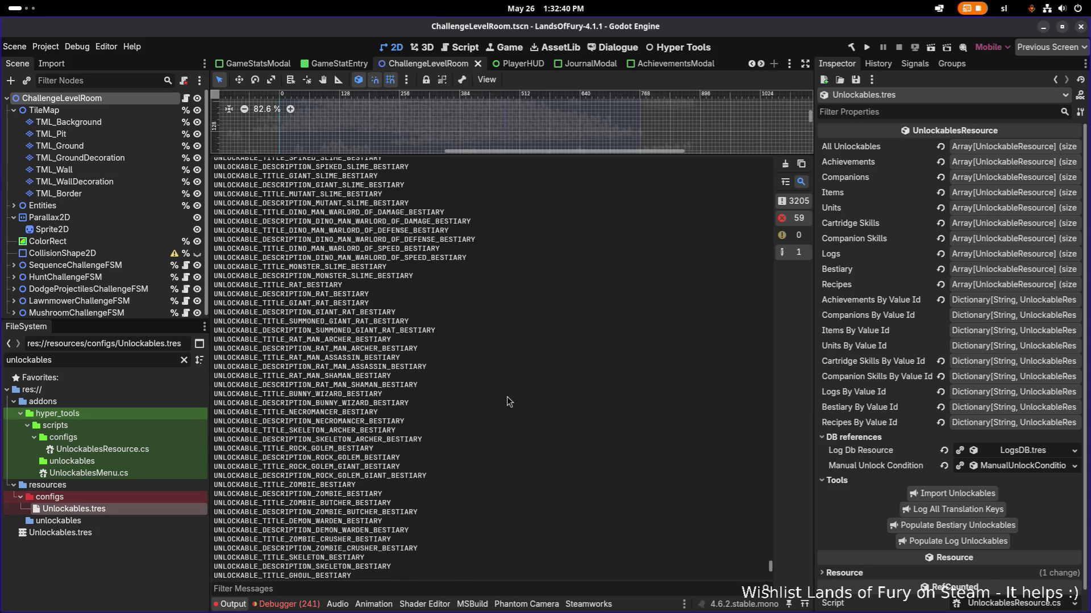
pyautogui.scroll(15, 461, 424)
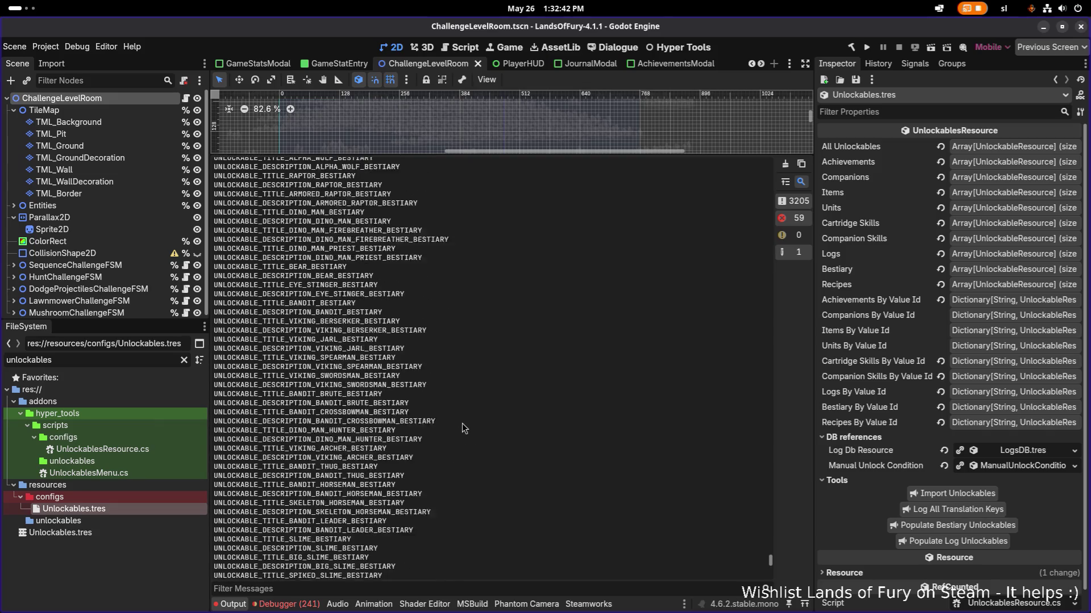
pyautogui.scroll(2, 460, 416)
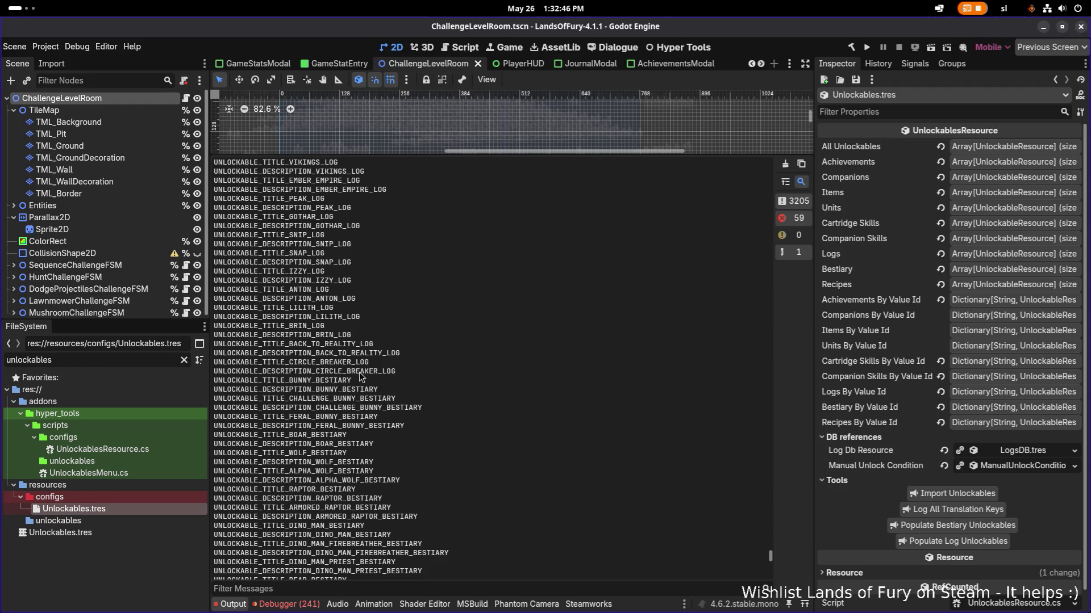
# Step: Select the logged UNLOCKABLE_..._BESTIARY key lines down to BIG_SLIME_BESTIARY
pyautogui.moveTo(329, 392); pyautogui.dragTo(358, 398)
pyautogui.click(357, 387)
pyautogui.moveTo(215, 384); pyautogui.dragTo(509, 411)
pyautogui.scroll(-10, 509, 411)
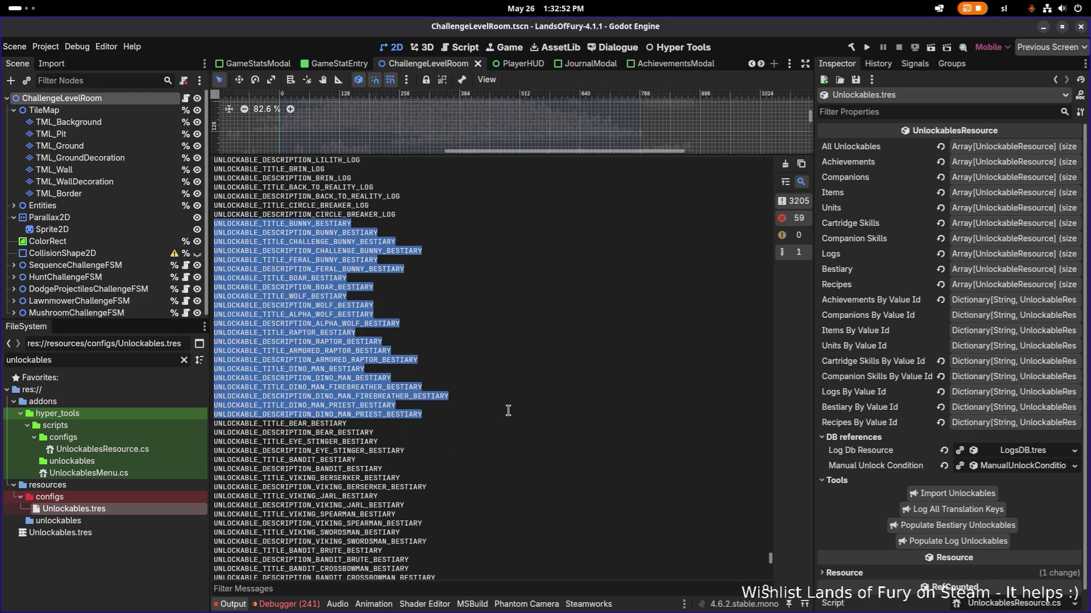
pyautogui.scroll(8, 508, 410)
pyautogui.scroll(-12, 508, 410)
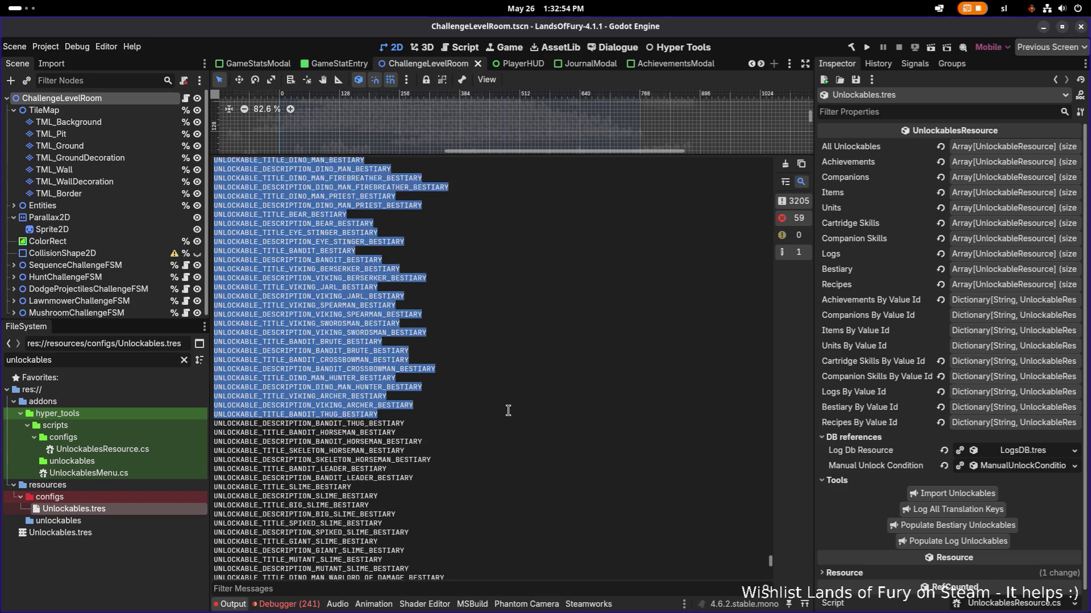
pyautogui.scroll(-3, 508, 412)
pyautogui.moveTo(508, 411)
pyautogui.mouseDown()
pyautogui.moveTo(473, 460)
pyautogui.moveTo(469, 510)
pyautogui.moveTo(481, 531)
pyautogui.mouseUp()
pyautogui.scroll(-8, 507, 414)
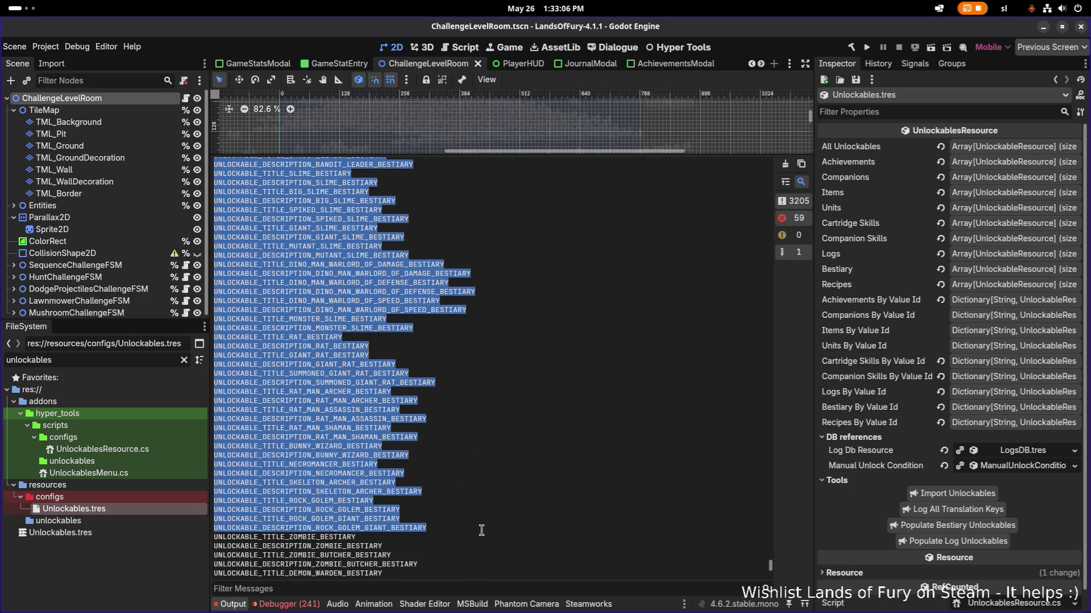
pyautogui.scroll(-2, 481, 531)
pyautogui.scroll(-2, 481, 530)
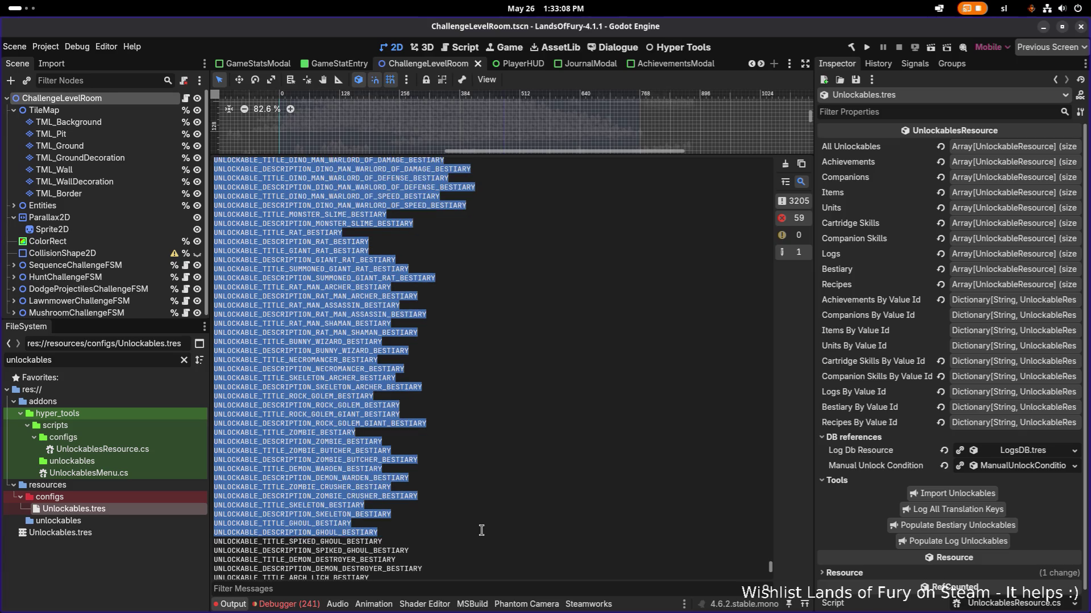
pyautogui.moveTo(480, 540)
pyautogui.mouseDown()
pyautogui.moveTo(490, 554)
pyautogui.moveTo(513, 522)
pyautogui.moveTo(518, 472)
pyautogui.moveTo(504, 424)
pyautogui.mouseUp()
pyautogui.scroll(-12, 481, 556)
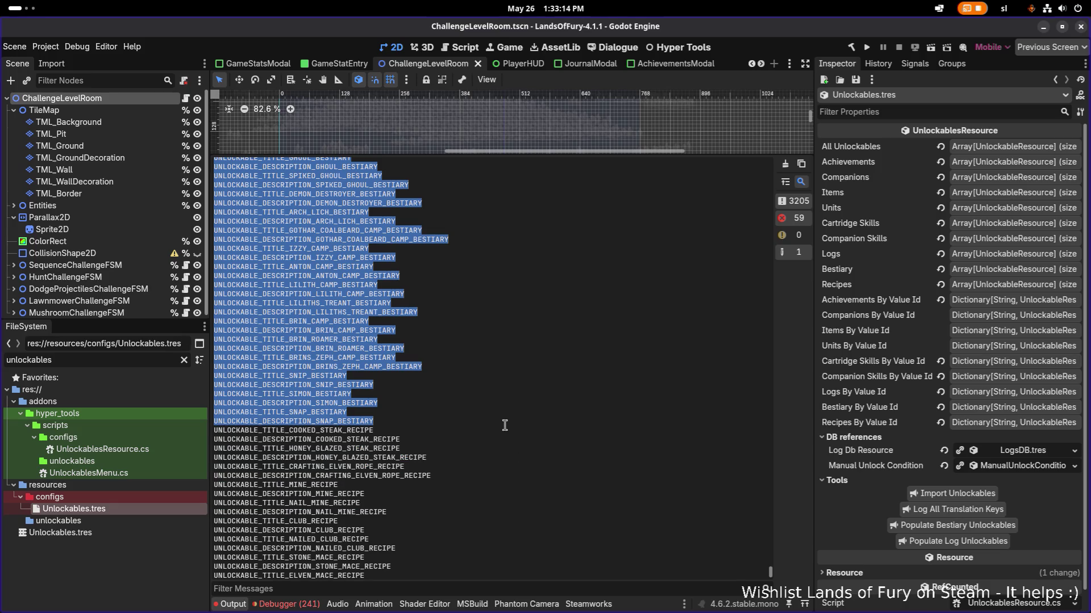
# Step: Copy the selected bestiary keys and bring Translations.csv in LibreOffice Calc to the front
pyautogui.rightClick(301, 330)
pyautogui.click(310, 332)
pyautogui.scroll(15, 341, 352)
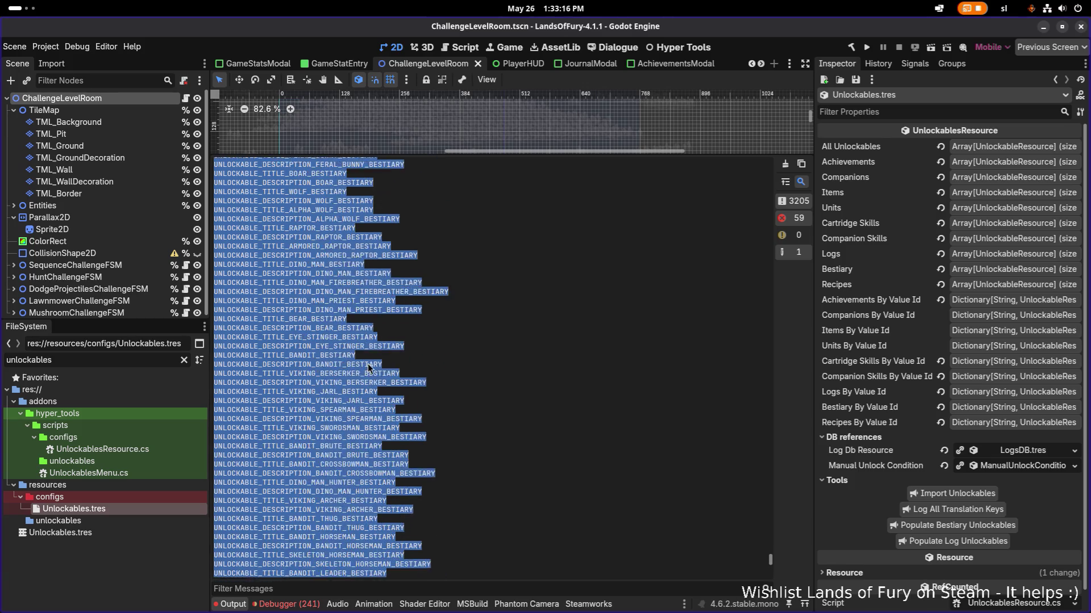
pyautogui.scroll(2, 378, 369)
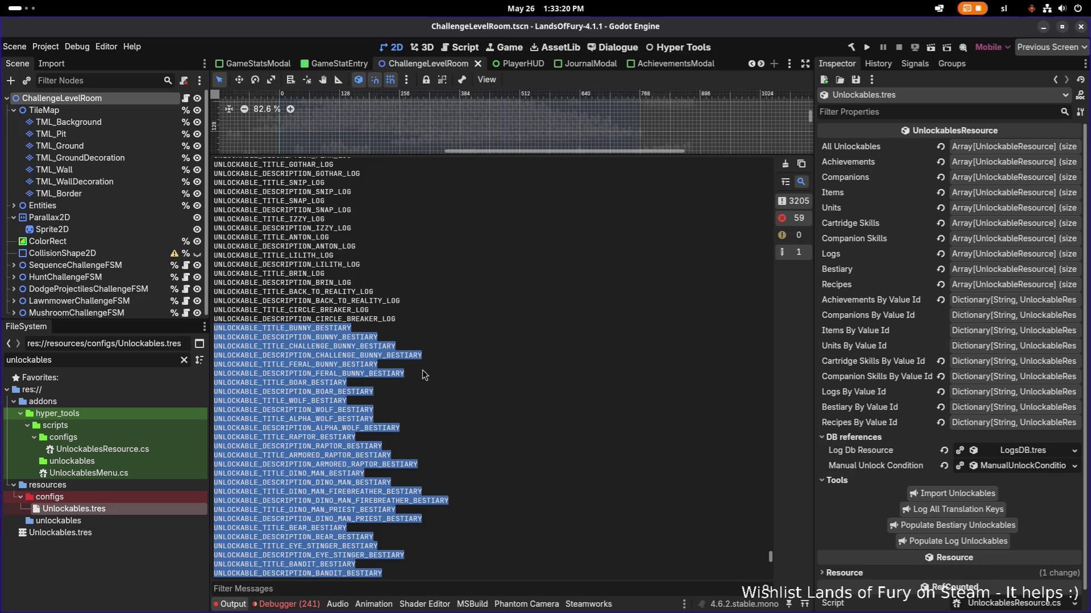
pyautogui.hotkey('alt', 'Tab')
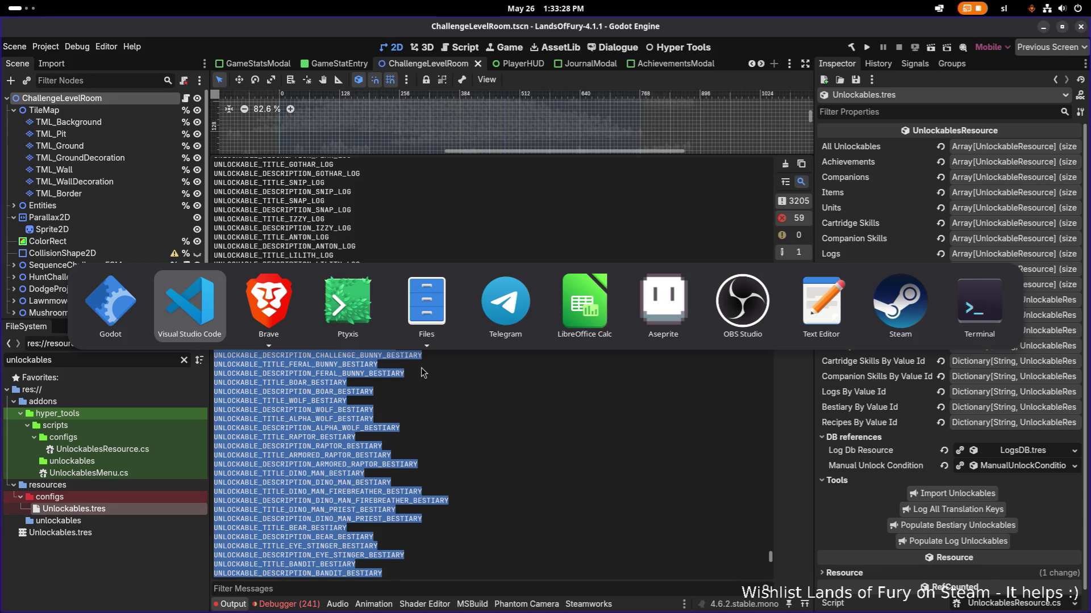
pyautogui.moveTo(417, 339)
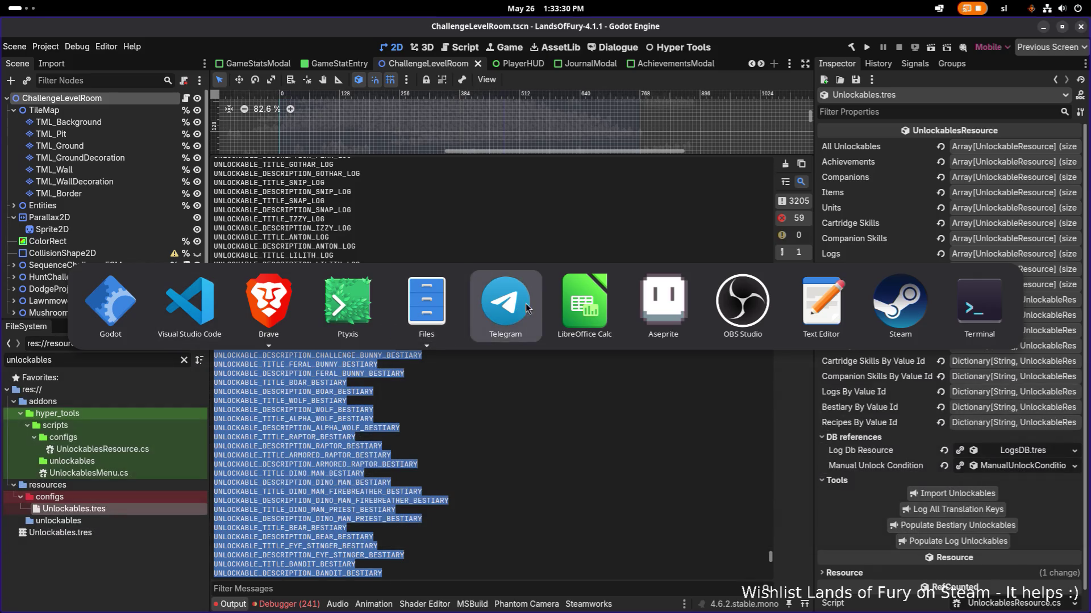
pyautogui.click(575, 309)
# Step: Browse Translations.csv's bestiary rows, locating where they start at the Bunny and Boar titles
pyautogui.click(252, 300)
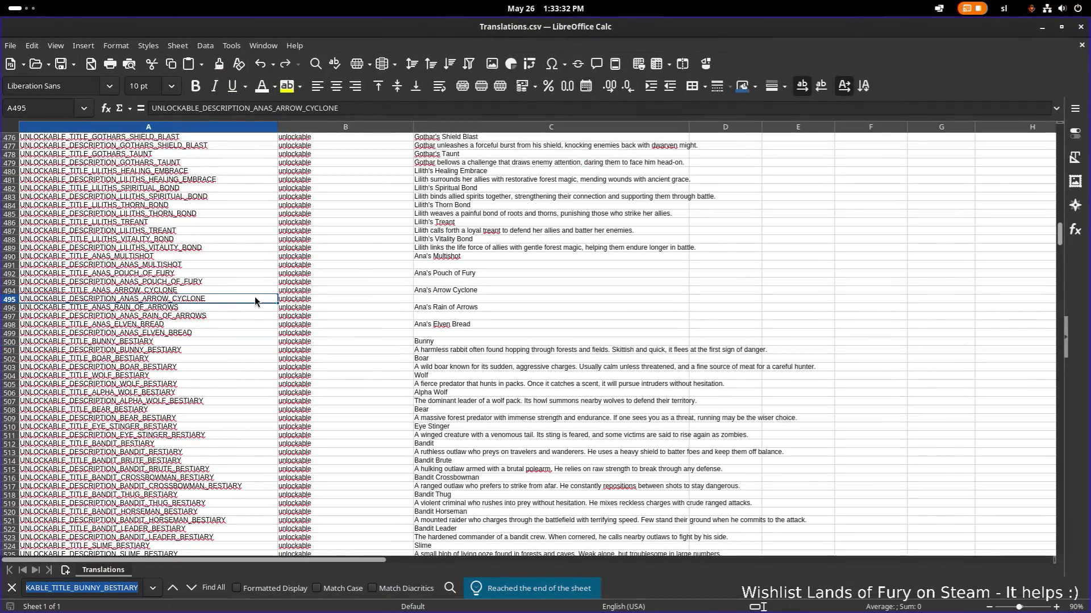
pyautogui.click(207, 341)
pyautogui.scroll(-5, 210, 341)
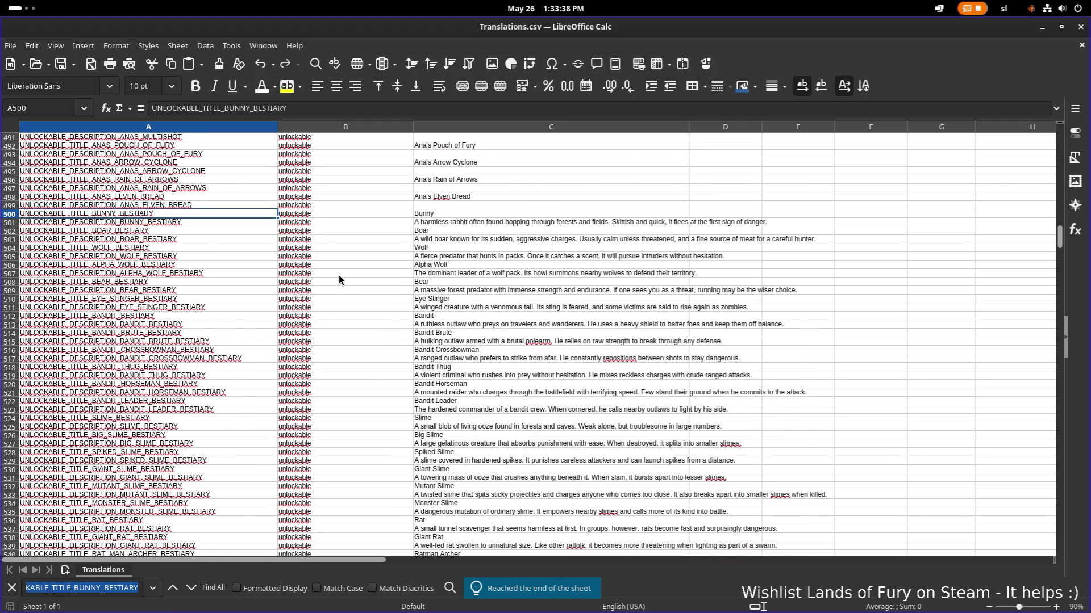
pyautogui.scroll(-20, 371, 284)
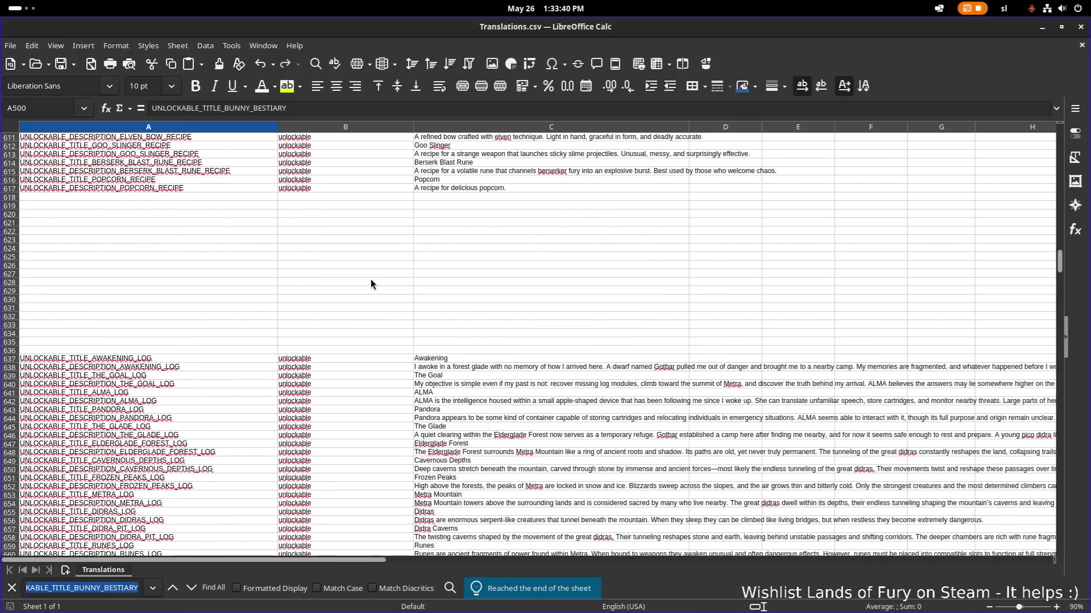
pyautogui.scroll(8, 370, 284)
pyautogui.scroll(14, 370, 284)
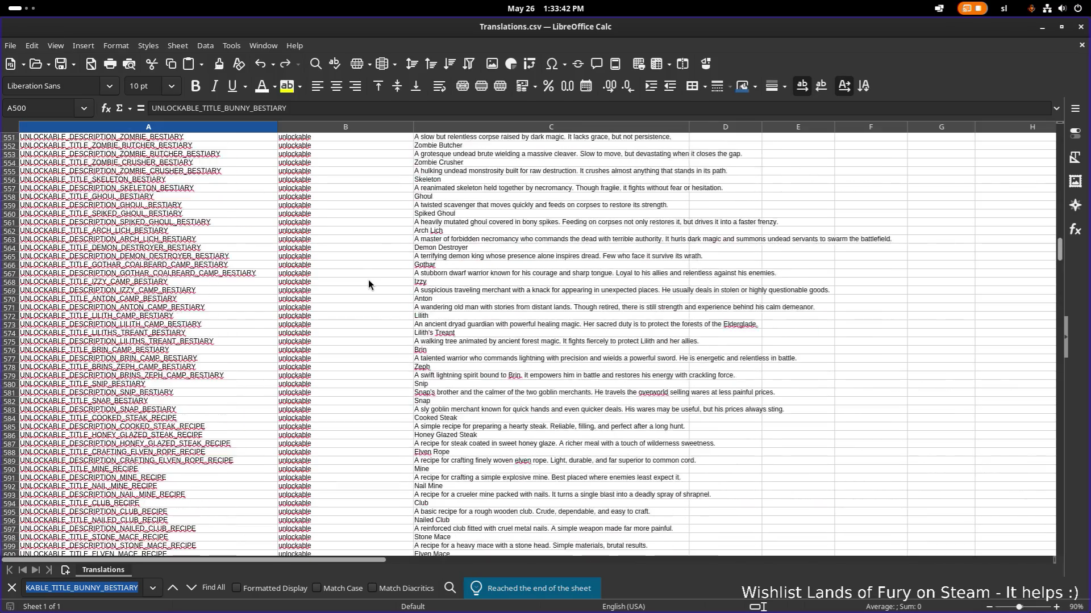
pyautogui.scroll(-2, 369, 280)
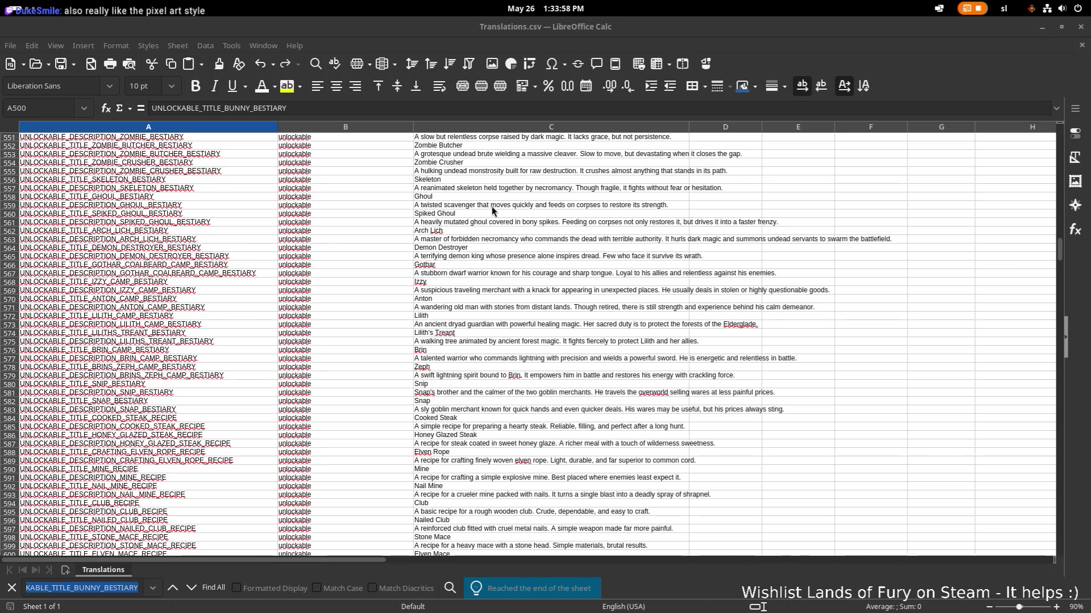
pyautogui.click(308, 224)
pyautogui.scroll(1, 241, 227)
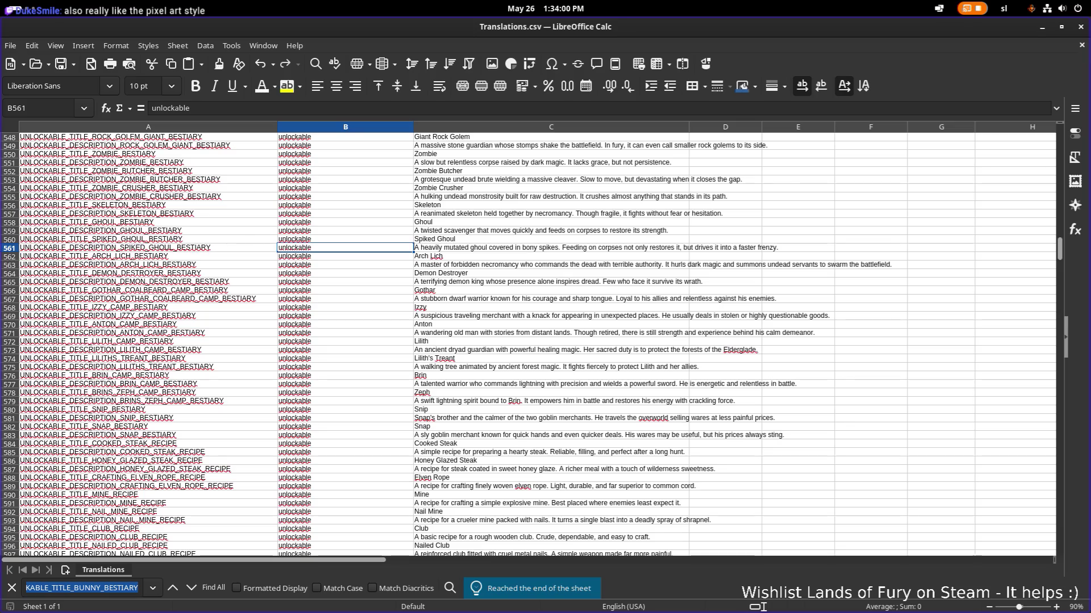
pyautogui.scroll(12, 245, 207)
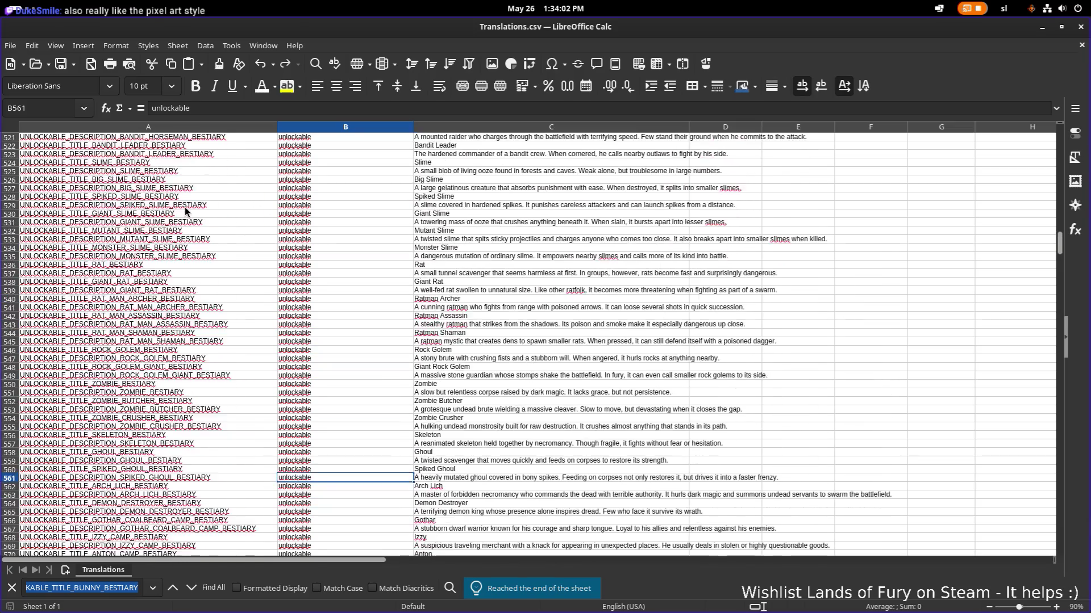
pyautogui.click(160, 203)
pyautogui.click(143, 240)
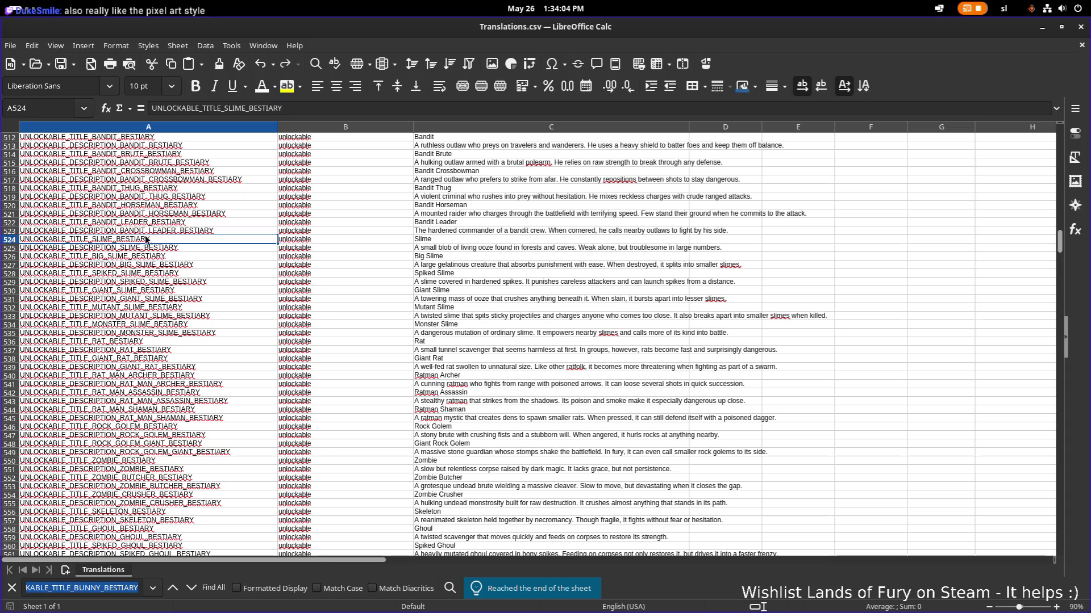
pyautogui.click(147, 211)
pyautogui.scroll(5, 147, 207)
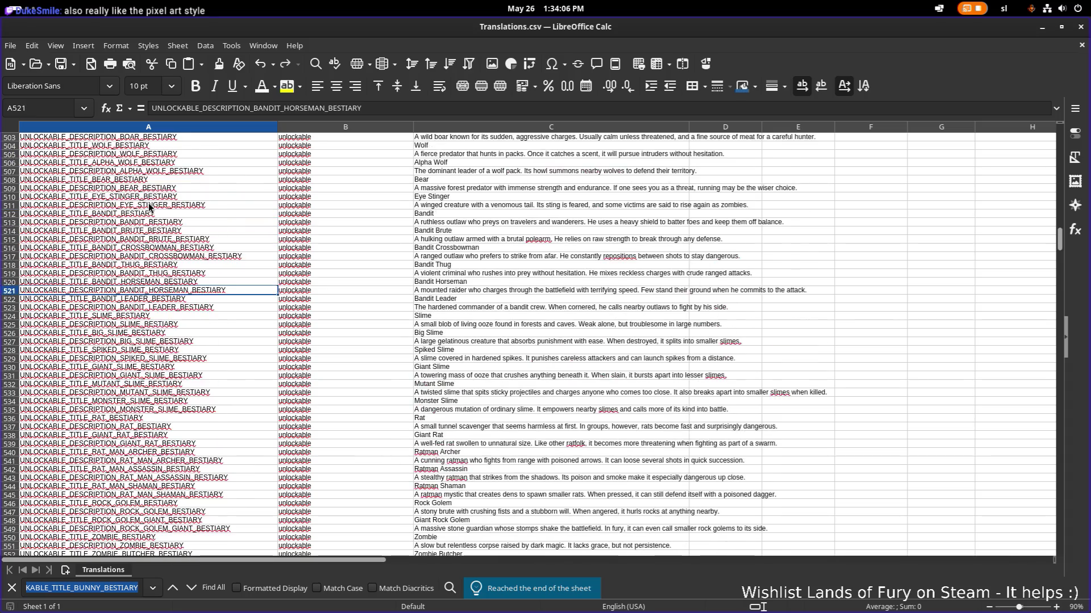
pyautogui.click(141, 180)
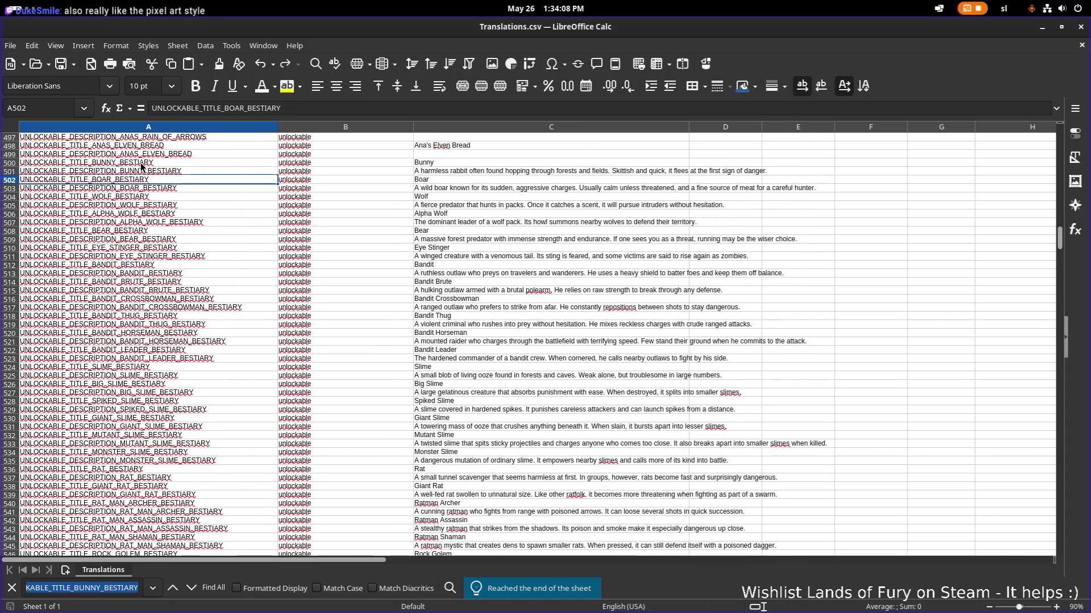
# Step: Select the bestiary block A500:C583 and copy it
pyautogui.moveTo(93, 162)
pyautogui.mouseDown()
pyautogui.moveTo(472, 260)
pyautogui.moveTo(466, 275)
pyautogui.moveTo(596, 427)
pyautogui.moveTo(686, 431)
pyautogui.moveTo(690, 421)
pyautogui.moveTo(702, 435)
pyautogui.moveTo(735, 435)
pyautogui.moveTo(546, 435)
pyautogui.mouseUp()
pyautogui.scroll(-12, 472, 260)
pyautogui.scroll(-5, 472, 260)
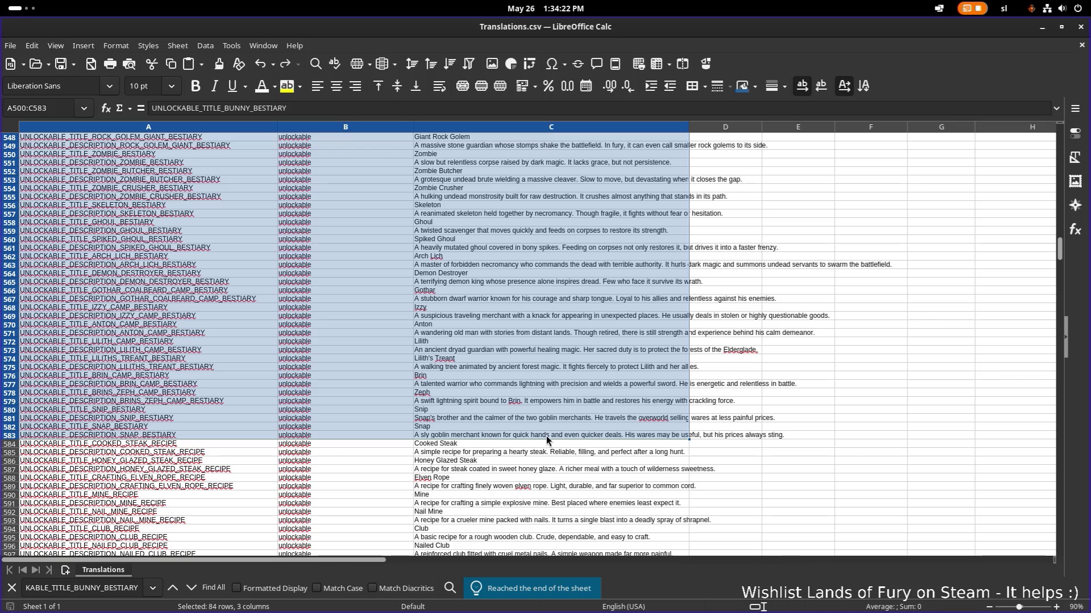
pyautogui.hotkey('ctrl', 'c')
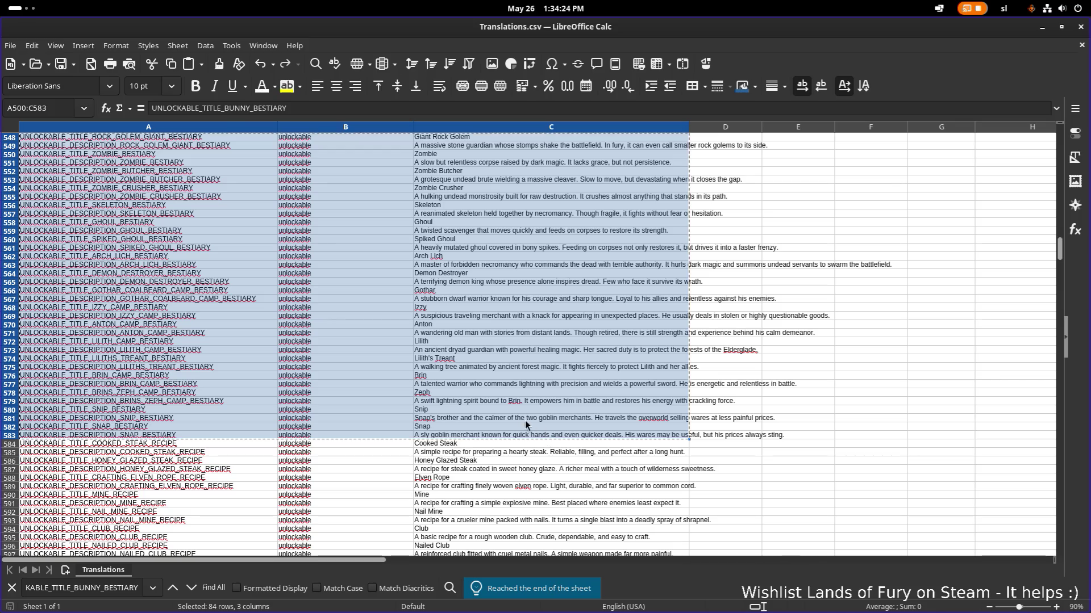
pyautogui.scroll(-11, 529, 422)
pyautogui.scroll(6, 512, 415)
pyautogui.scroll(20, 513, 415)
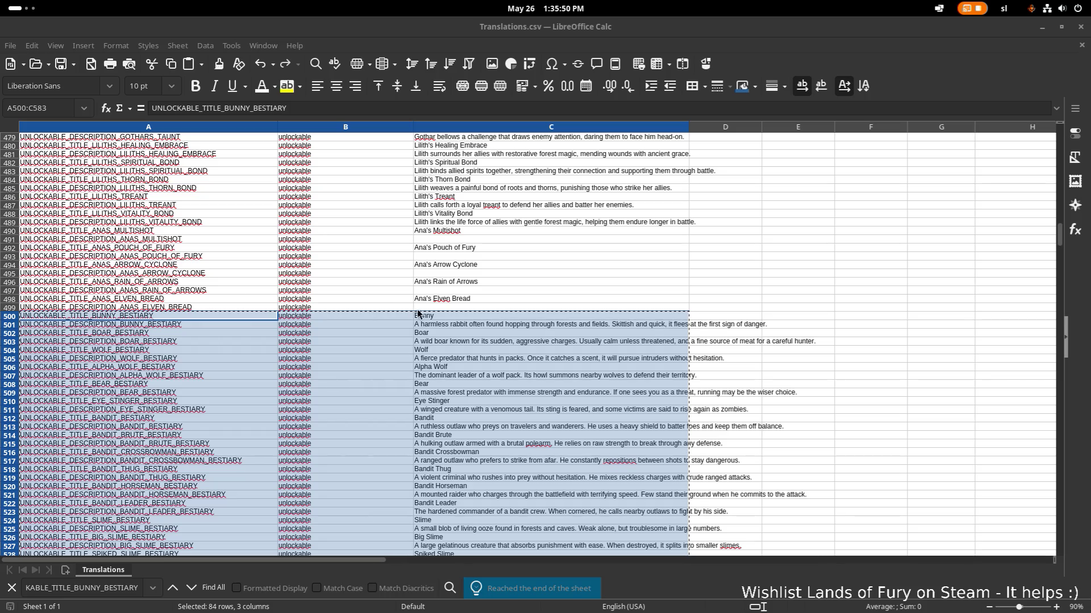
pyautogui.press('Return')
pyautogui.click(575, 331)
pyautogui.scroll(20, 500, 378)
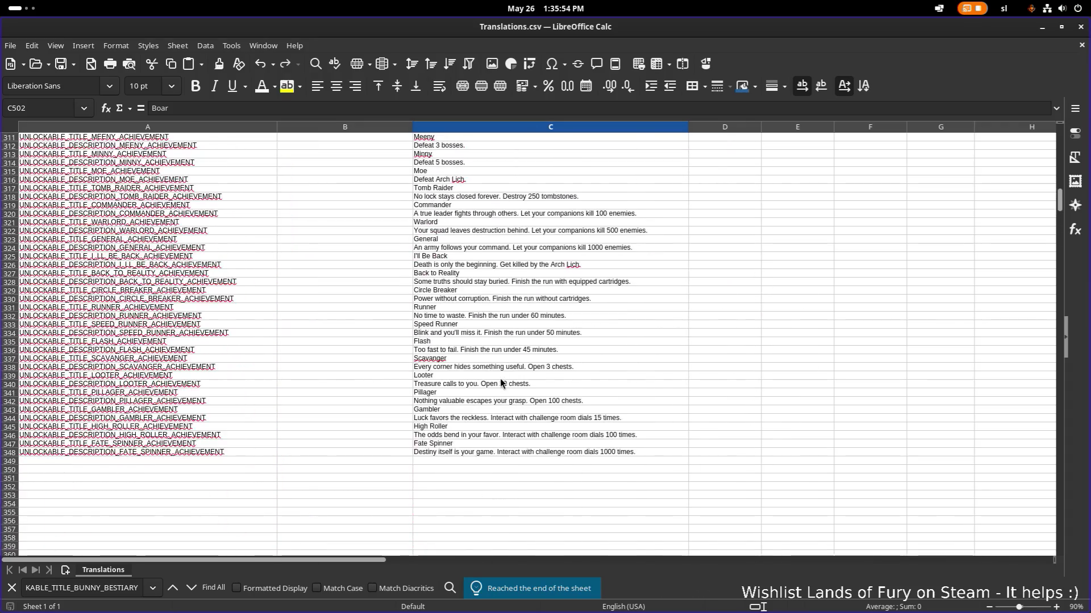
pyautogui.scroll(20, 436, 389)
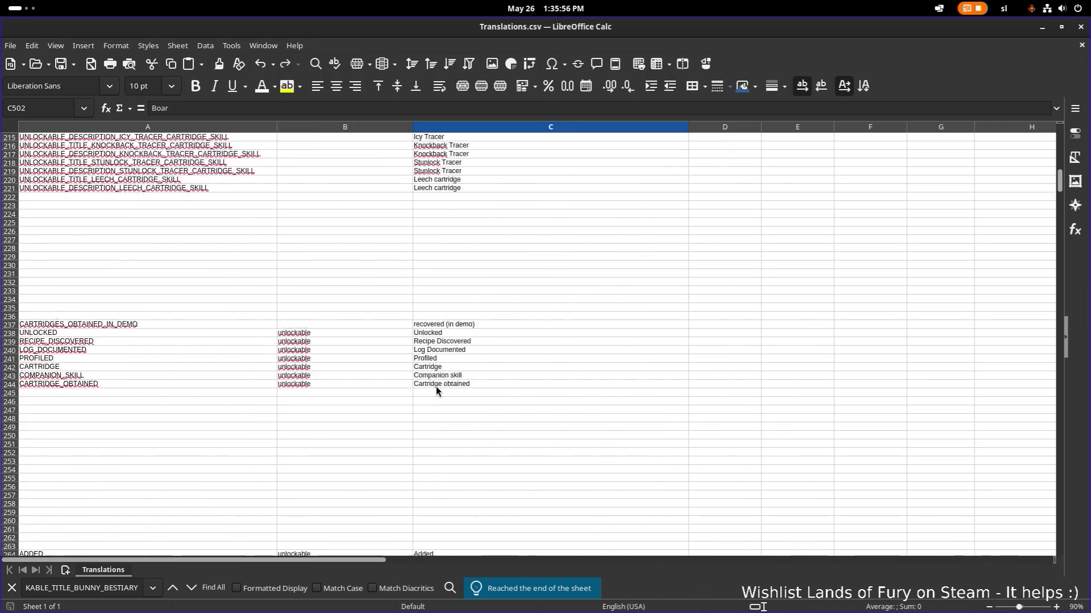
pyautogui.scroll(20, 436, 387)
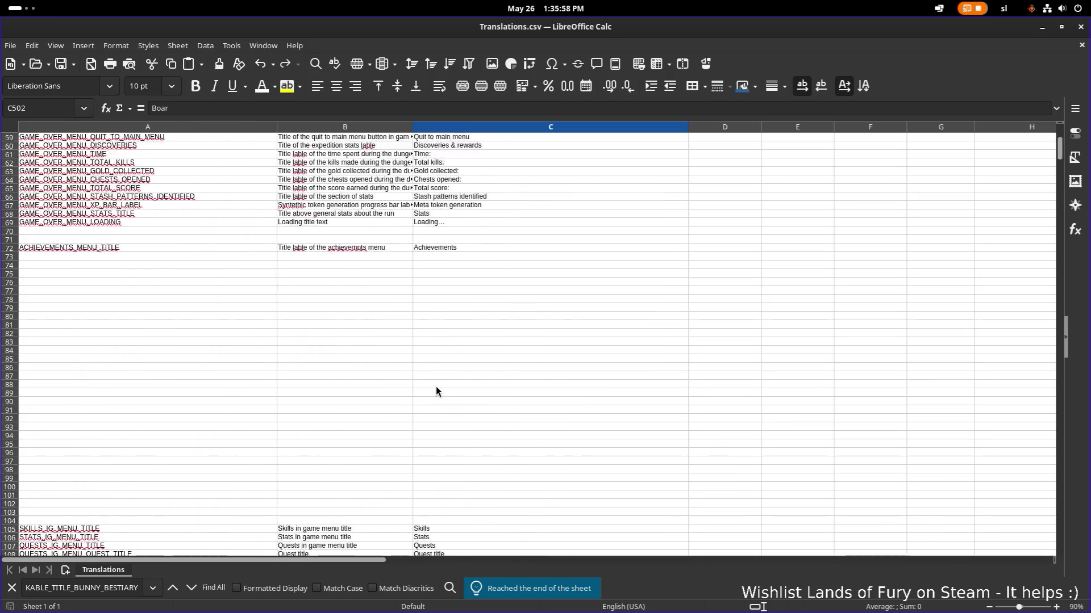
pyautogui.scroll(20, 435, 388)
pyautogui.scroll(-20, 434, 388)
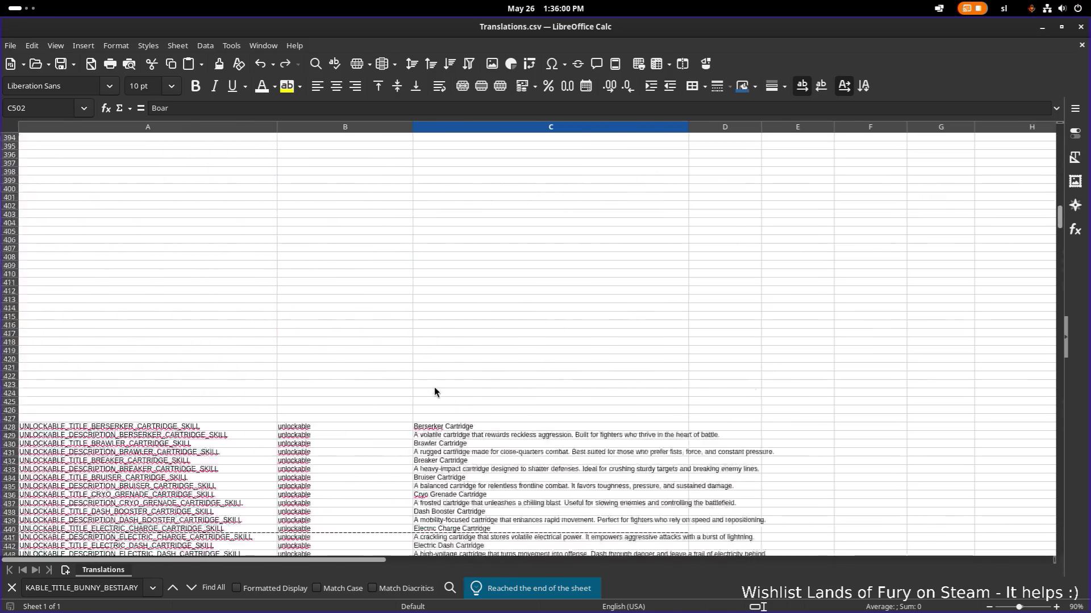
pyautogui.scroll(-20, 434, 388)
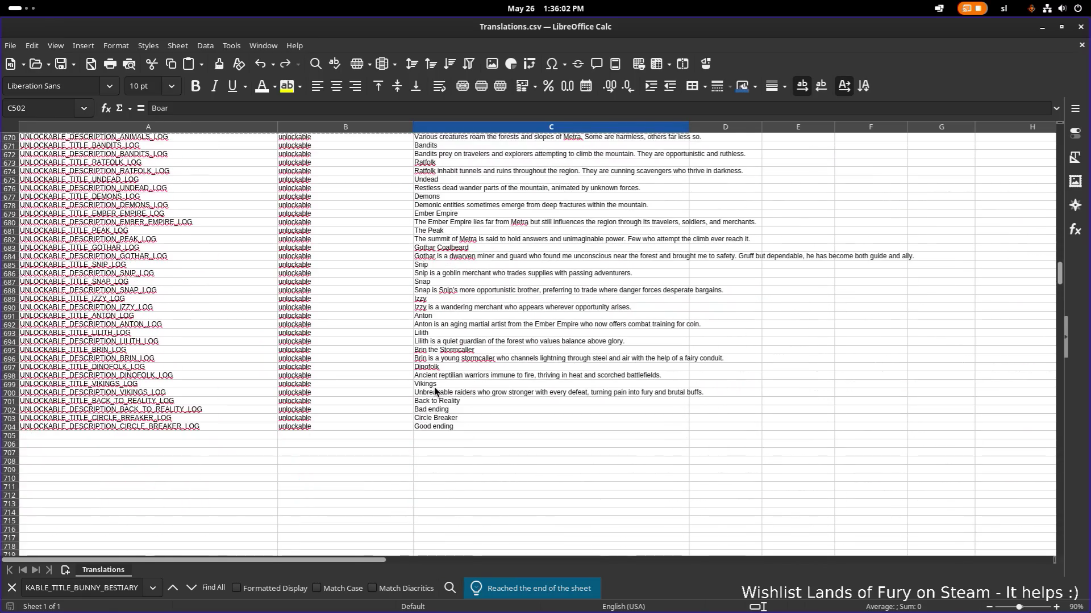
pyautogui.scroll(-20, 429, 388)
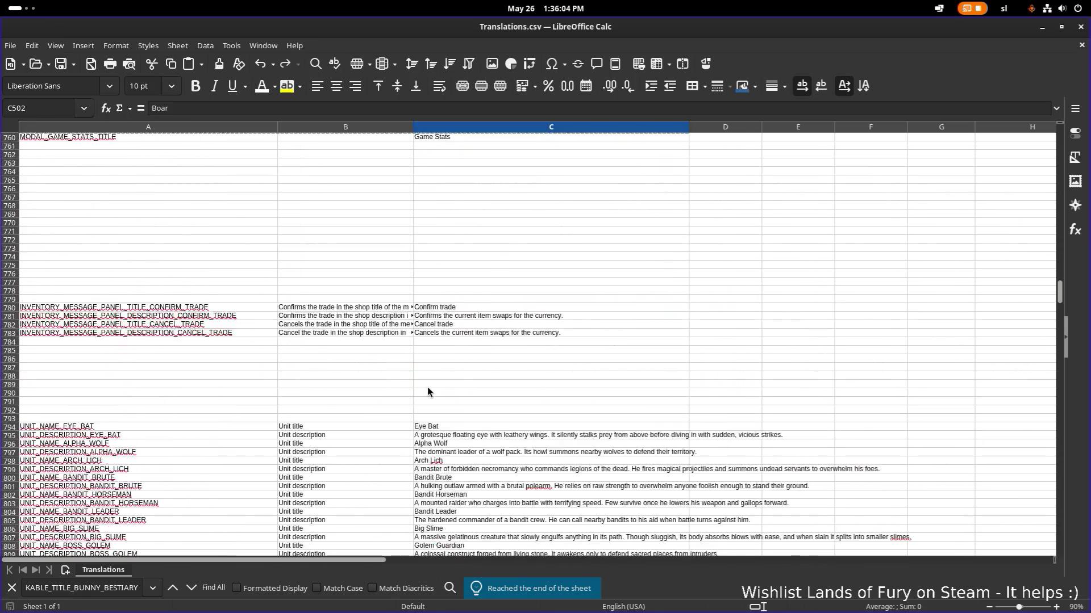
pyautogui.scroll(-20, 427, 387)
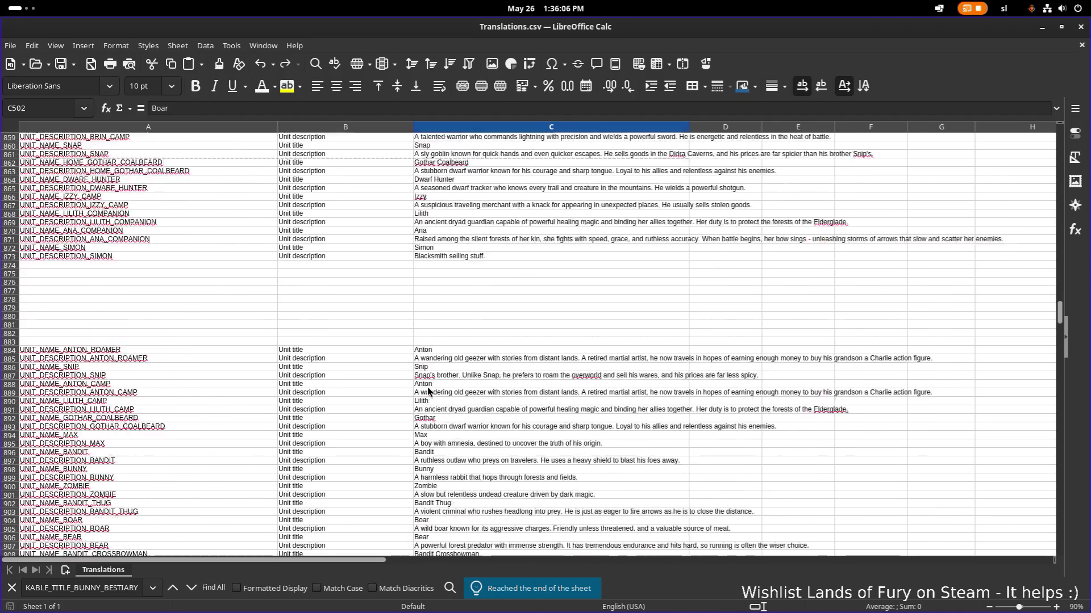
pyautogui.scroll(-20, 427, 386)
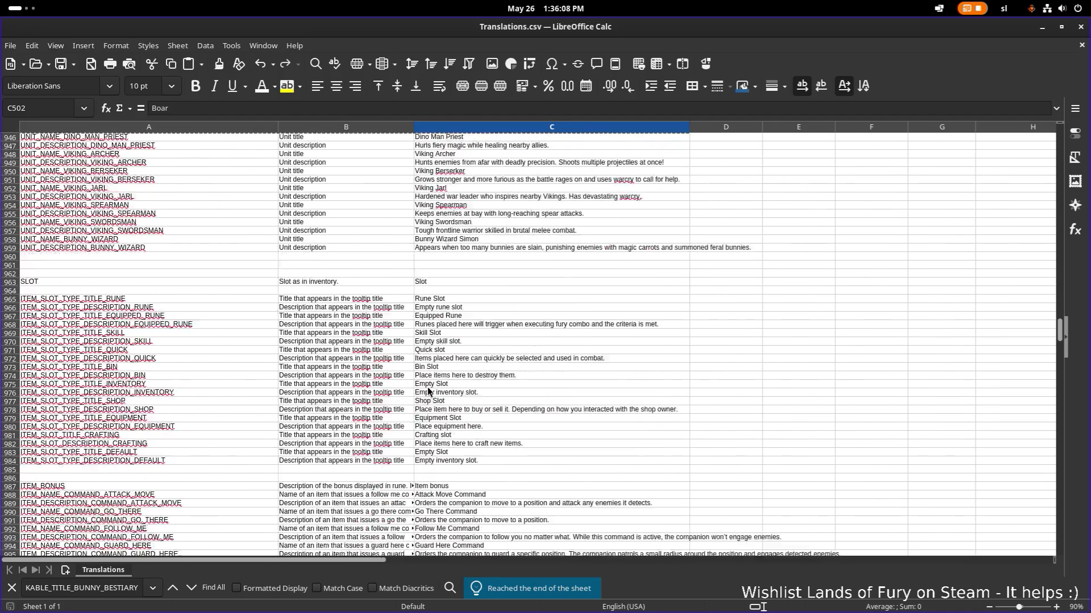
pyautogui.scroll(-20, 427, 387)
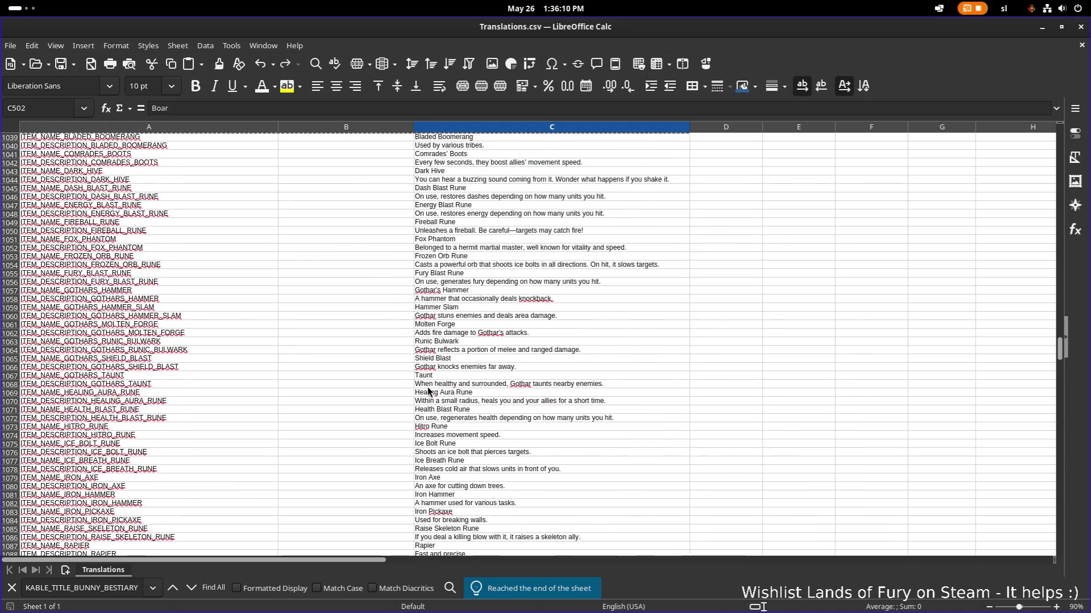
pyautogui.scroll(-20, 427, 387)
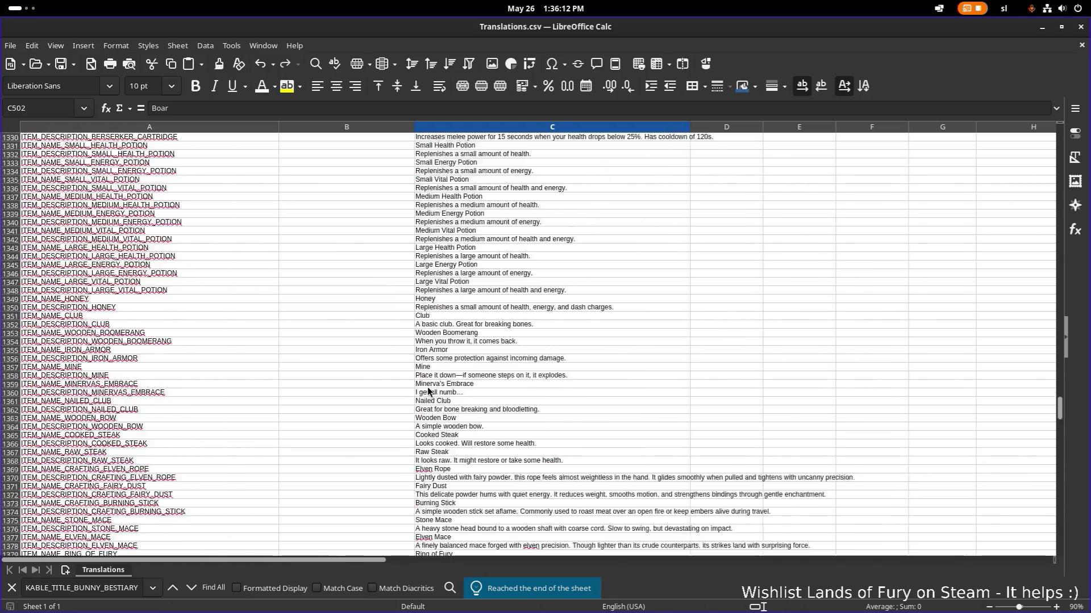
pyautogui.scroll(20, 427, 387)
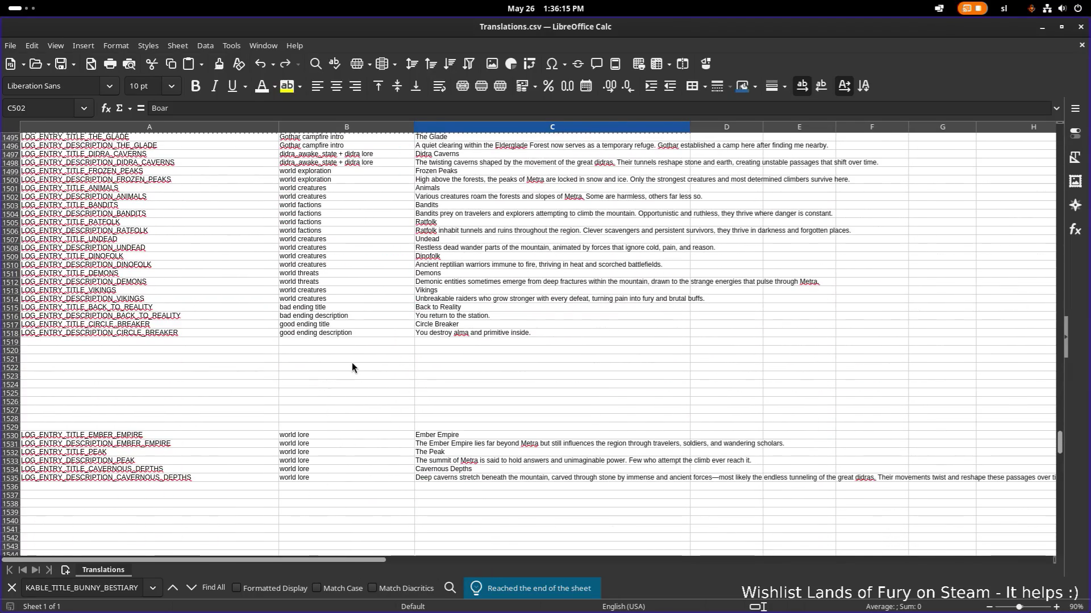
pyautogui.scroll(11, 350, 366)
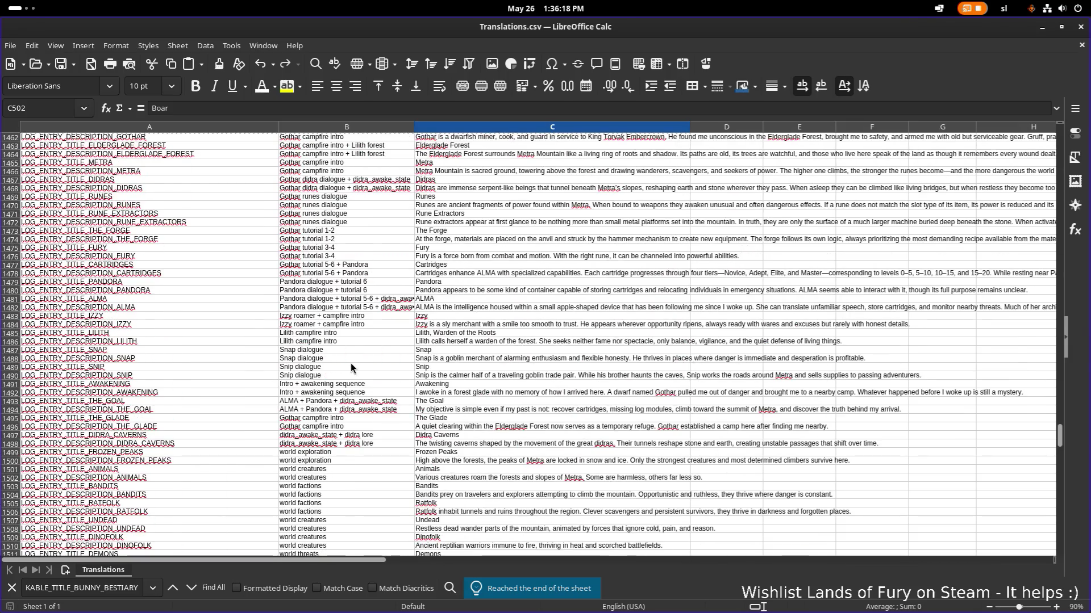
pyautogui.scroll(-20, 351, 367)
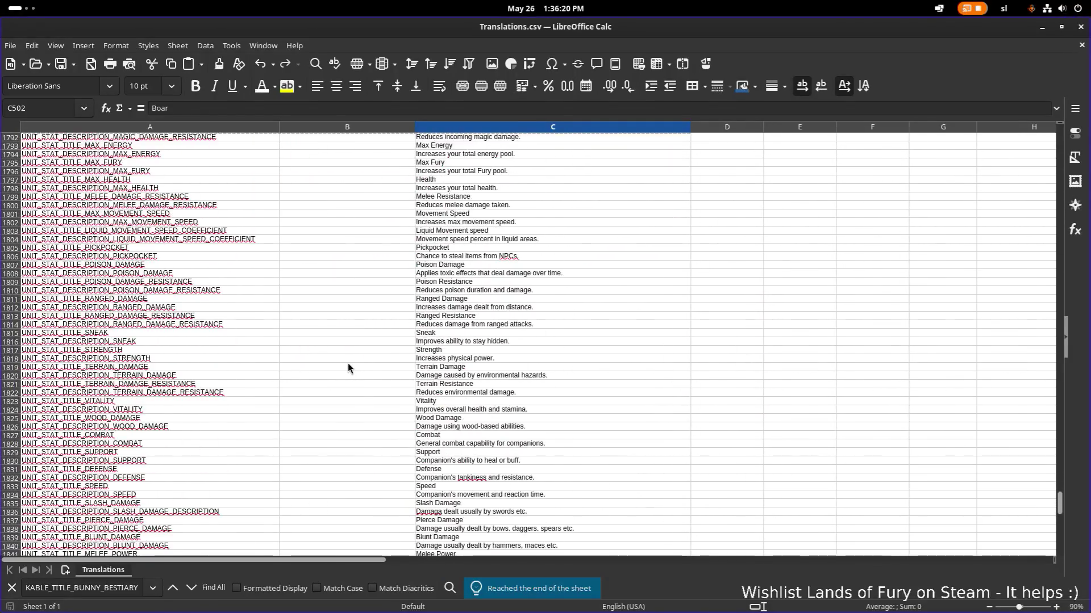
pyautogui.scroll(-20, 348, 367)
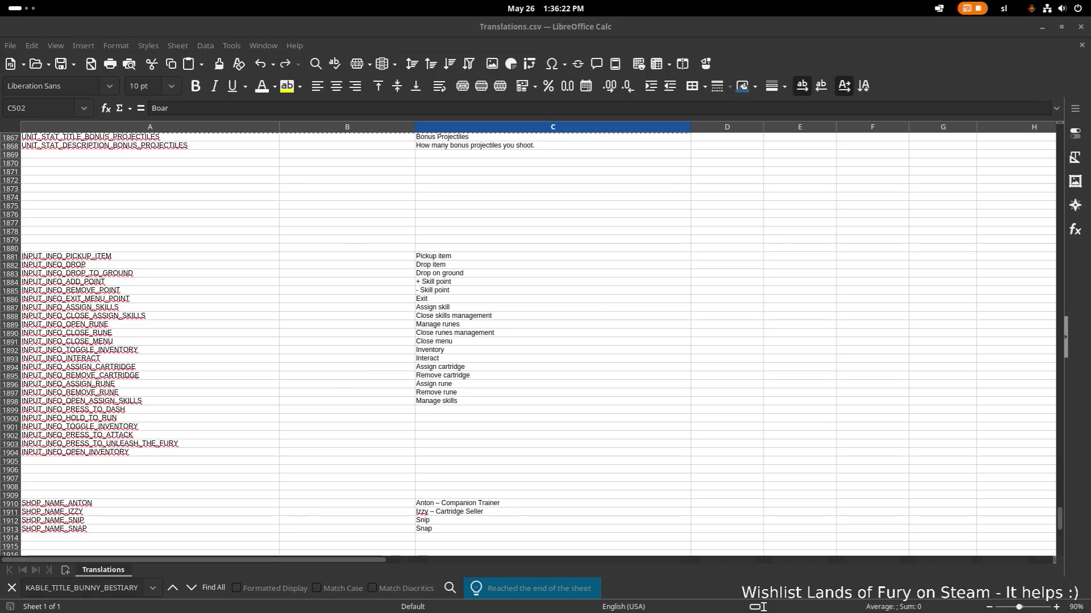
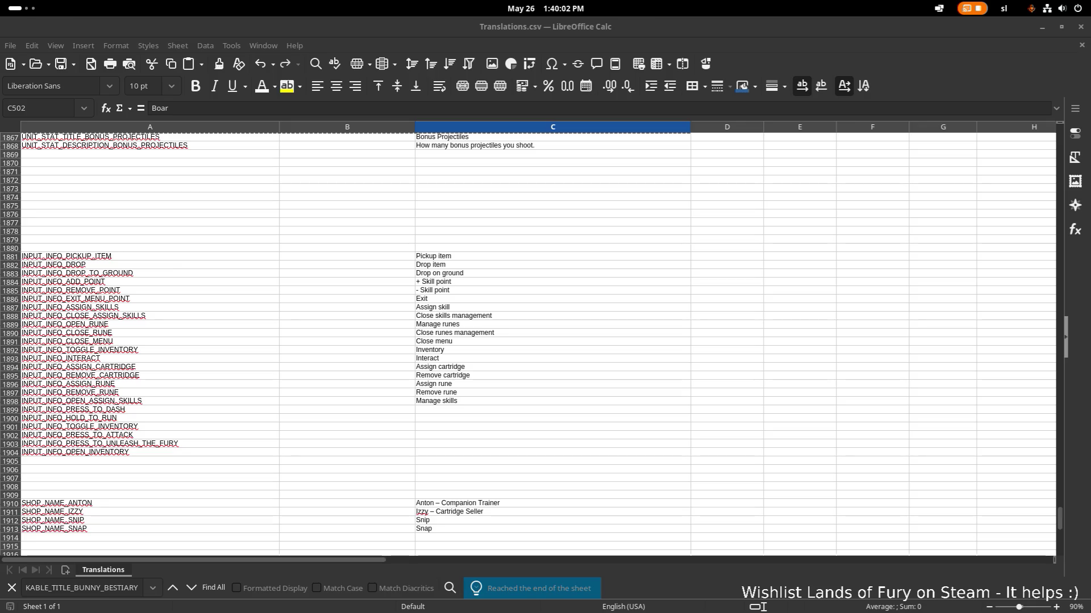
# Step: Scroll up through Translations.csv to the UNLOCKABLE_..._BESTIARY rows and pick a bestiary key
pyautogui.scroll(20, 477, 308)
pyautogui.scroll(20, 422, 309)
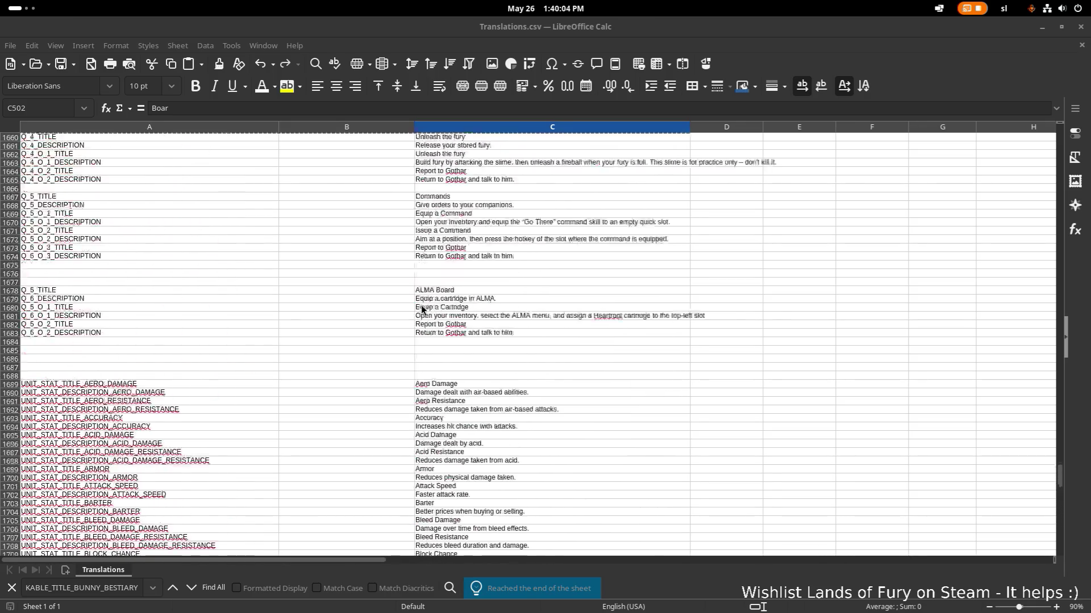
pyautogui.scroll(20, 421, 308)
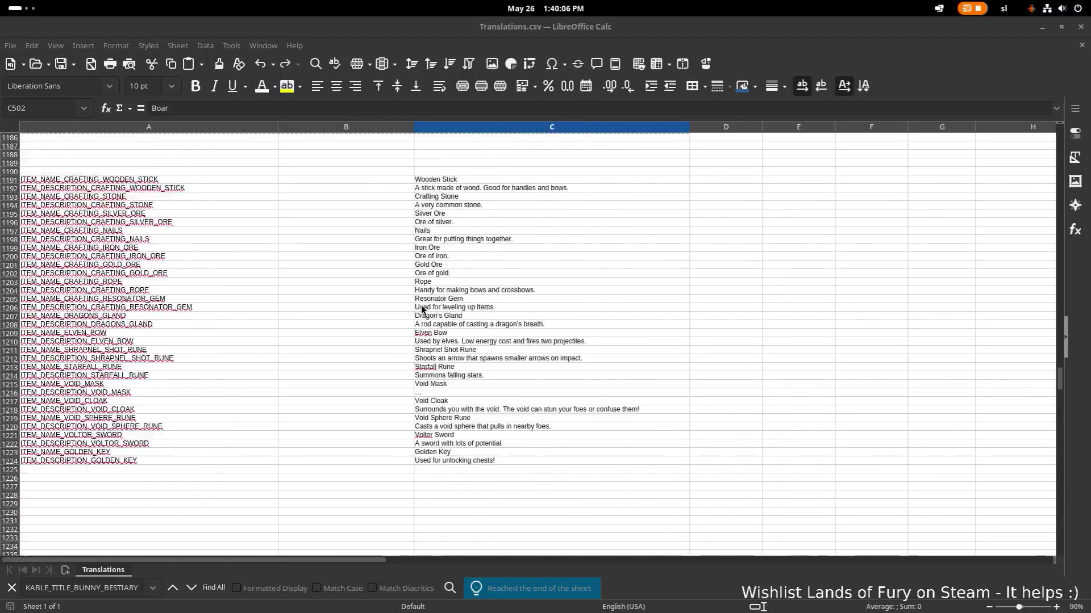
pyautogui.scroll(20, 421, 309)
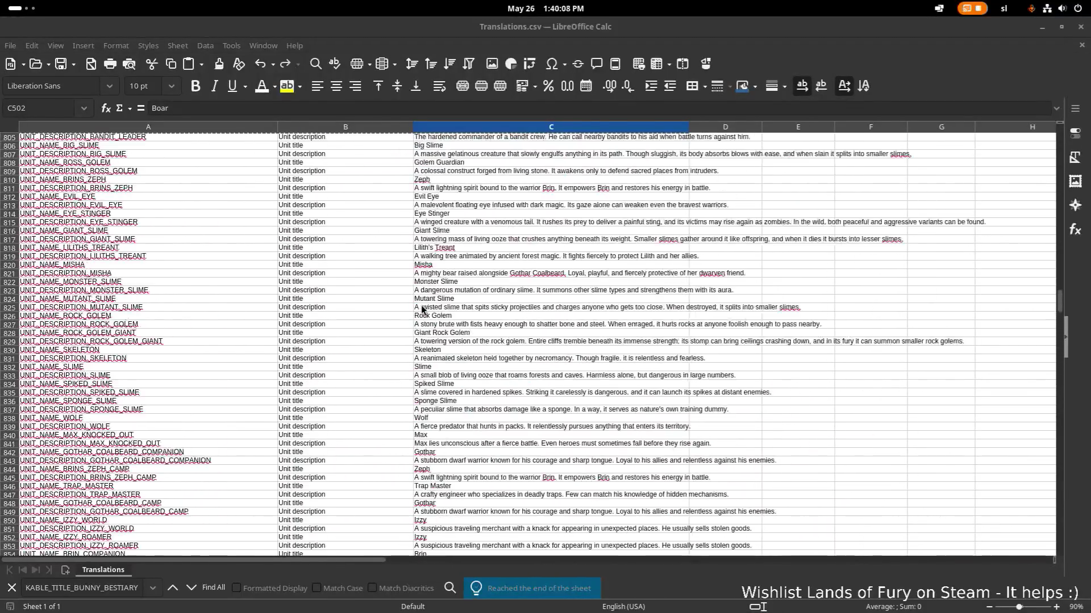
pyautogui.scroll(20, 421, 307)
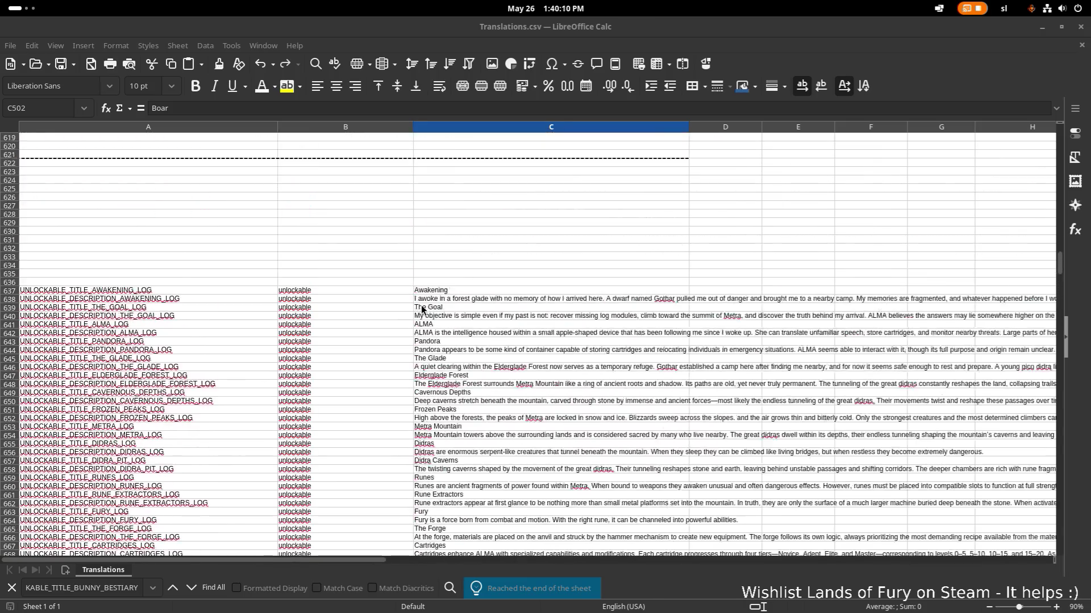
pyautogui.scroll(20, 421, 306)
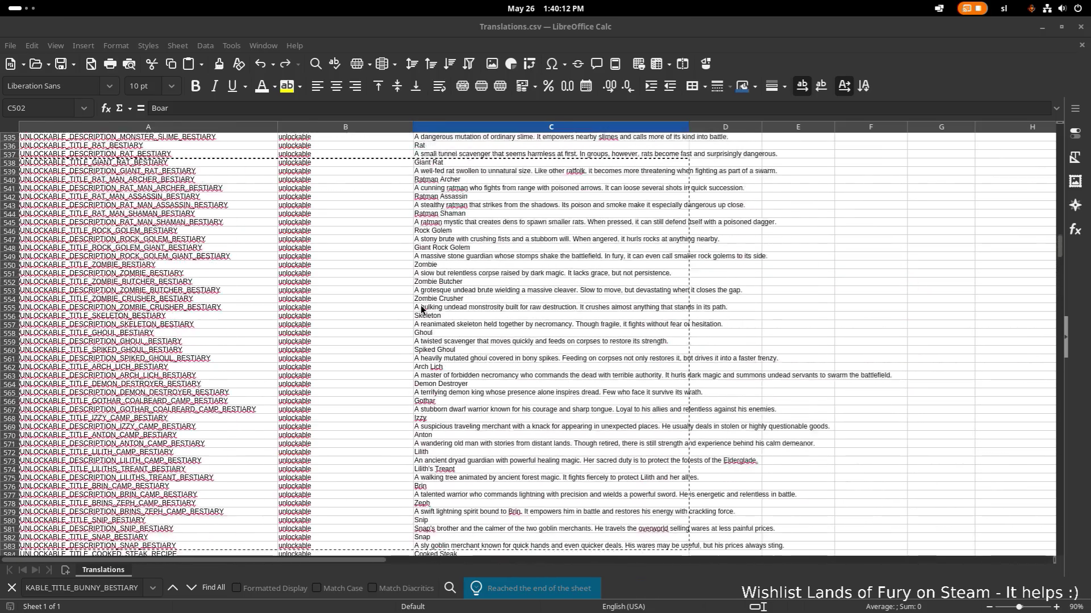
pyautogui.click(423, 299)
pyautogui.click(224, 282)
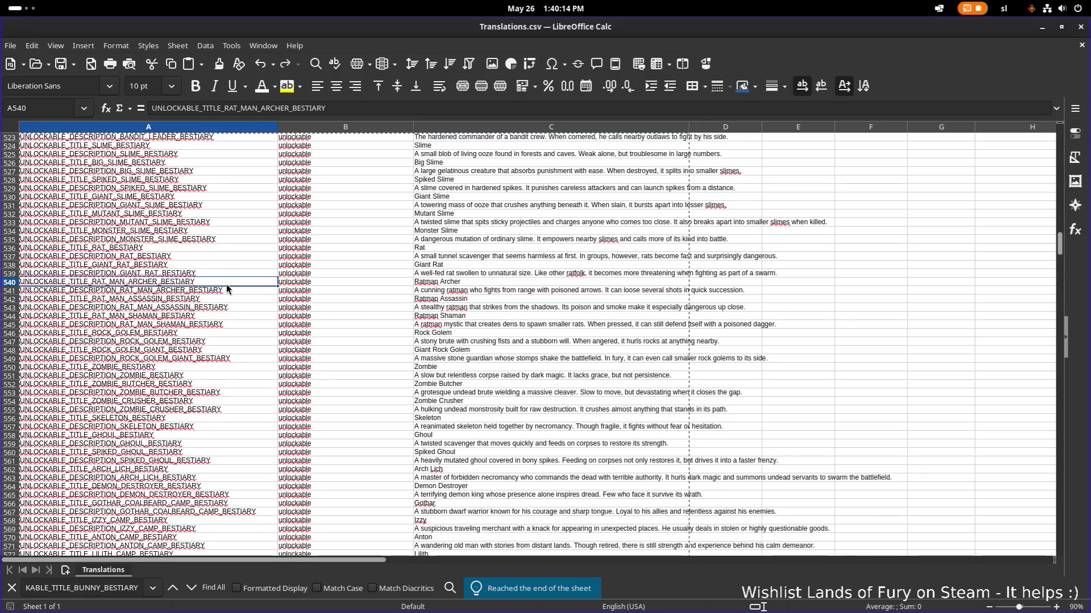
# Step: Select A583, the last bestiary row holding the Snap description
pyautogui.scroll(4, 214, 283)
pyautogui.scroll(-19, 167, 179)
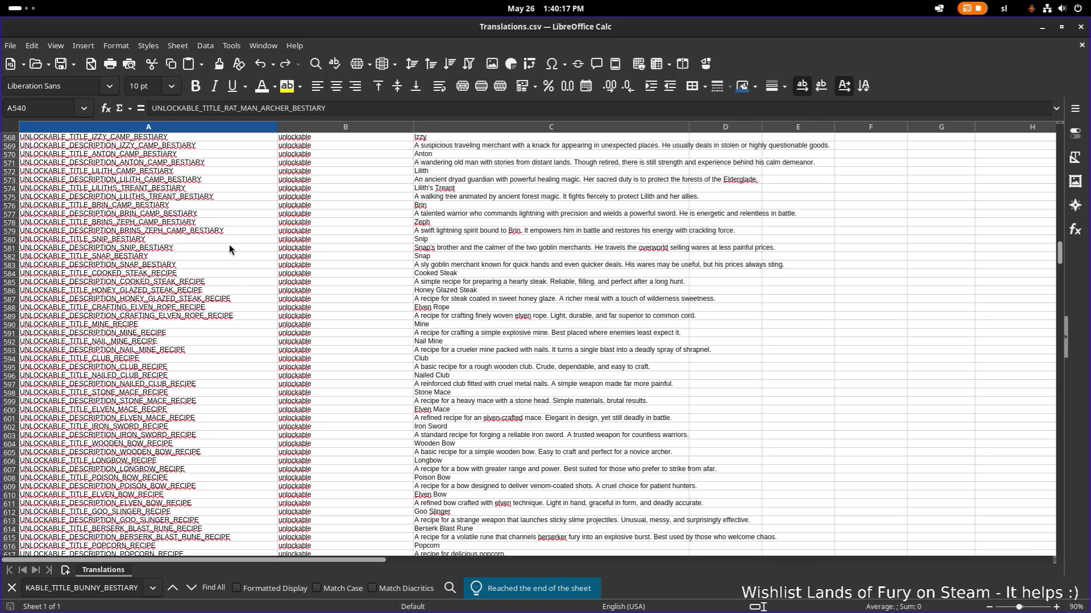
pyautogui.scroll(-1, 226, 256)
pyautogui.click(227, 225)
pyautogui.click(213, 241)
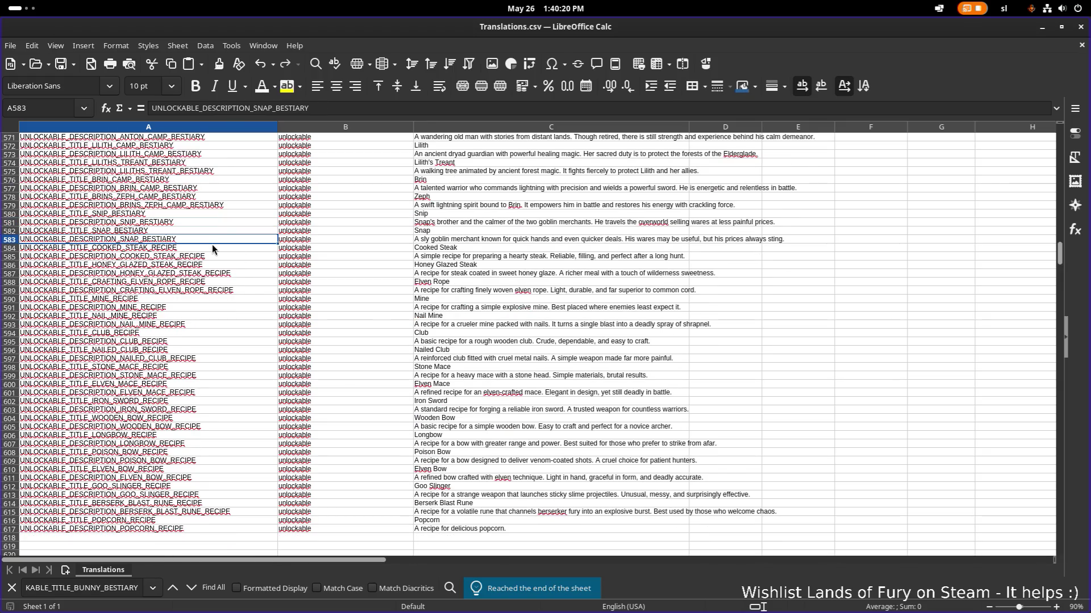
pyautogui.click(215, 256)
pyautogui.click(209, 240)
# Step: Insert 30 entire blank rows at A584, above the recipe entries
pyautogui.rightClick(207, 236)
pyautogui.click(181, 248)
pyautogui.rightClick(188, 248)
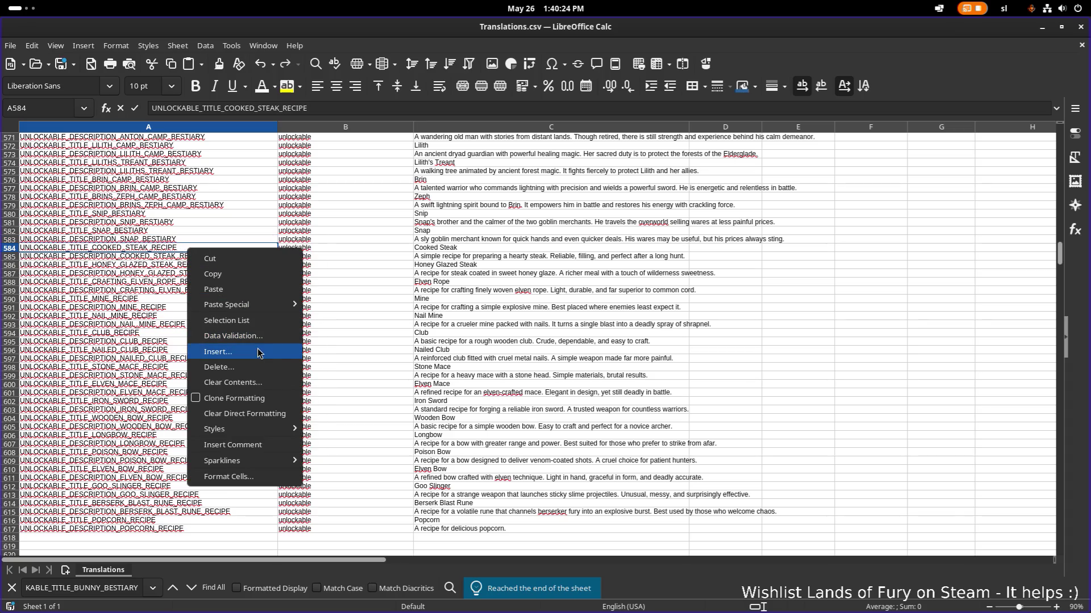
pyautogui.click(258, 353)
pyautogui.press('BackSpace')
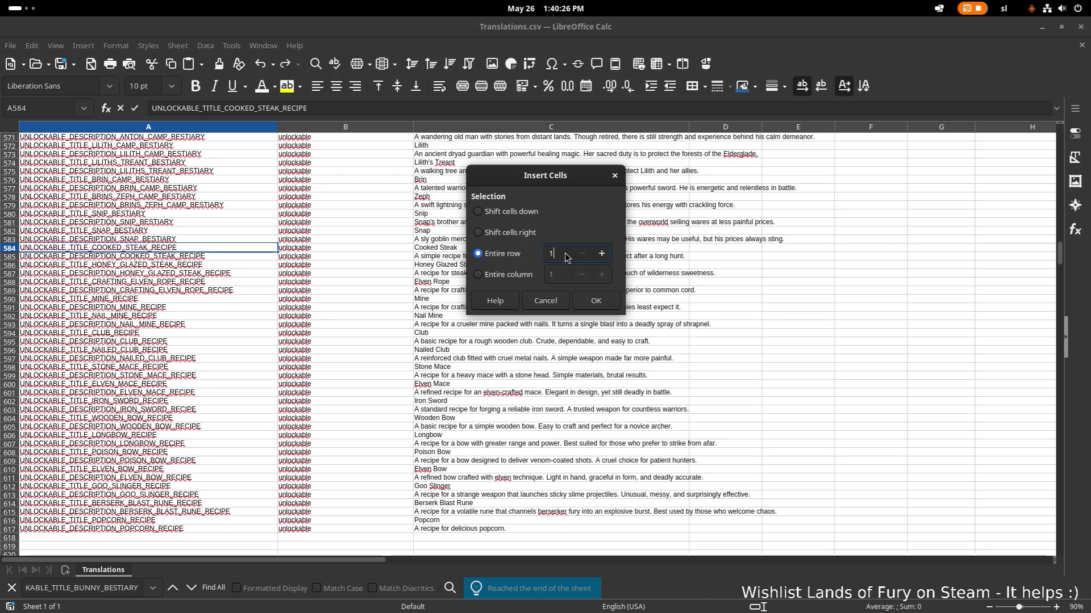
pyautogui.write('30')
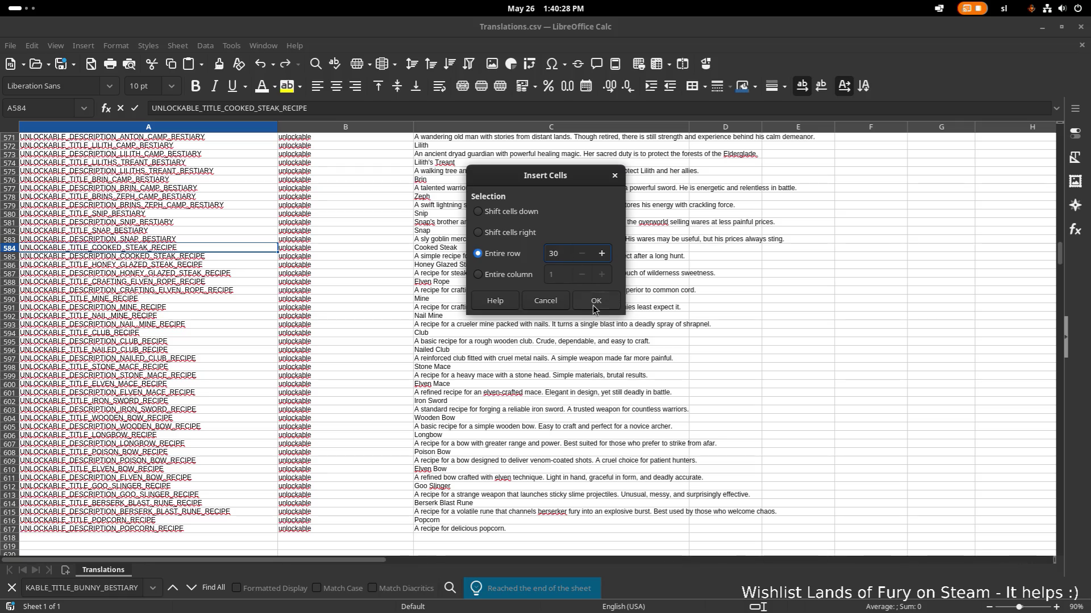
pyautogui.press('Return')
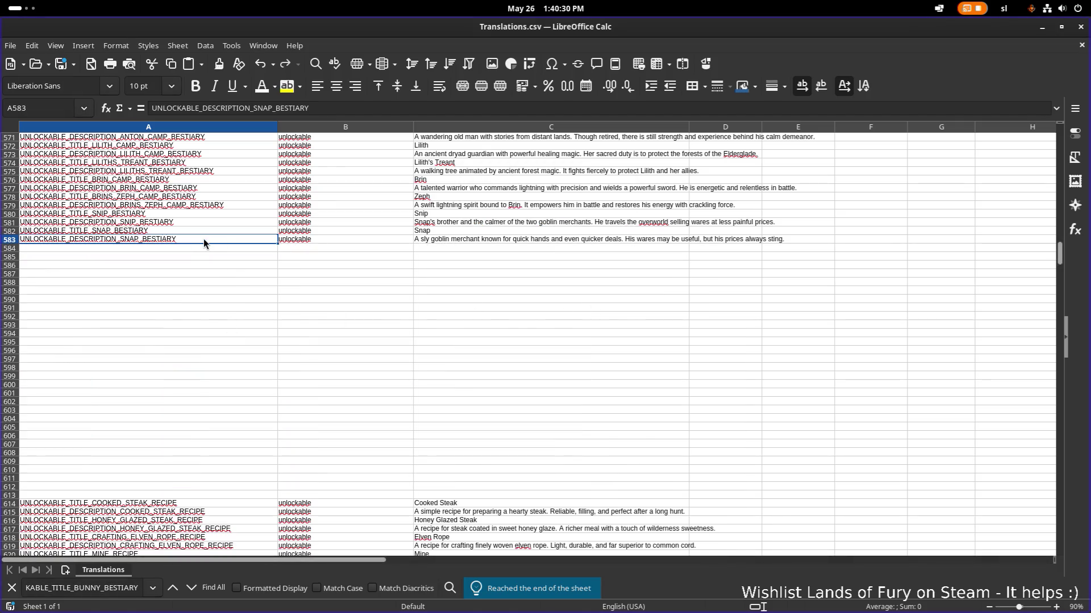
# Step: Drag-select the bestiary rows 501–583
pyautogui.moveTo(203, 238); pyautogui.dragTo(215, 195)
pyautogui.click(182, 368)
pyautogui.moveTo(13, 423)
pyautogui.mouseDown()
pyautogui.moveTo(45, 231)
pyautogui.moveTo(50, 255)
pyautogui.moveTo(16, 248)
pyautogui.mouseUp()
pyautogui.scroll(9, 46, 238)
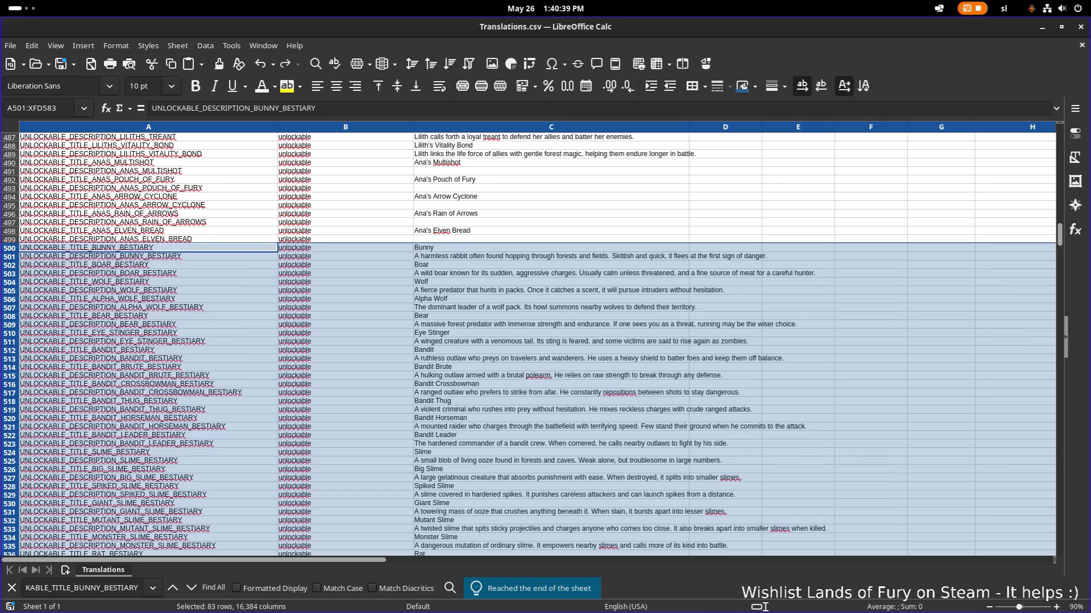
pyautogui.press('Delete')
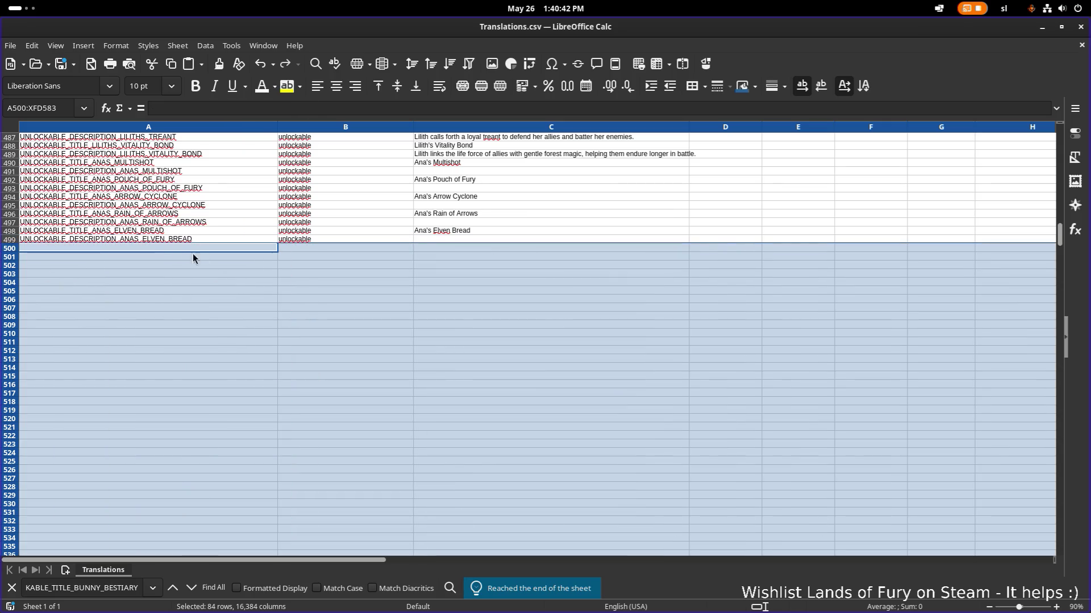
pyautogui.click(175, 238)
pyautogui.click(176, 248)
pyautogui.hotkey('ctrl', 'shift', 'v')
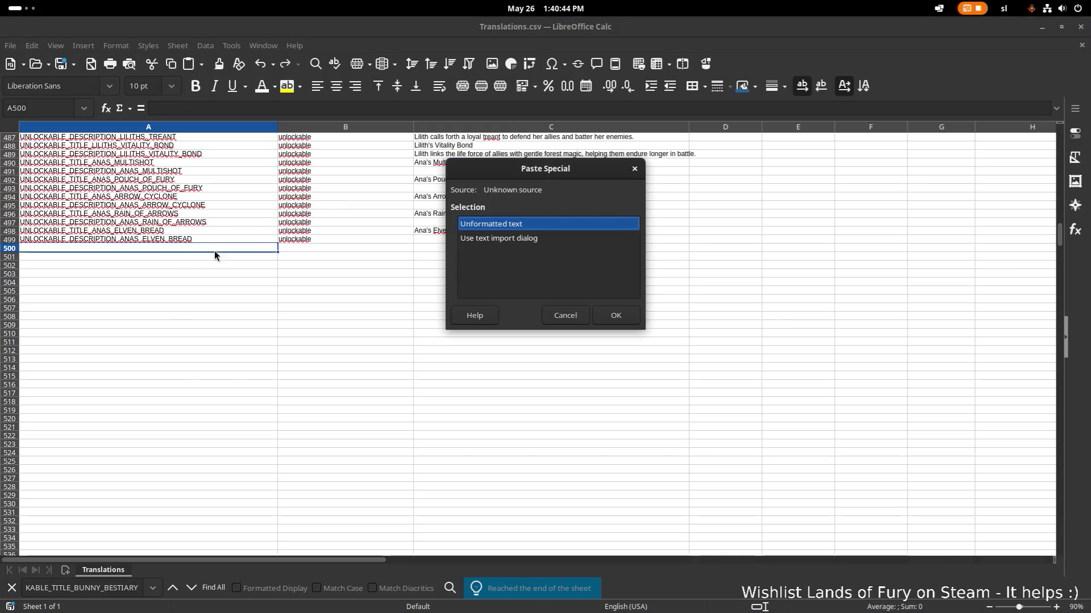
pyautogui.click(616, 315)
pyautogui.click(552, 278)
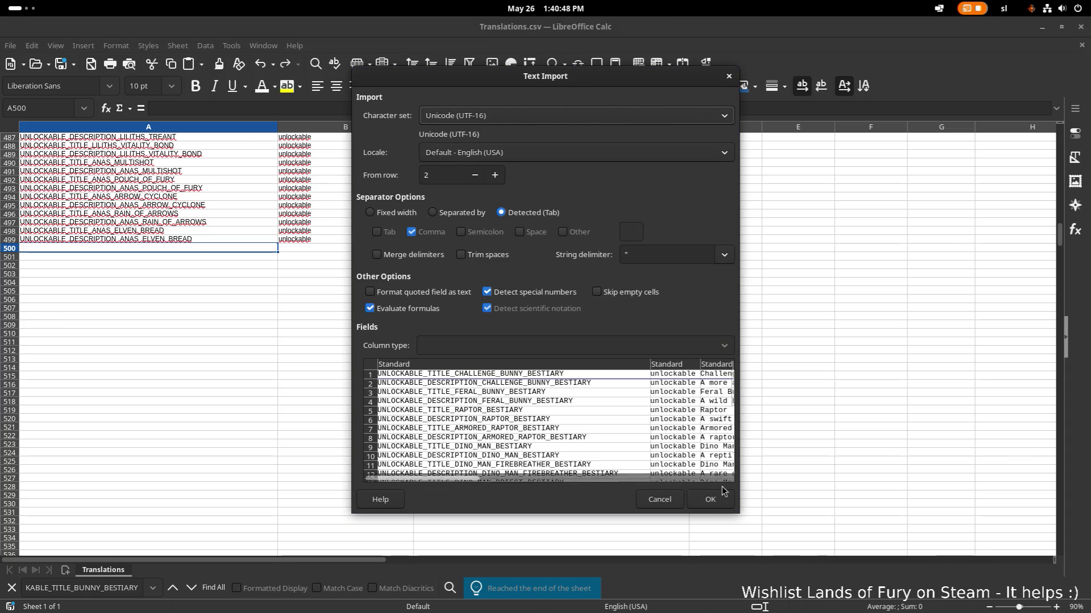
pyautogui.click(719, 501)
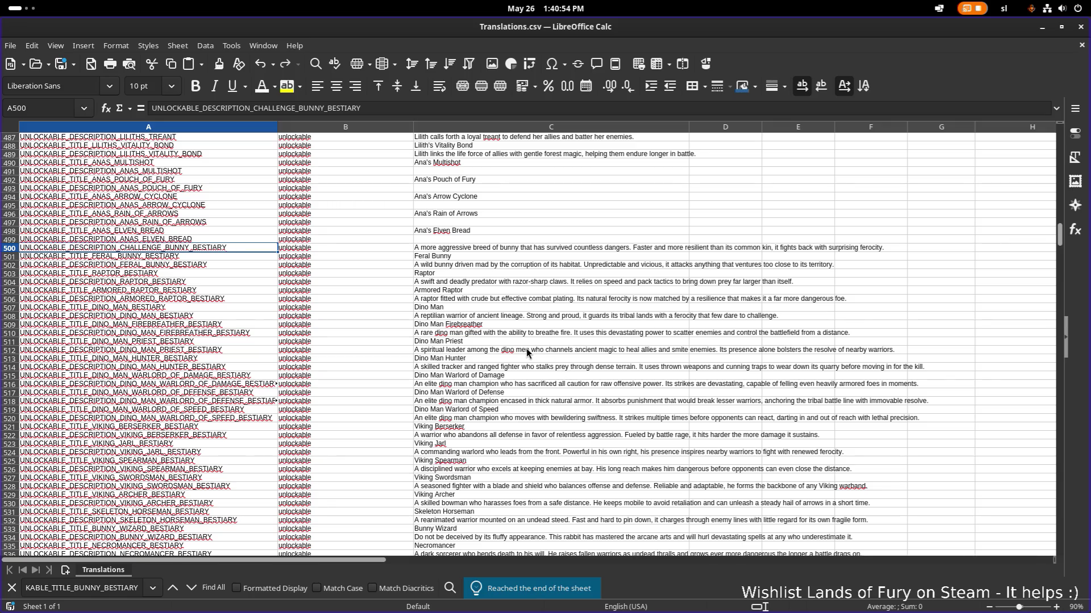
pyautogui.scroll(-20, 526, 350)
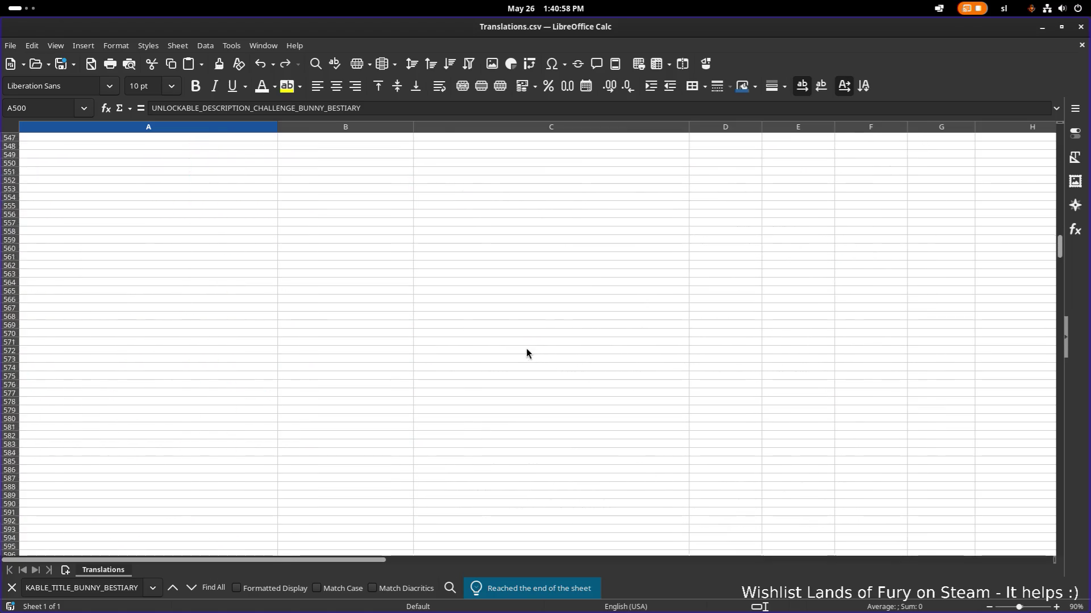
pyautogui.scroll(14, 525, 350)
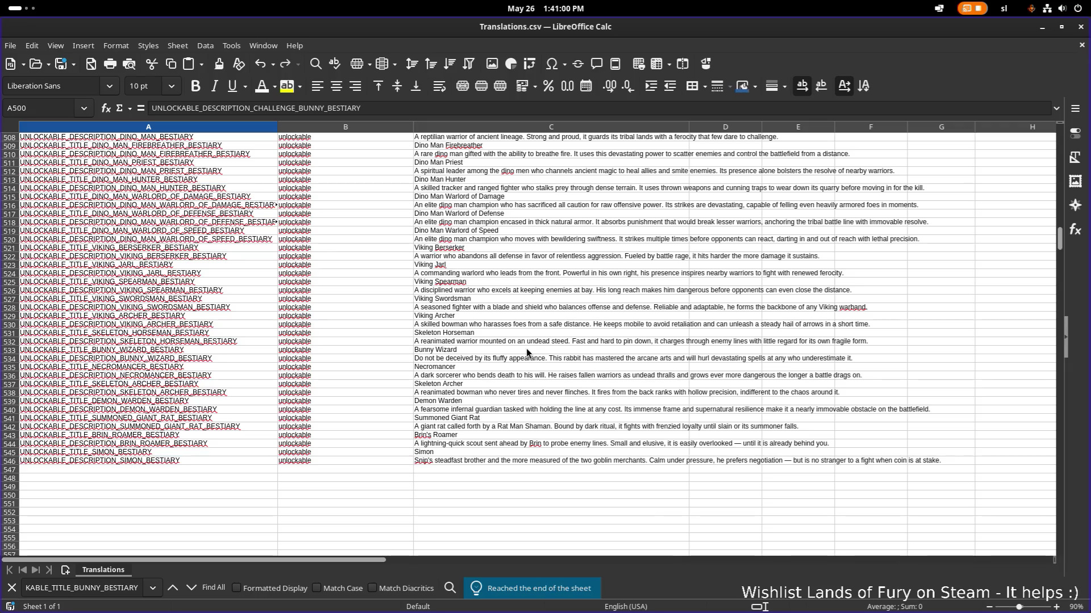
pyautogui.scroll(6, 526, 351)
pyautogui.scroll(4, 526, 349)
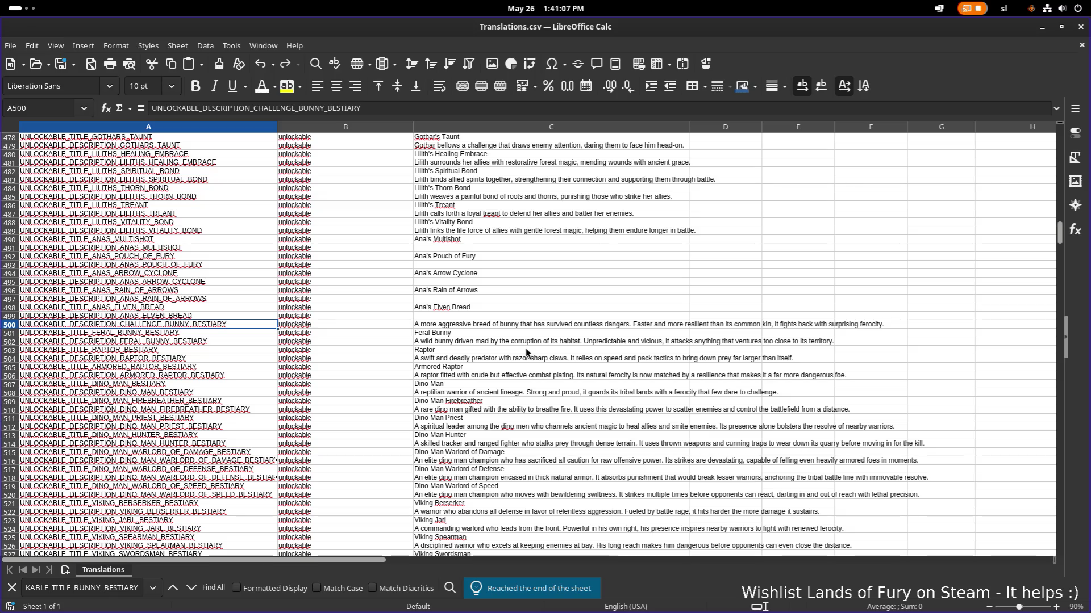
pyautogui.scroll(-9, 526, 349)
pyautogui.click(536, 342)
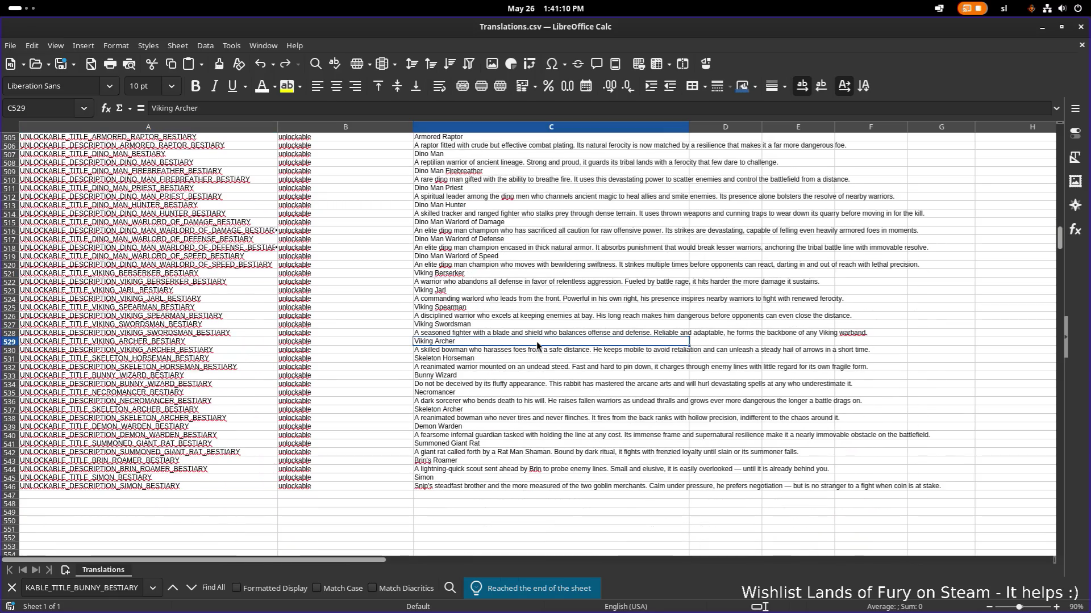
pyautogui.hotkey('ctrl', 'z')
pyautogui.hotkey('ctrl', 'z')
pyautogui.hotkey('ctrl', 'z')
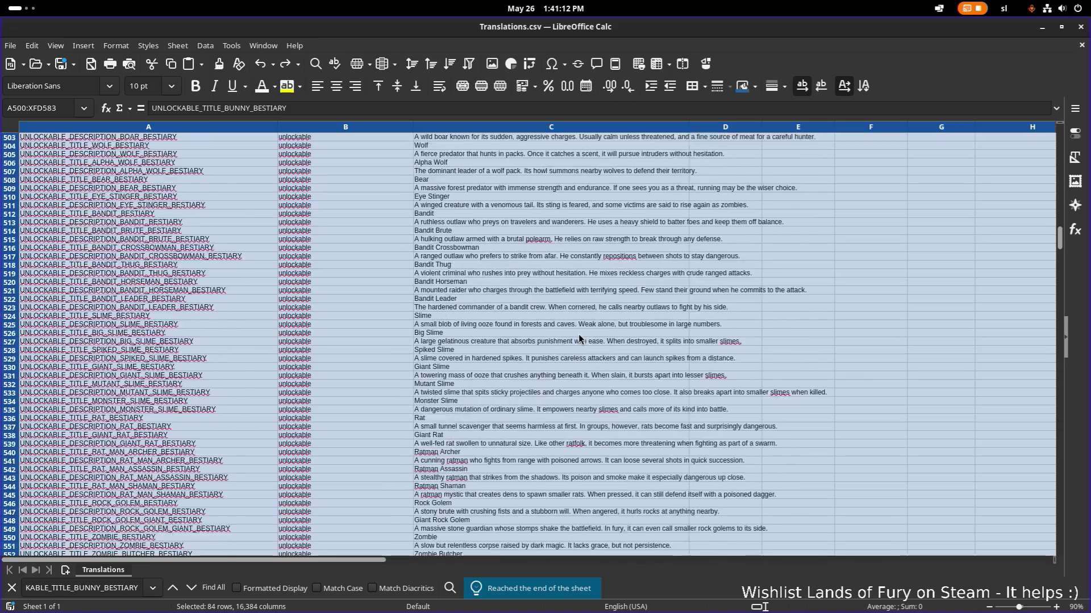
pyautogui.scroll(-20, 578, 334)
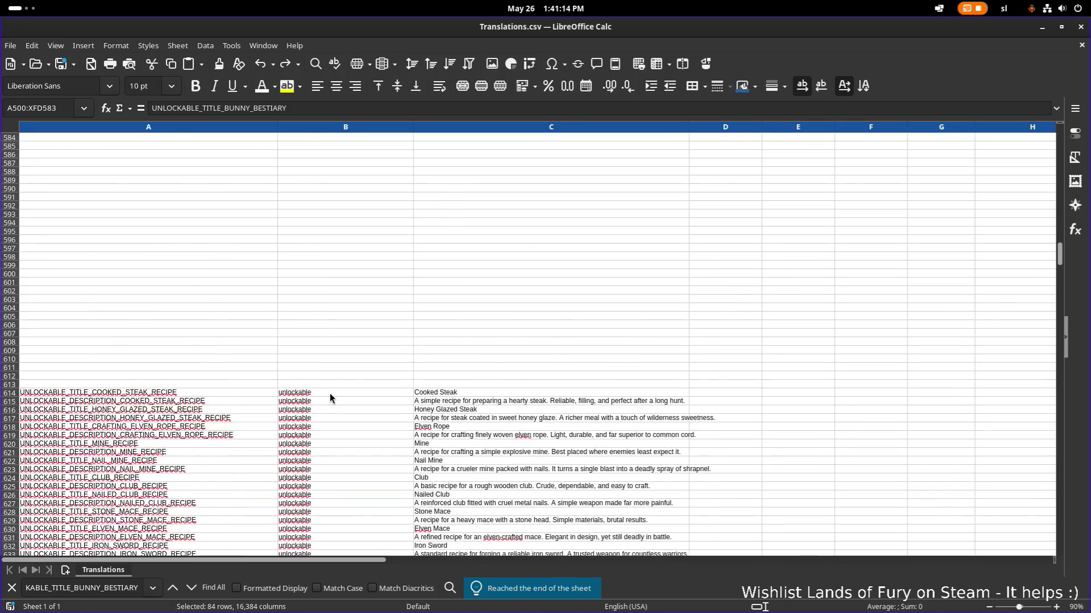
# Step: Insert 20 more blank entire rows near the recipes at A611
pyautogui.scroll(1, 330, 393)
pyautogui.click(192, 166)
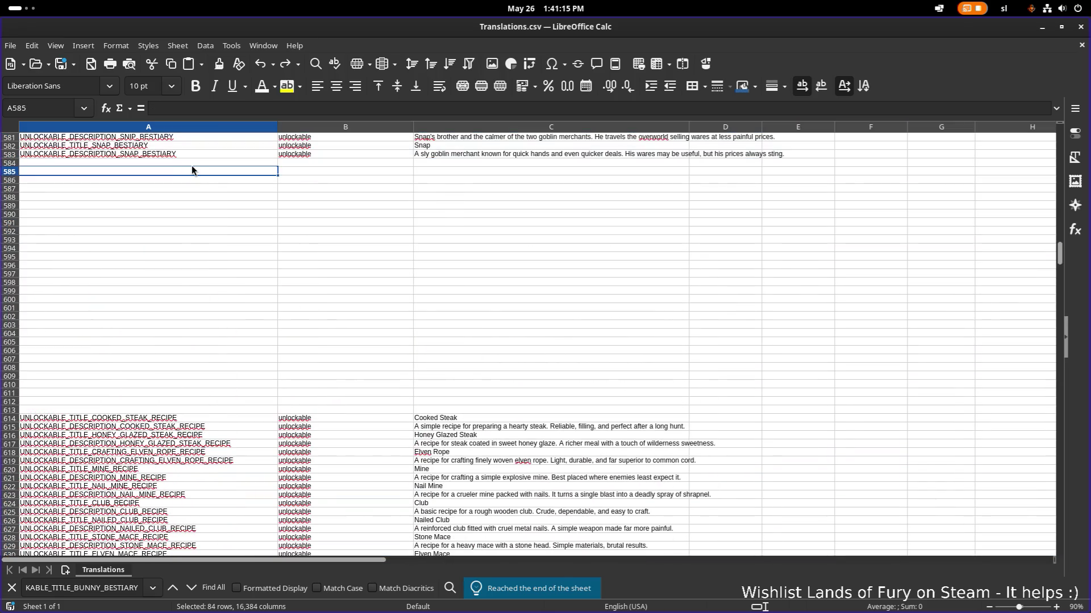
pyautogui.rightClick(138, 396)
pyautogui.click(227, 263)
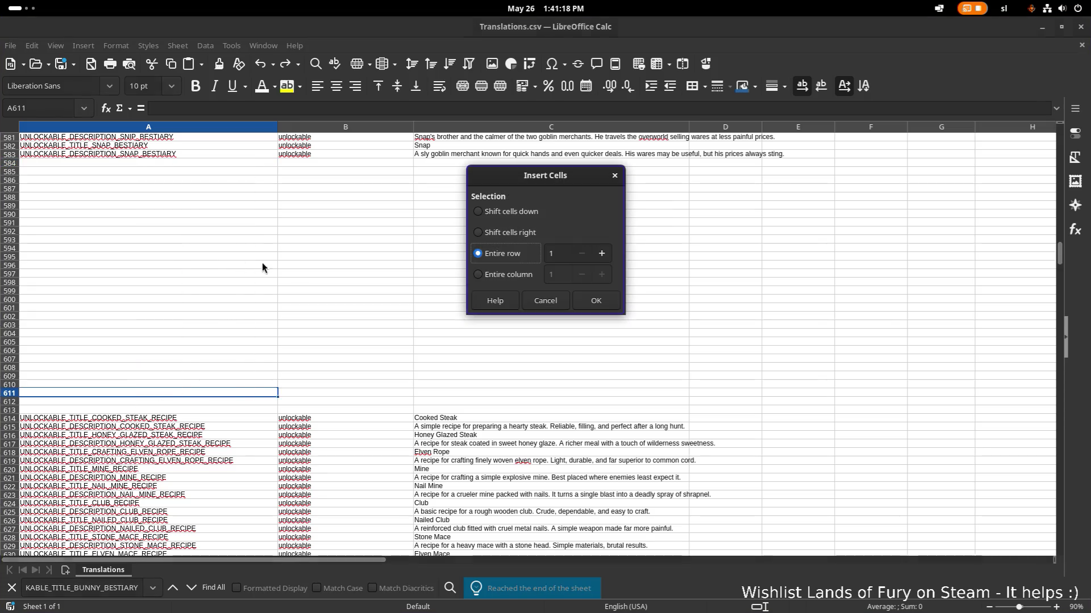
pyautogui.doubleClick(553, 253)
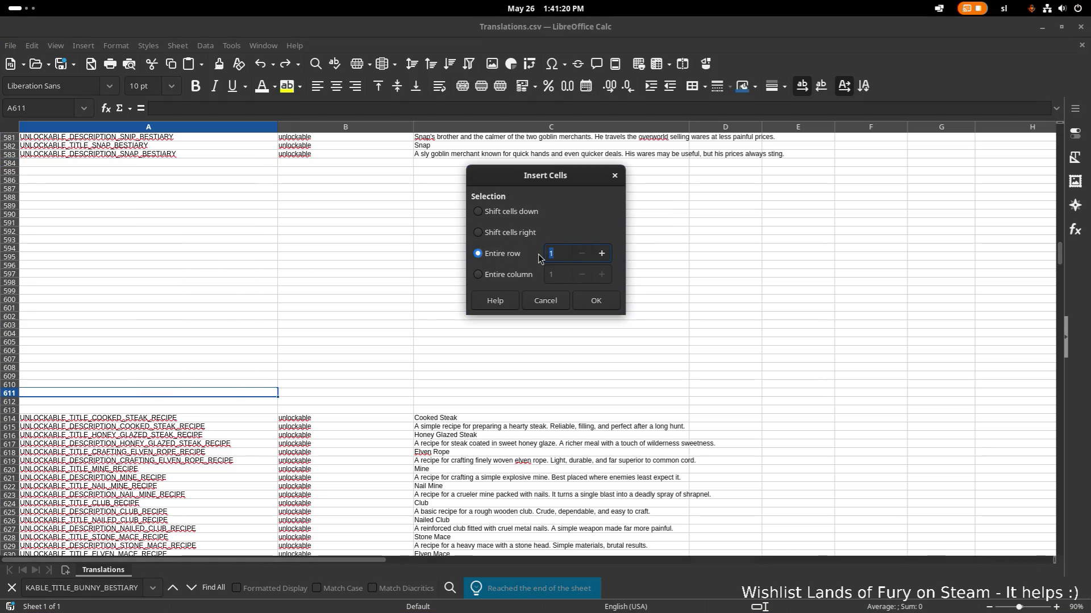
pyautogui.write('20')
pyautogui.click(598, 294)
# Step: Paste the copied bestiary rows at A584 as unformatted text via Text Import
pyautogui.click(202, 164)
pyautogui.hotkey('ctrl', 'shift', 'v')
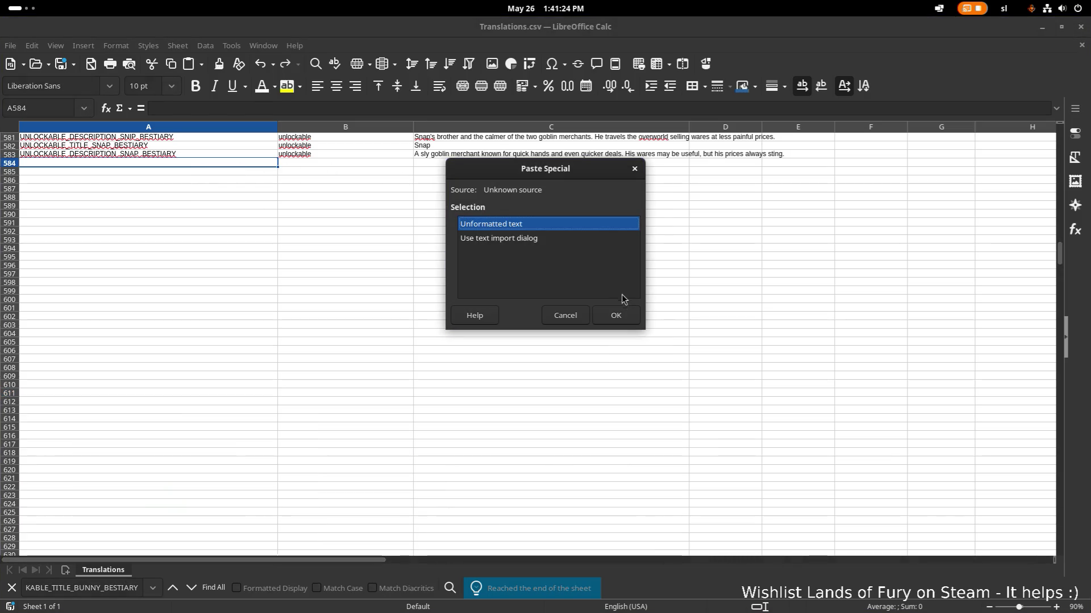
pyautogui.click(619, 315)
pyautogui.click(557, 277)
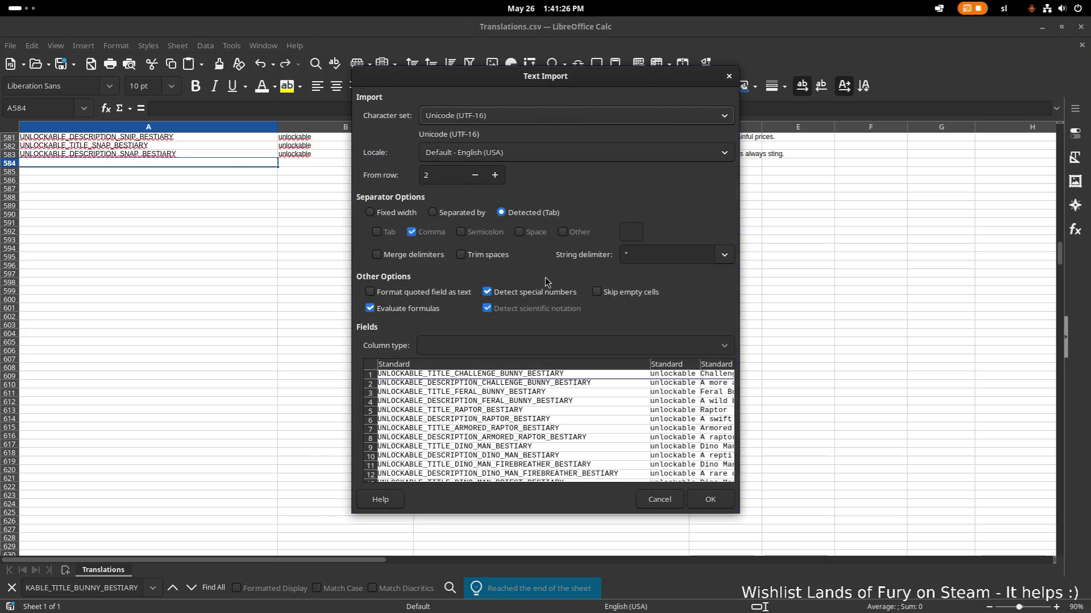
pyautogui.click(711, 504)
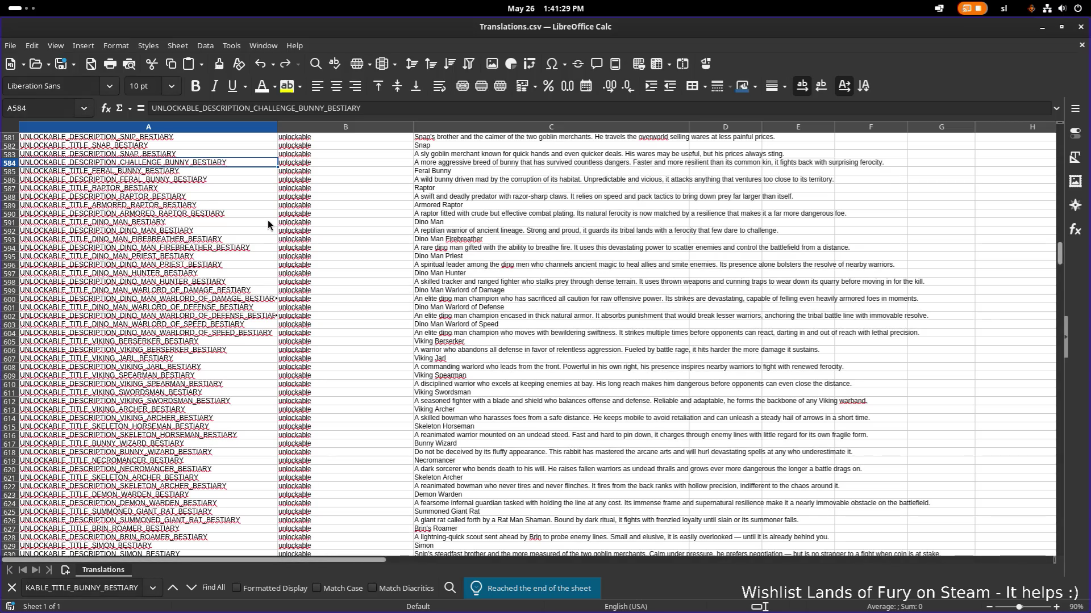
pyautogui.scroll(1, 267, 220)
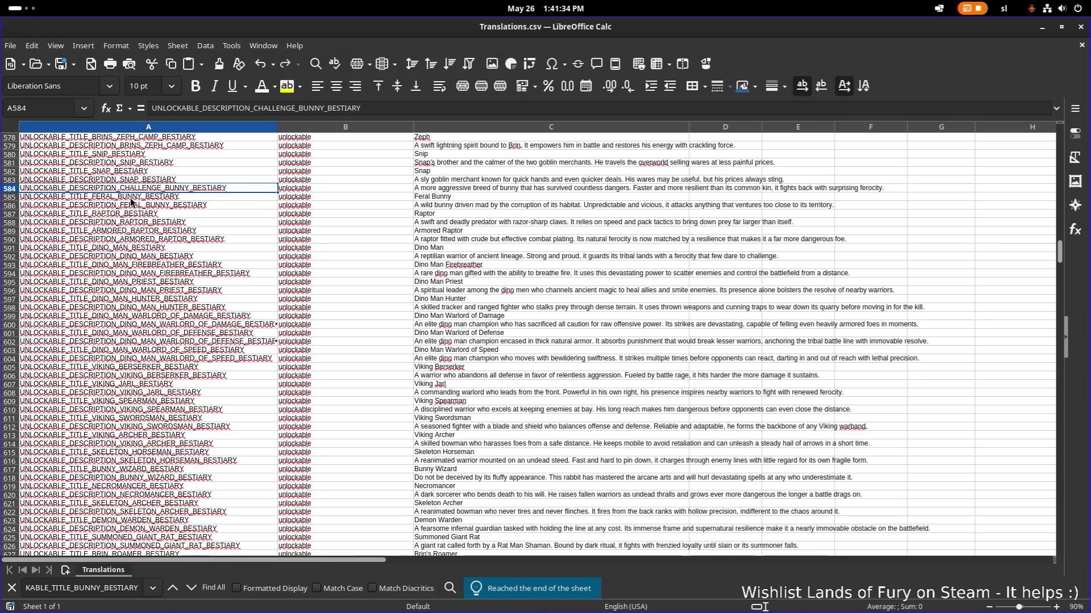
pyautogui.click(183, 180)
pyautogui.scroll(-8, 188, 192)
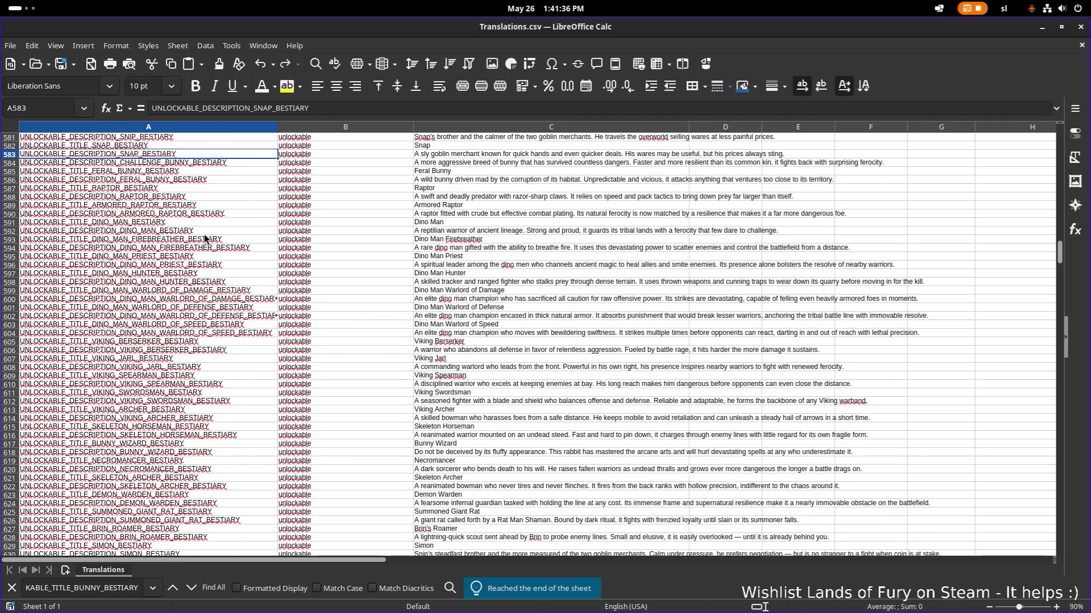
# Step: Insert an empty row above the Challenge Bunny description at row 584
pyautogui.scroll(11, 207, 239)
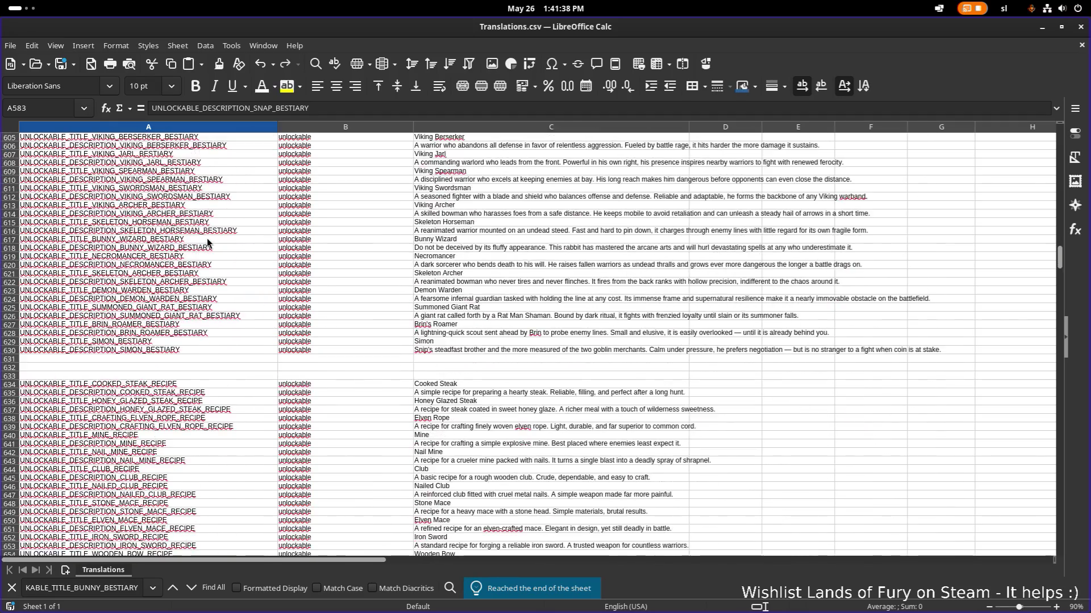
pyautogui.press('Up')
pyautogui.doubleClick(179, 266)
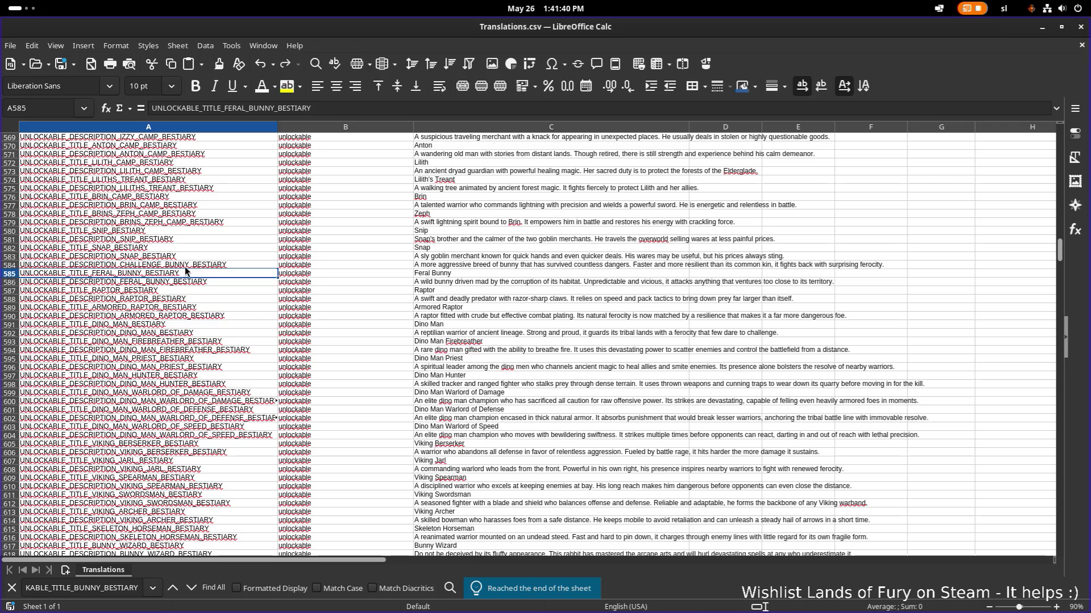
pyautogui.rightClick(182, 268)
pyautogui.press('Escape')
pyautogui.press('Escape')
pyautogui.press('Up')
pyautogui.press('Up')
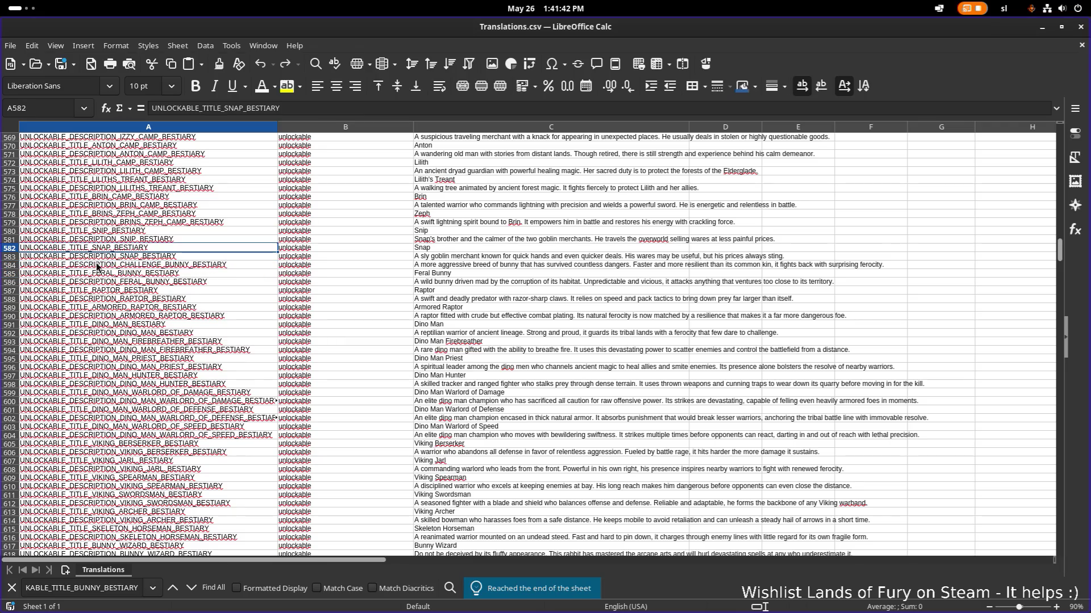
pyautogui.click(84, 264)
pyautogui.rightClick(11, 265)
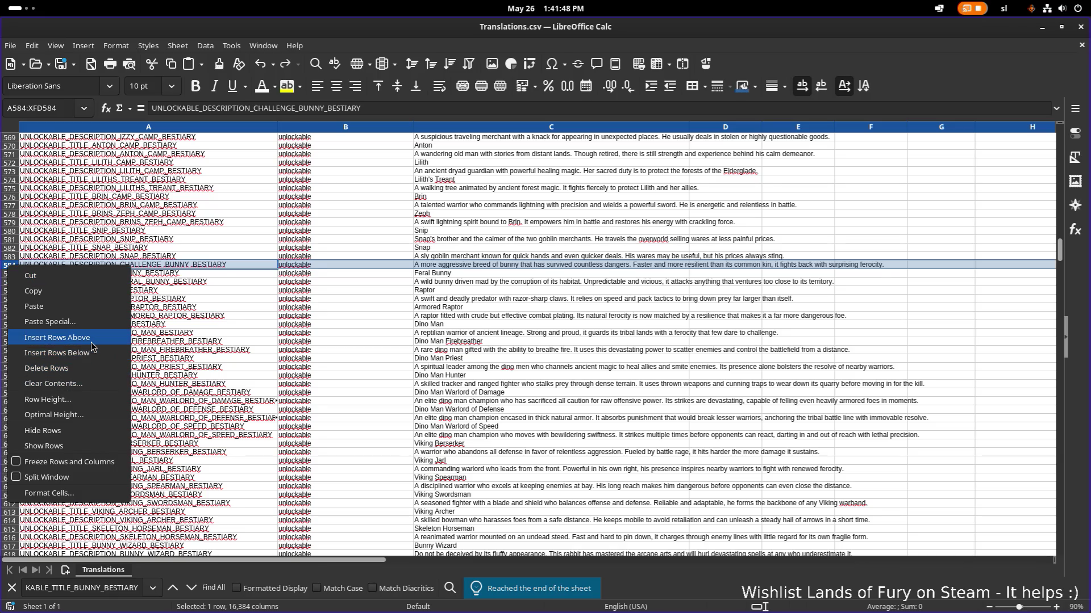
pyautogui.click(57, 337)
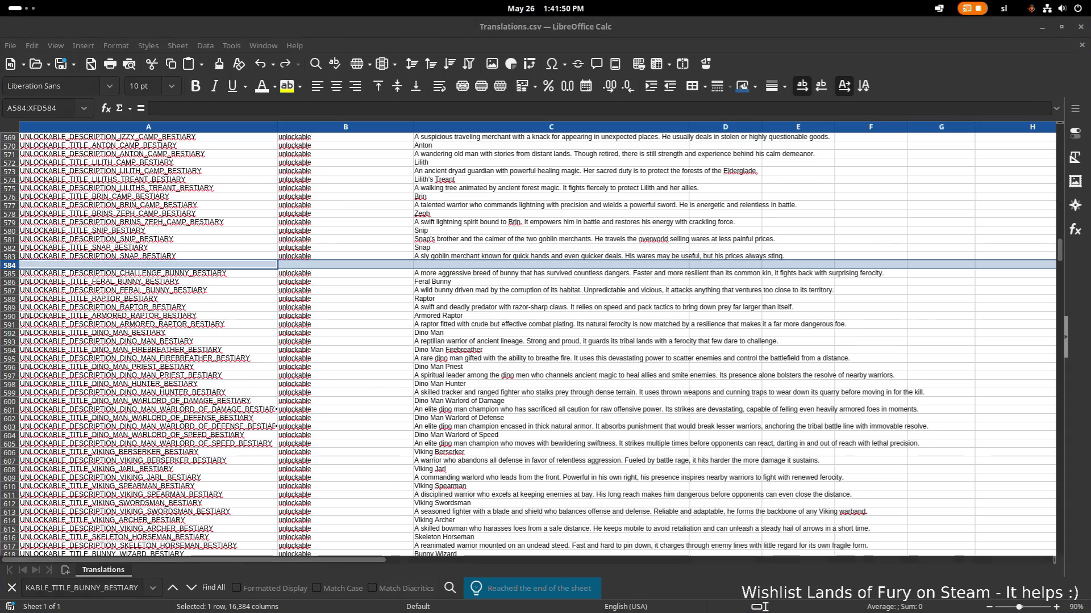
# Step: Paste the Challenge Bunny title into A584 as unformatted text
pyautogui.click(138, 262)
pyautogui.hotkey('ctrl', 'shift', 'v')
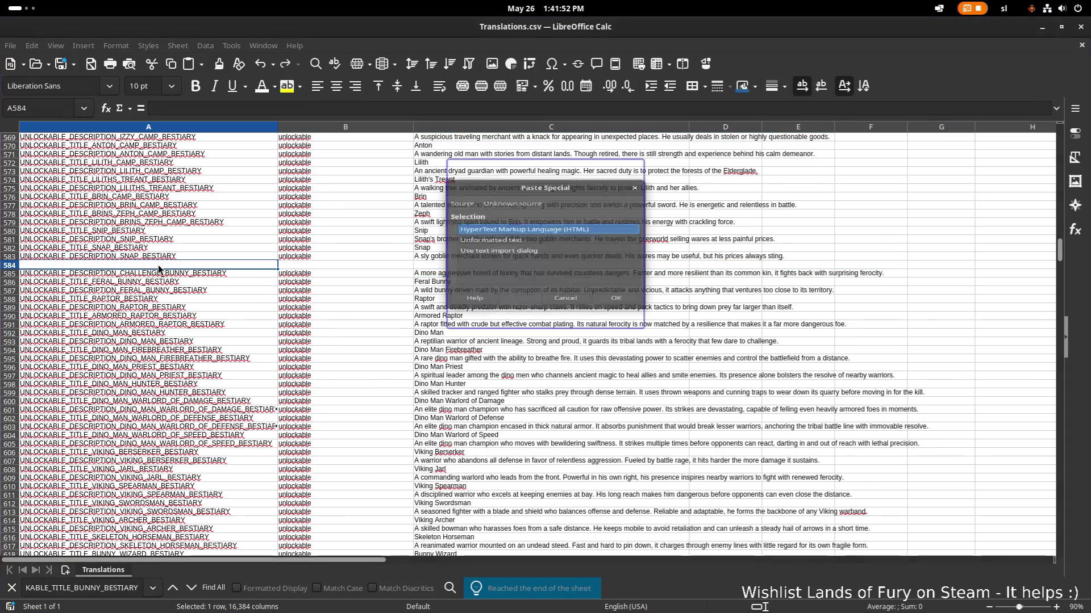
pyautogui.click(523, 239)
pyautogui.doubleClick(523, 239)
pyautogui.click(480, 266)
pyautogui.click(335, 329)
pyautogui.scroll(-11, 335, 328)
pyautogui.click(339, 325)
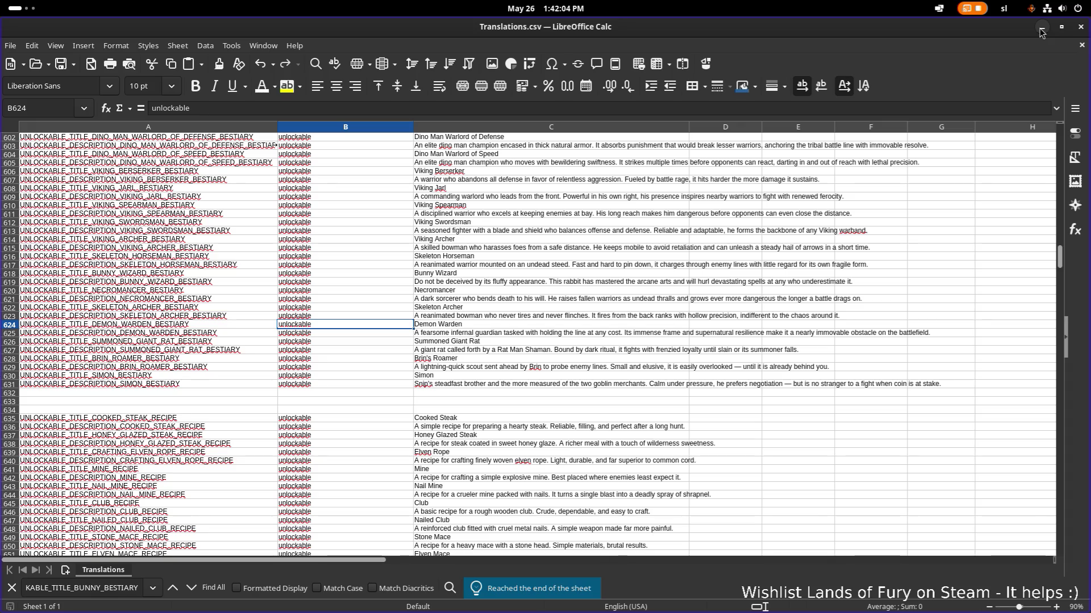
# Step: Hide Calc, run the Godot project, and load the existing profile from the game's Start menu
pyautogui.click(1041, 30)
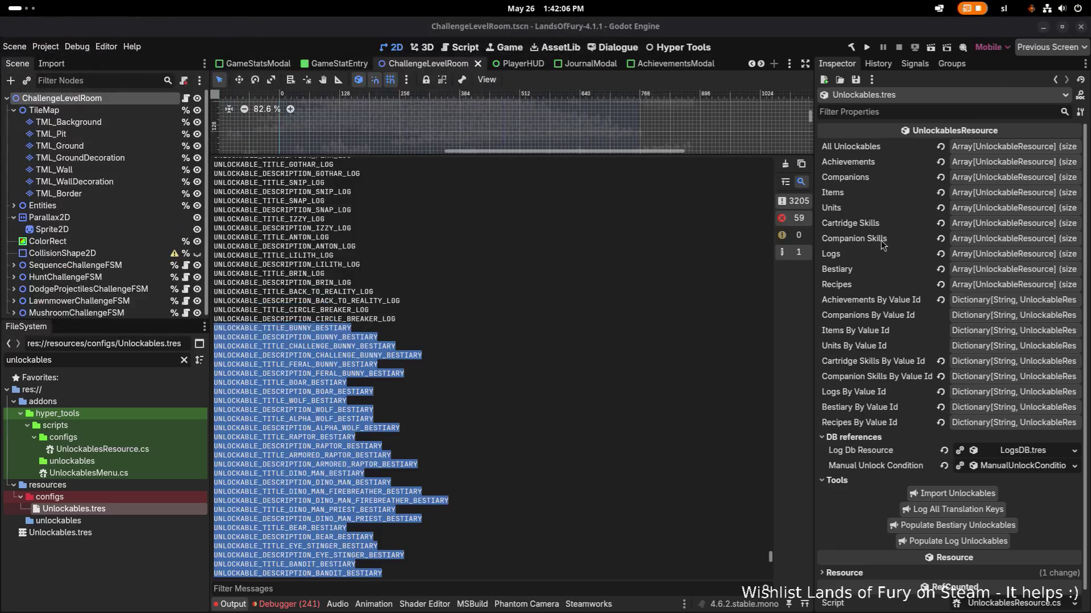
pyautogui.moveTo(550, 291)
pyautogui.mouseDown()
pyautogui.moveTo(567, 259)
pyautogui.moveTo(540, 293)
pyautogui.mouseUp()
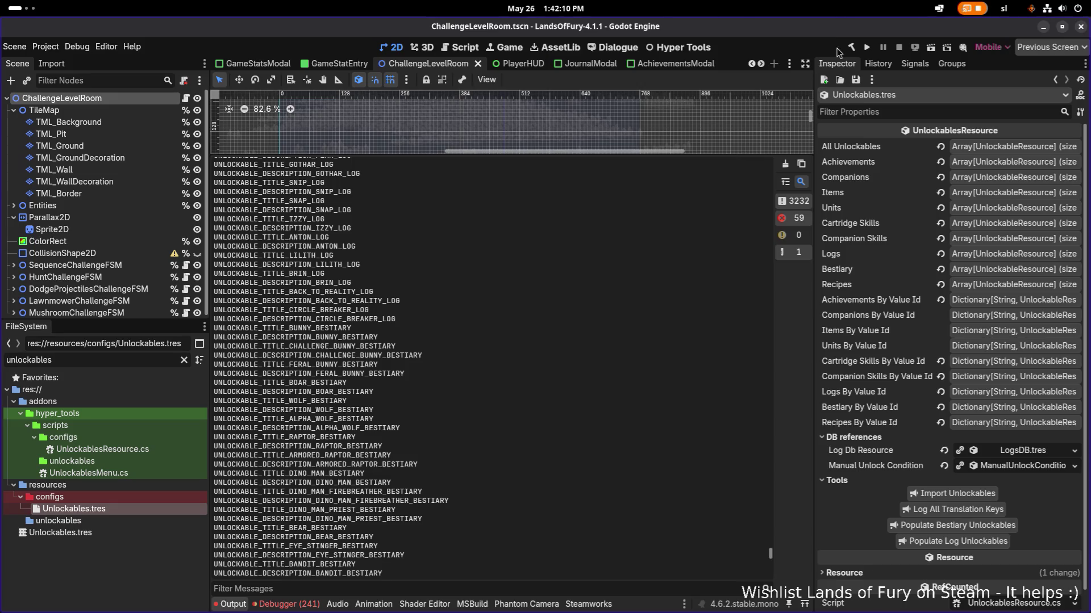
pyautogui.click(866, 48)
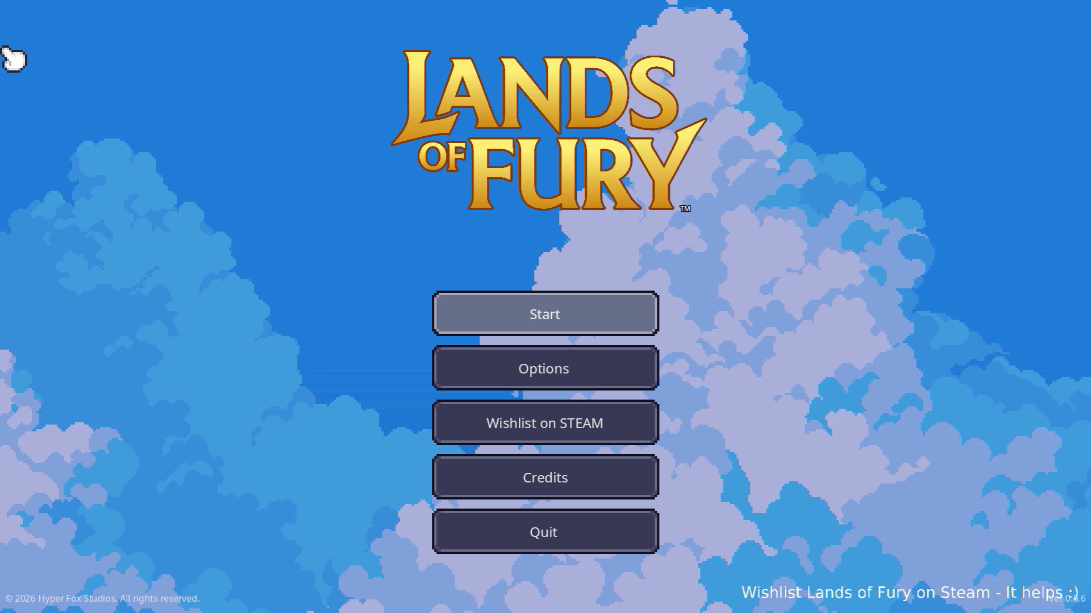
pyautogui.click(478, 316)
pyautogui.click(477, 319)
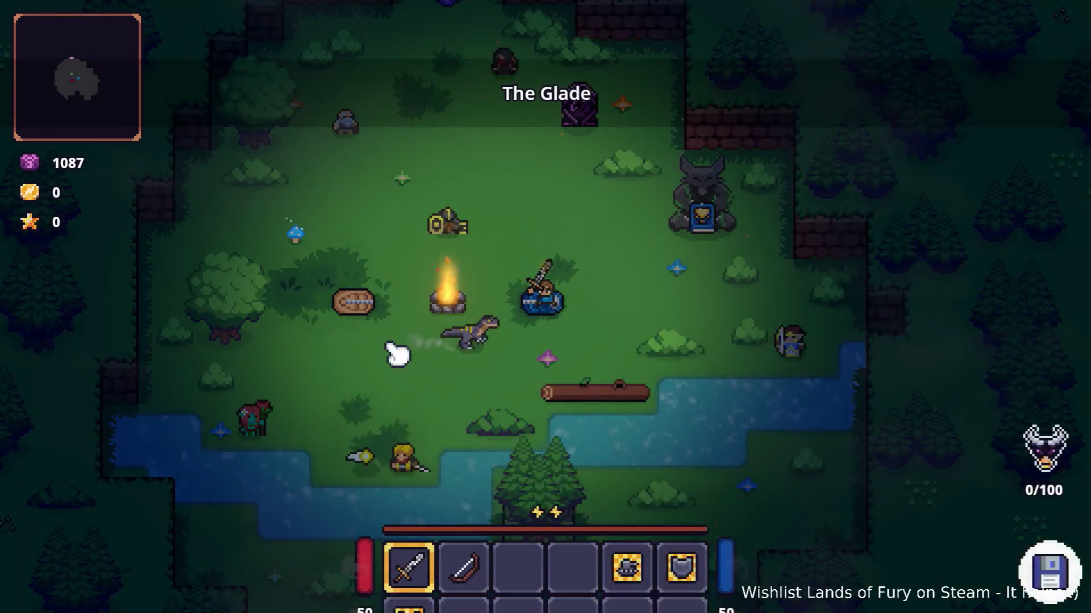
pyautogui.press('i')
pyautogui.click(355, 521)
pyautogui.press('e')
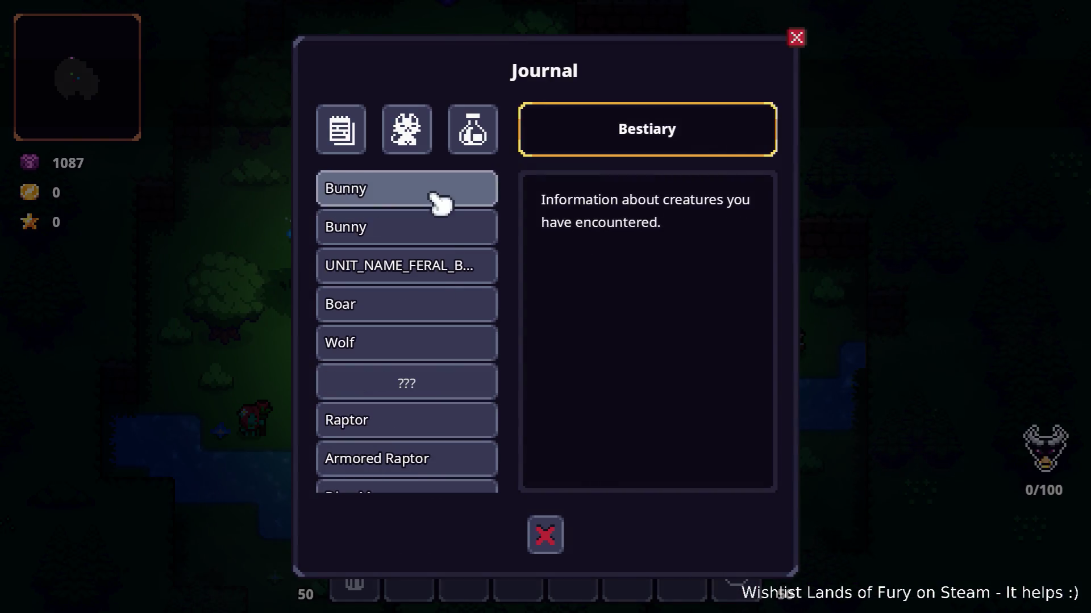
pyautogui.click(439, 224)
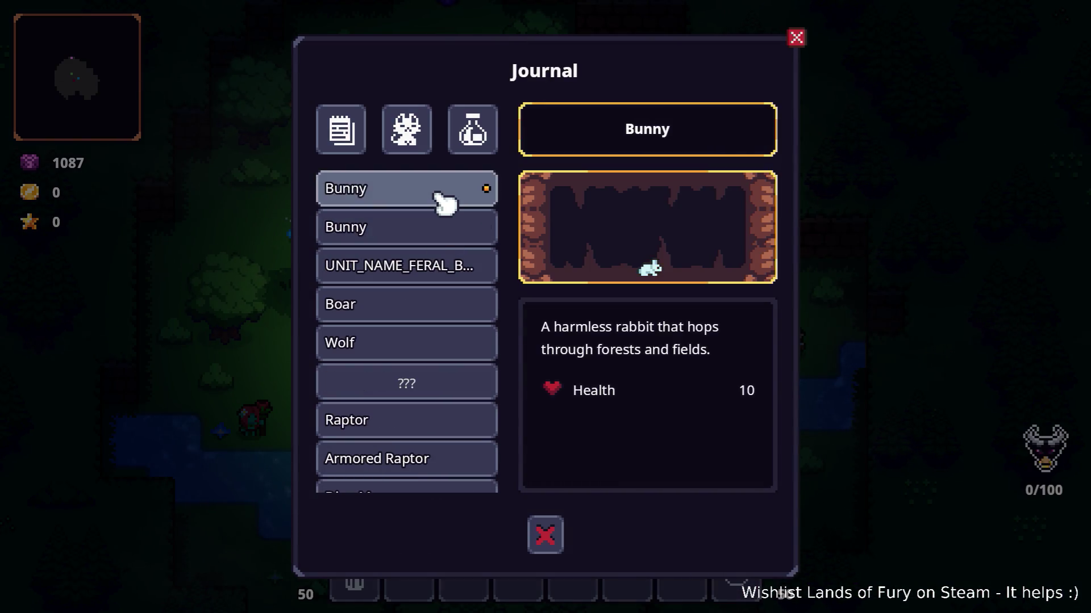
pyautogui.click(426, 272)
pyautogui.scroll(-10, 427, 284)
pyautogui.click(429, 284)
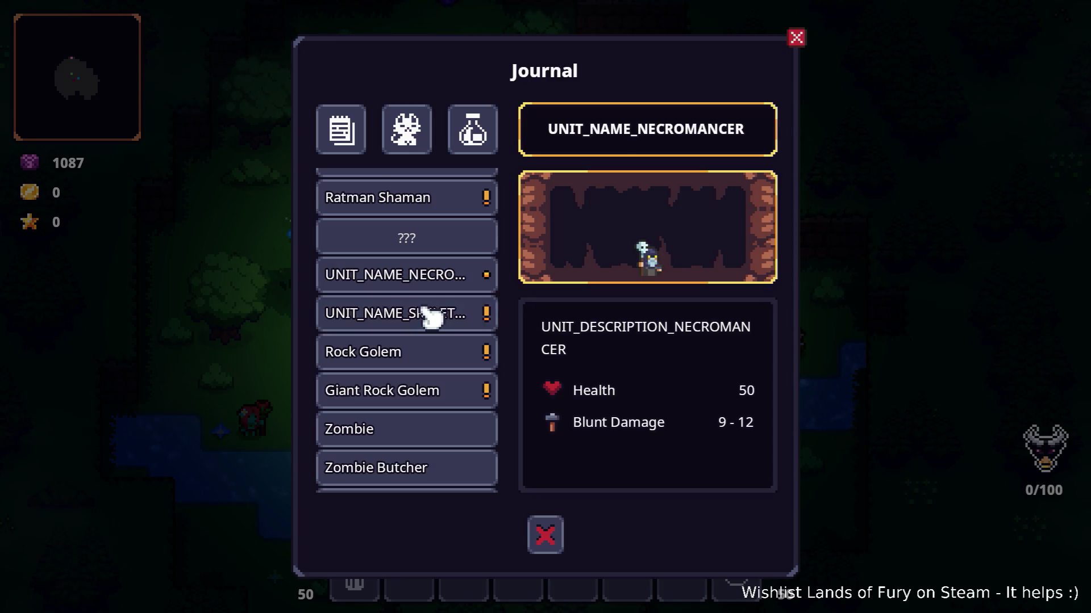
pyautogui.click(432, 315)
pyautogui.scroll(2, 433, 316)
pyautogui.scroll(-6, 434, 316)
pyautogui.scroll(-8, 438, 322)
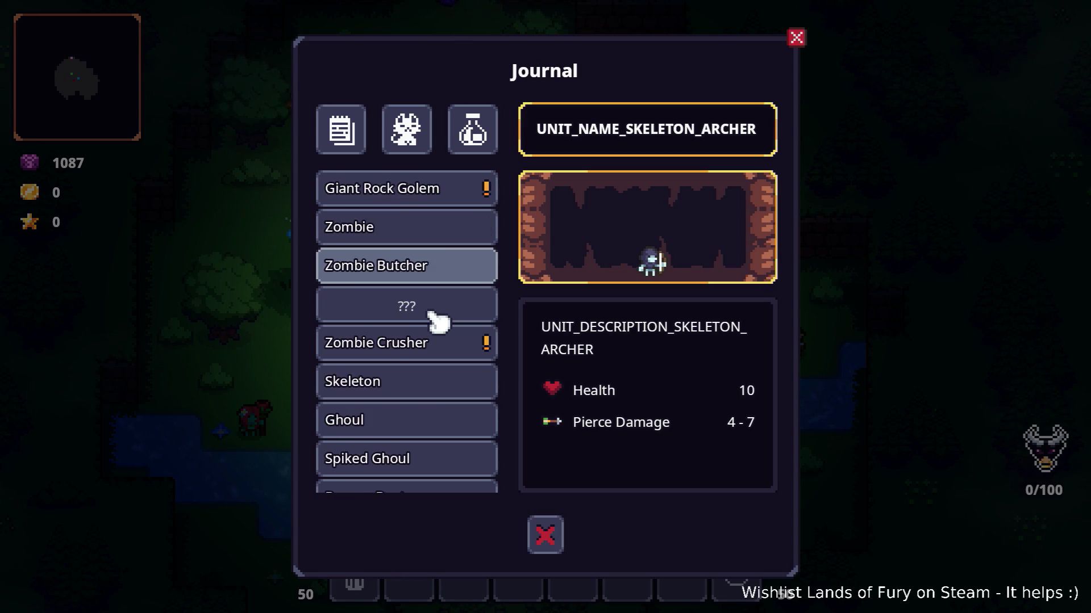
pyautogui.scroll(-15, 438, 322)
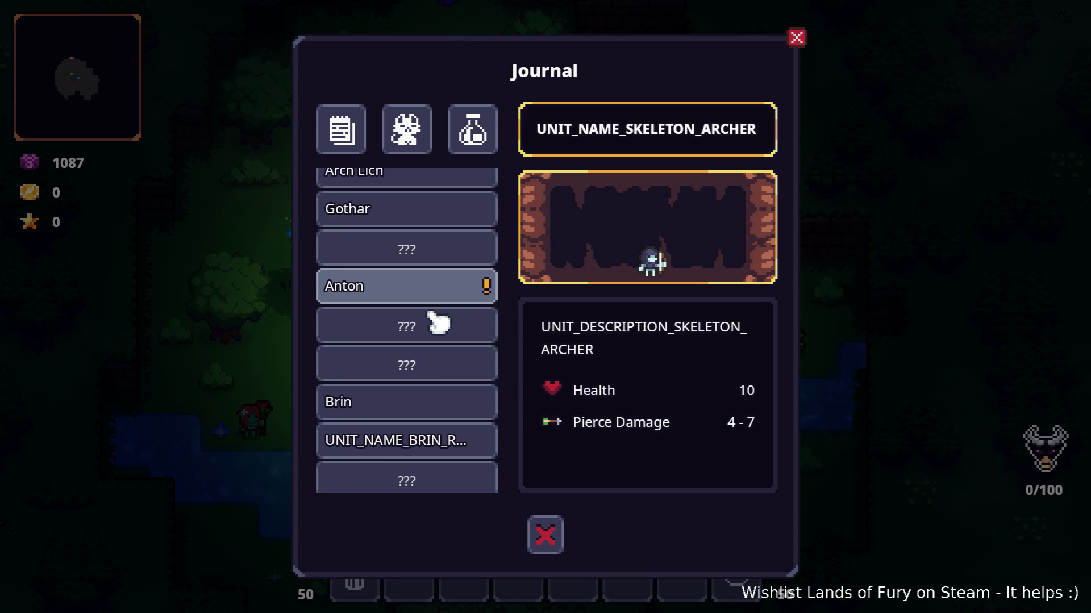
pyautogui.scroll(6, 439, 335)
pyautogui.scroll(11, 438, 335)
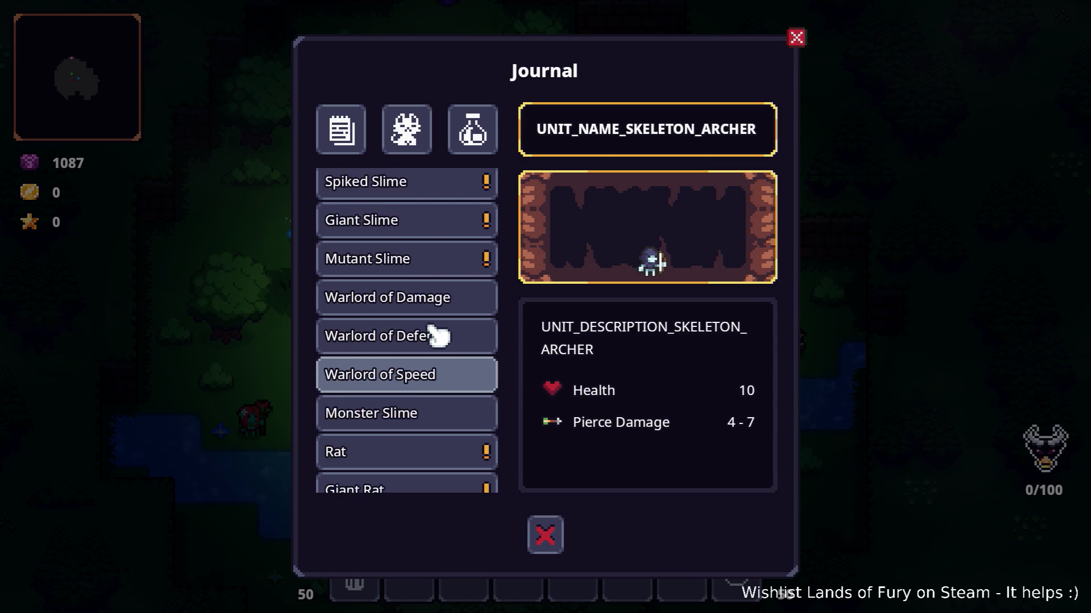
pyautogui.scroll(12, 438, 335)
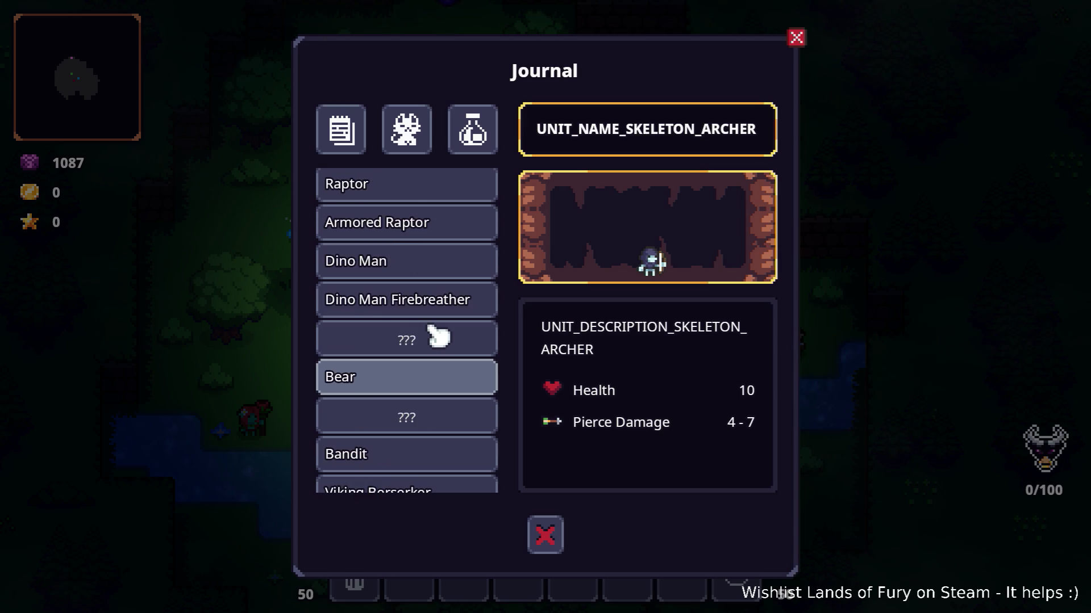
pyautogui.scroll(5, 438, 335)
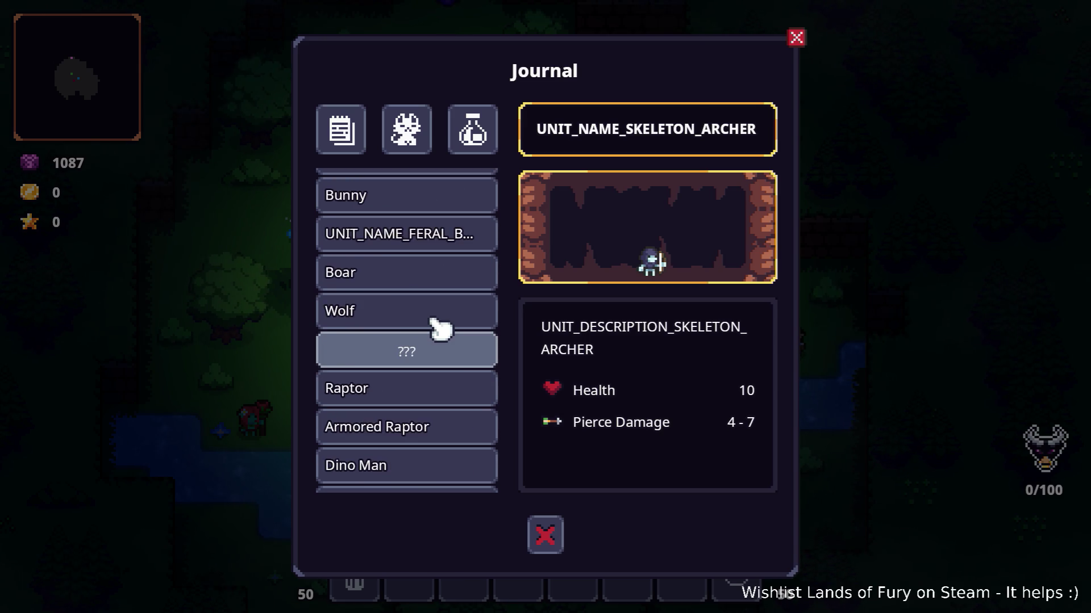
pyautogui.click(449, 239)
pyautogui.scroll(1, 452, 250)
pyautogui.scroll(-11, 453, 258)
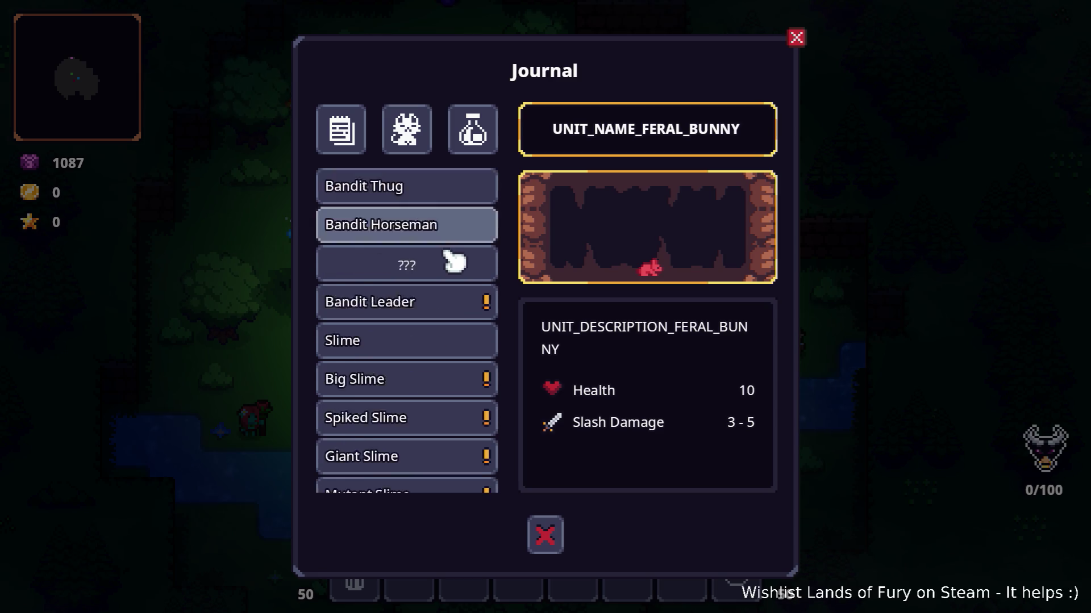
pyautogui.scroll(-4, 452, 262)
pyautogui.click(438, 291)
pyautogui.click(796, 37)
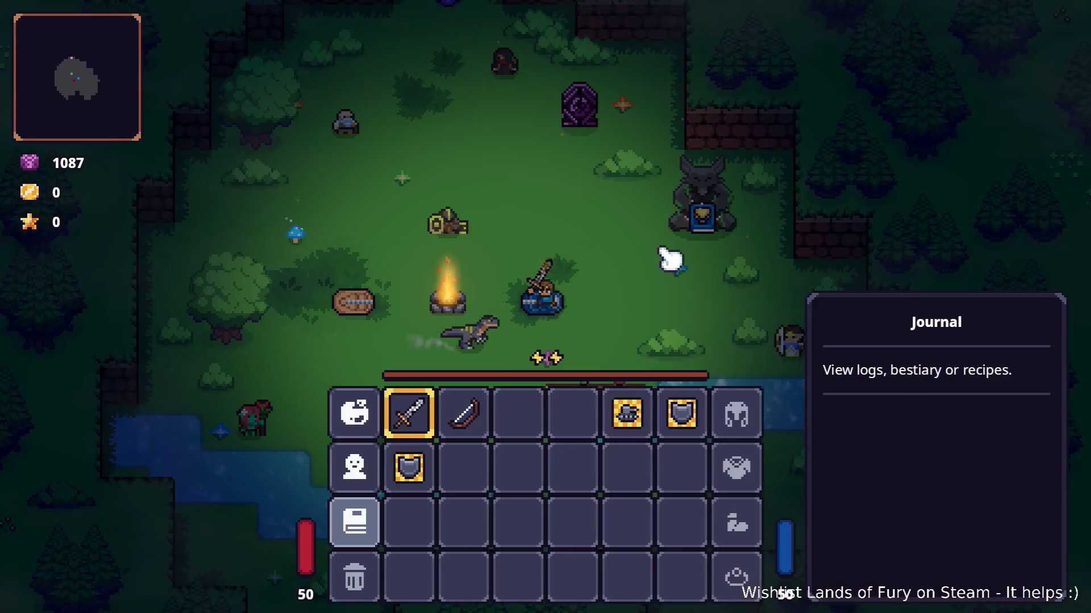
pyautogui.press('Escape')
# Step: Quit the game to desktop and switch back to Translations.csv in LibreOffice Calc
pyautogui.click(572, 530)
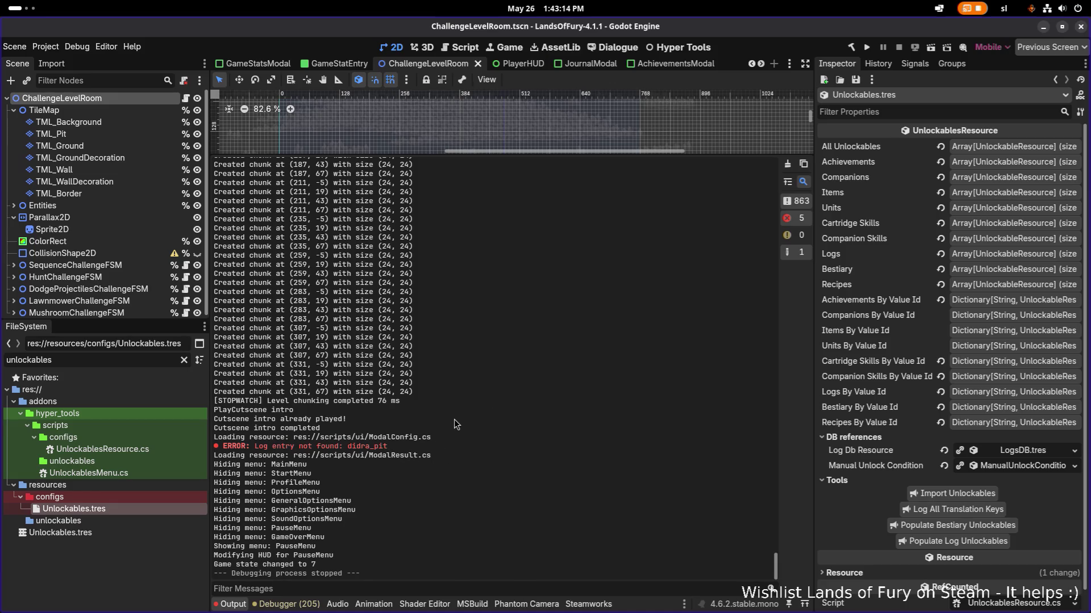
pyautogui.press('super')
pyautogui.click(594, 301)
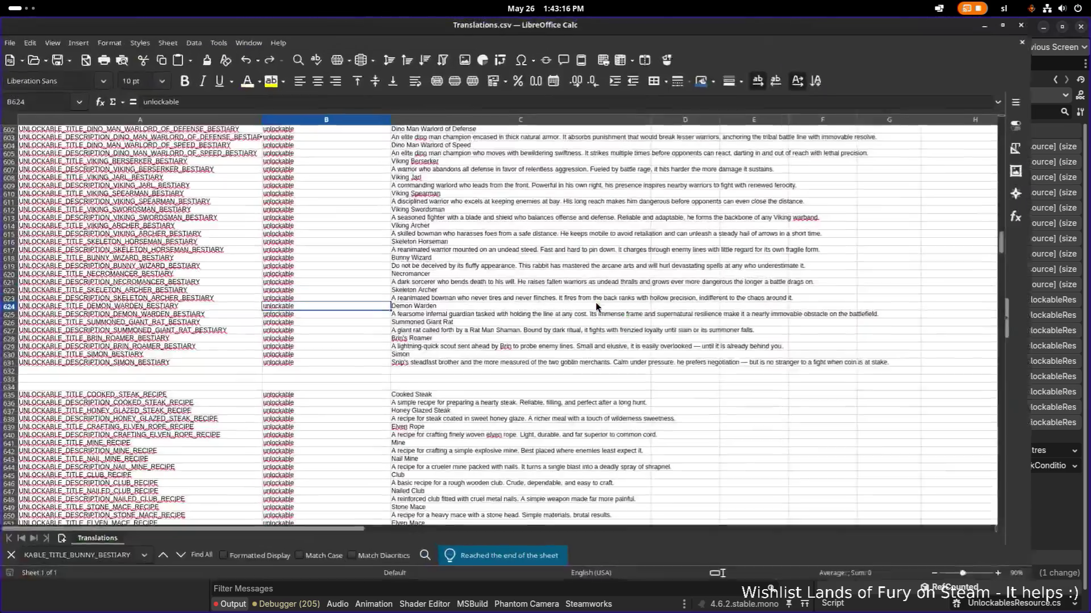
pyautogui.scroll(-20, 476, 267)
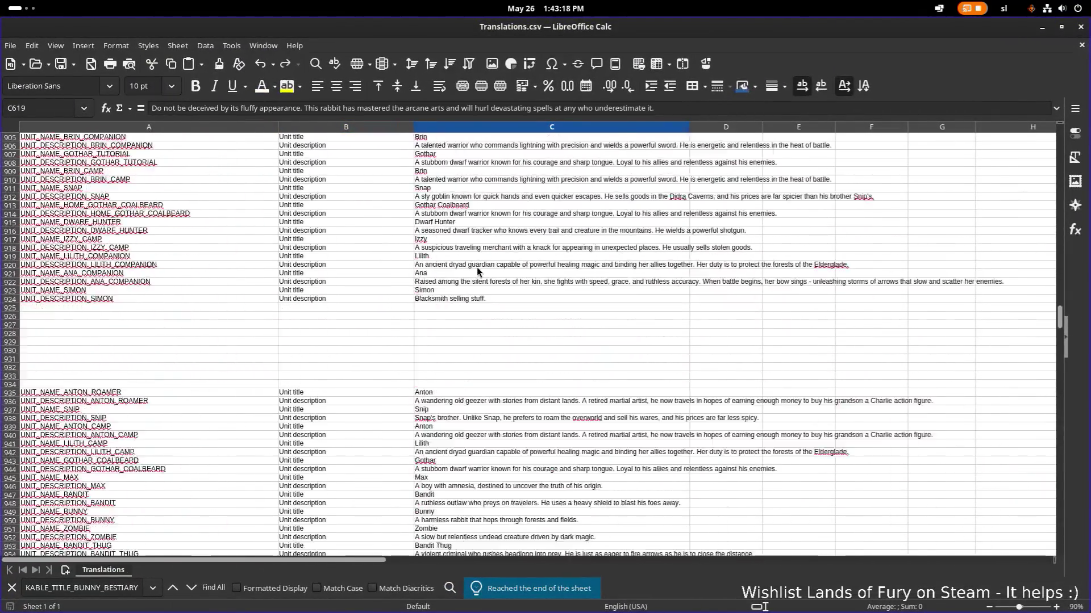
pyautogui.scroll(12, 326, 260)
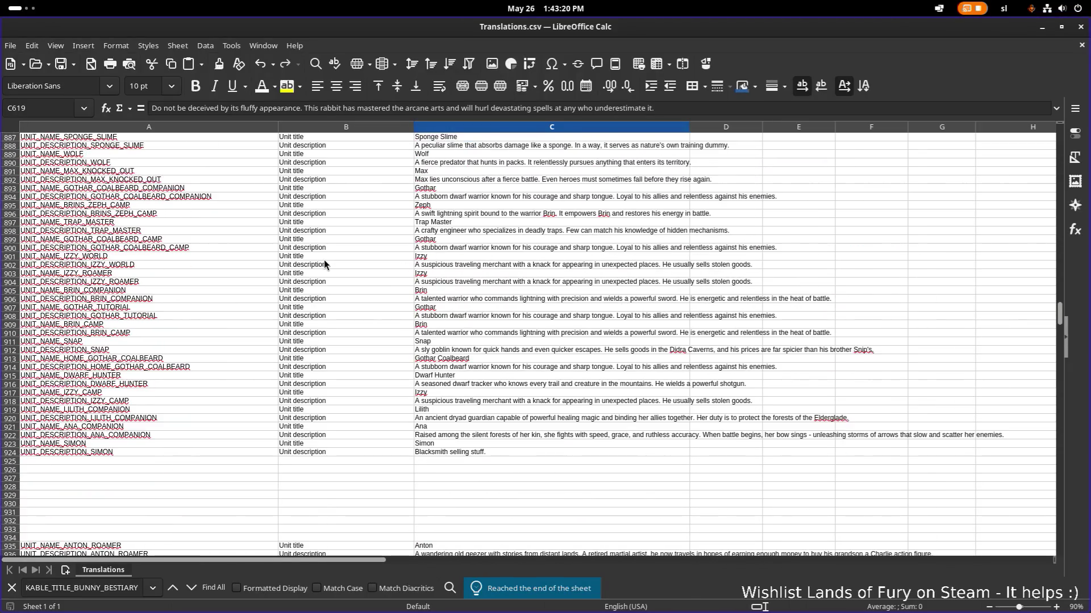
pyautogui.scroll(20, 324, 262)
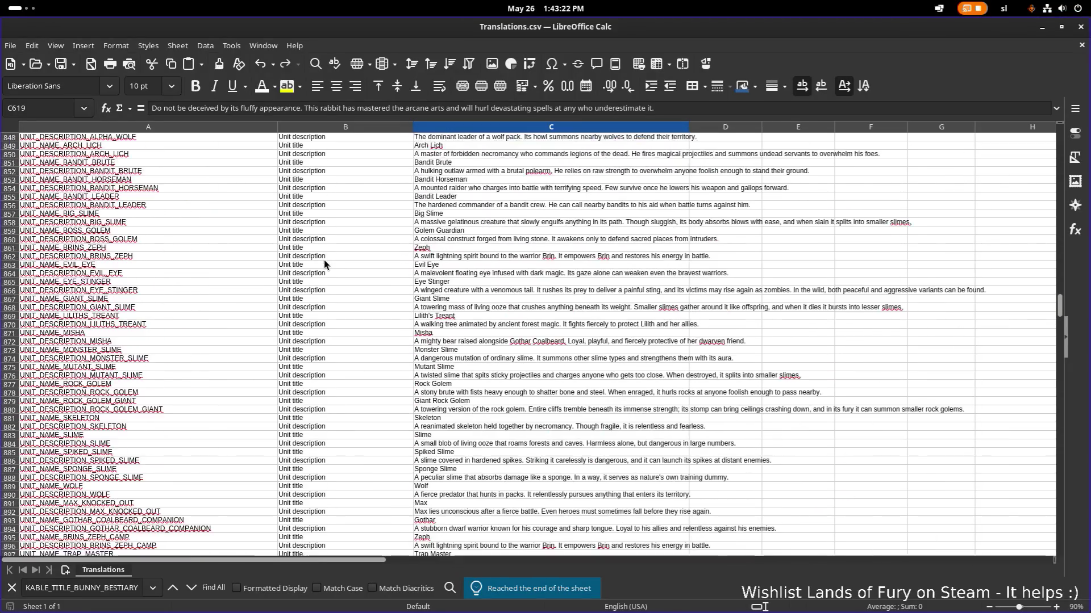
pyautogui.moveTo(177, 345)
pyautogui.mouseDown()
pyautogui.moveTo(505, 352)
pyautogui.moveTo(539, 342)
pyautogui.moveTo(633, 424)
pyautogui.mouseUp()
pyautogui.scroll(-20, 506, 352)
pyautogui.scroll(-20, 506, 352)
pyautogui.scroll(-19, 632, 424)
pyautogui.scroll(-12, 553, 367)
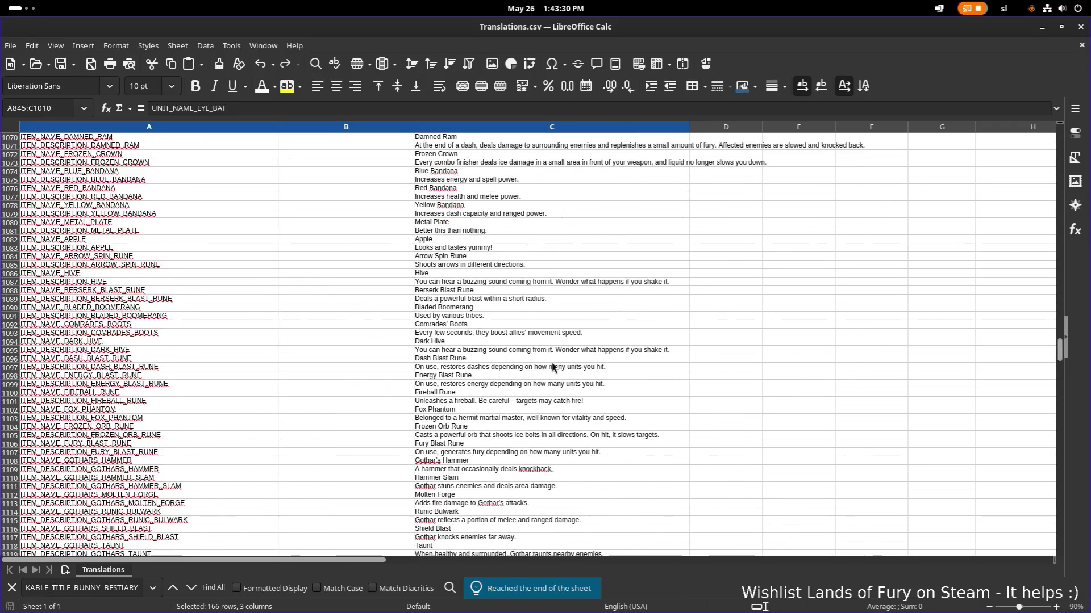
pyautogui.scroll(20, 551, 364)
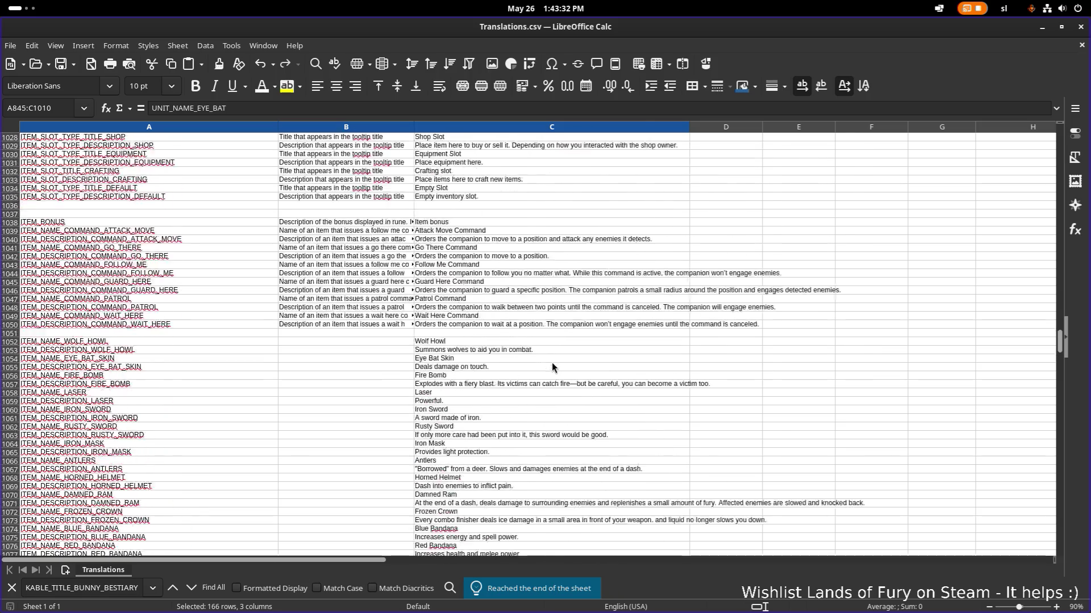
pyautogui.scroll(20, 552, 367)
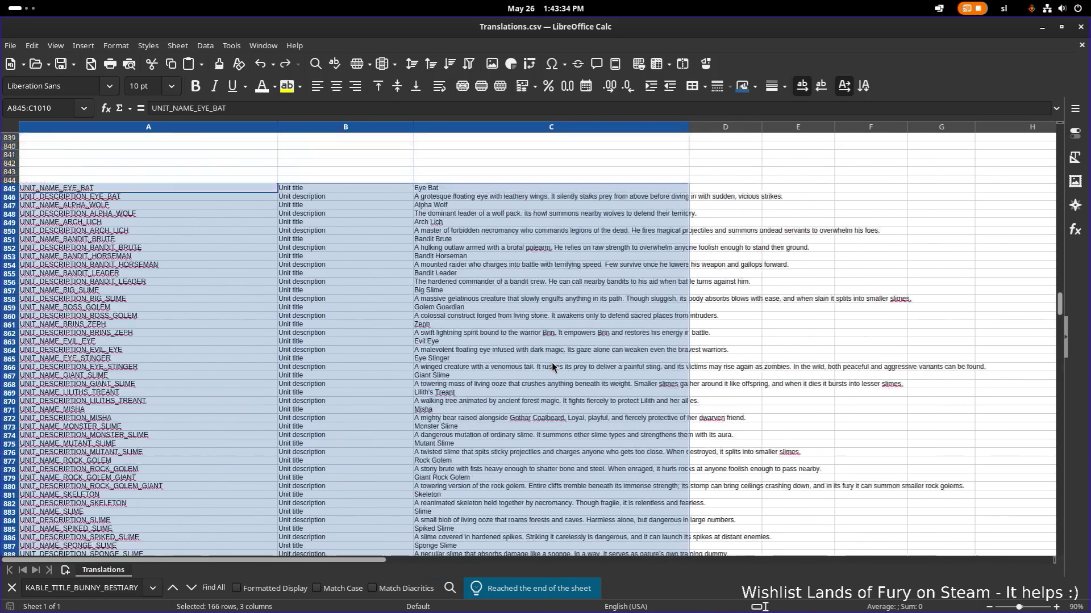
pyautogui.scroll(20, 552, 367)
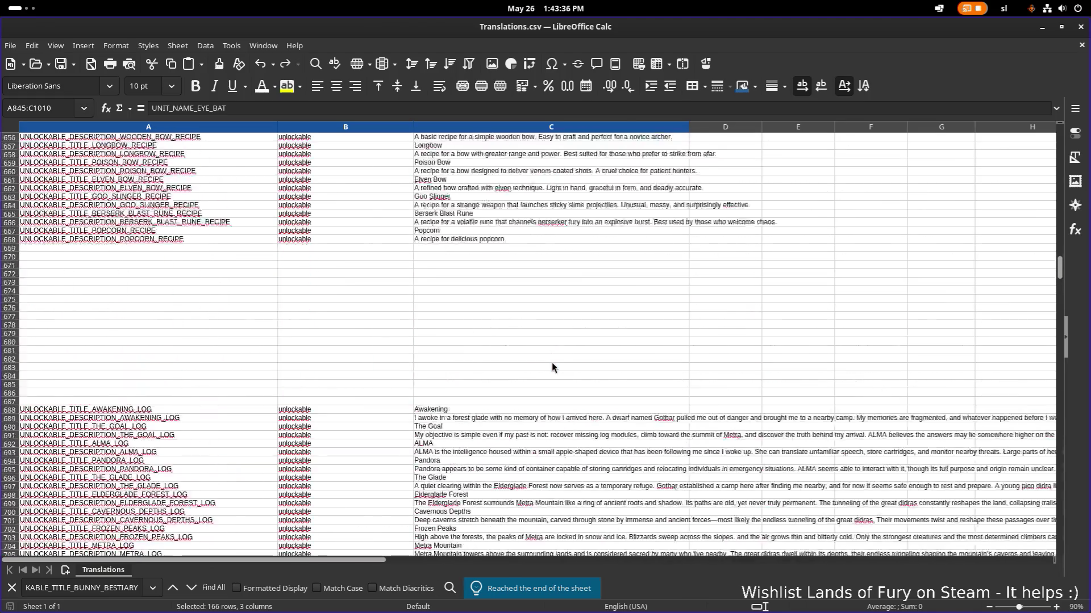
pyautogui.scroll(20, 552, 367)
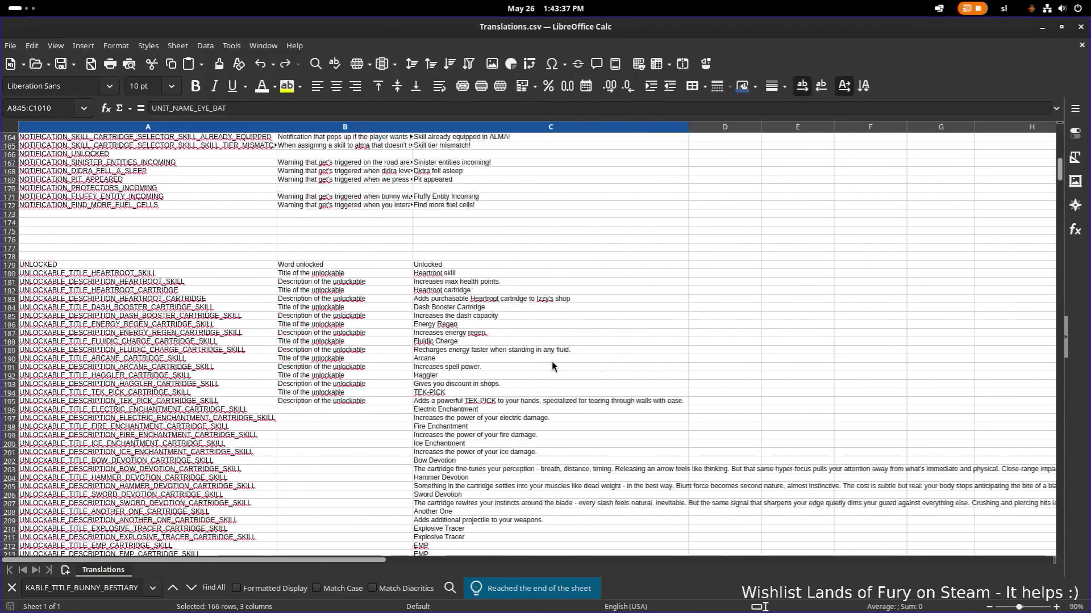
pyautogui.scroll(-20, 552, 367)
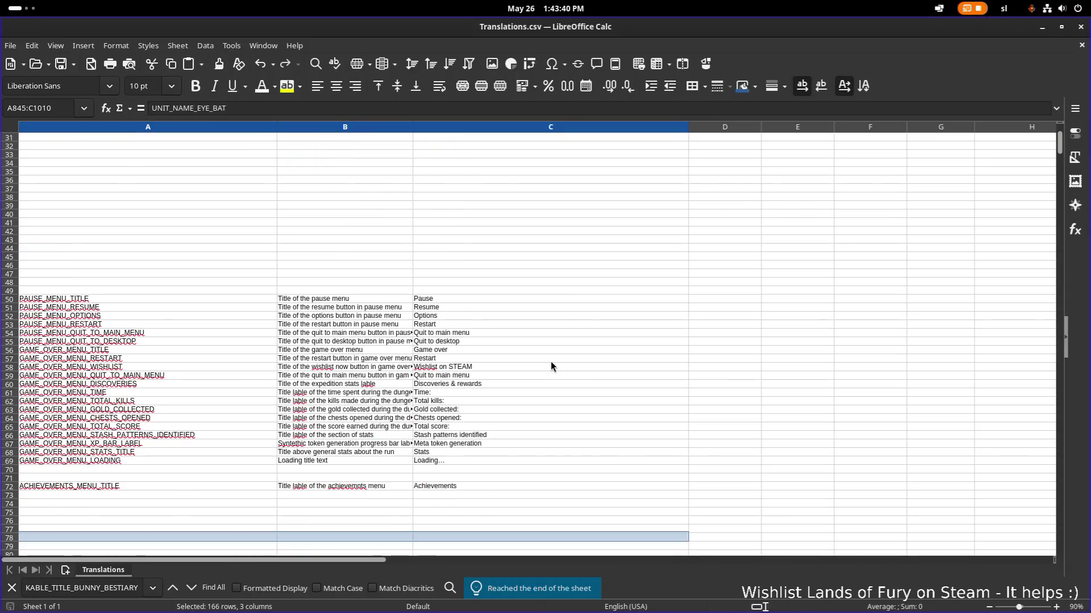
pyautogui.scroll(-20, 547, 360)
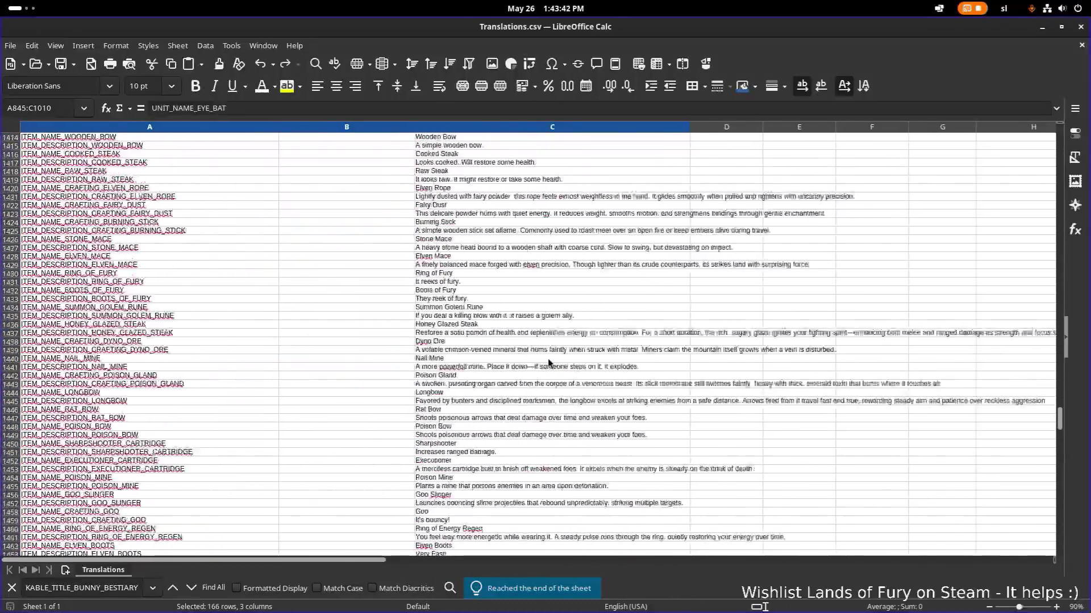
pyautogui.scroll(20, 543, 356)
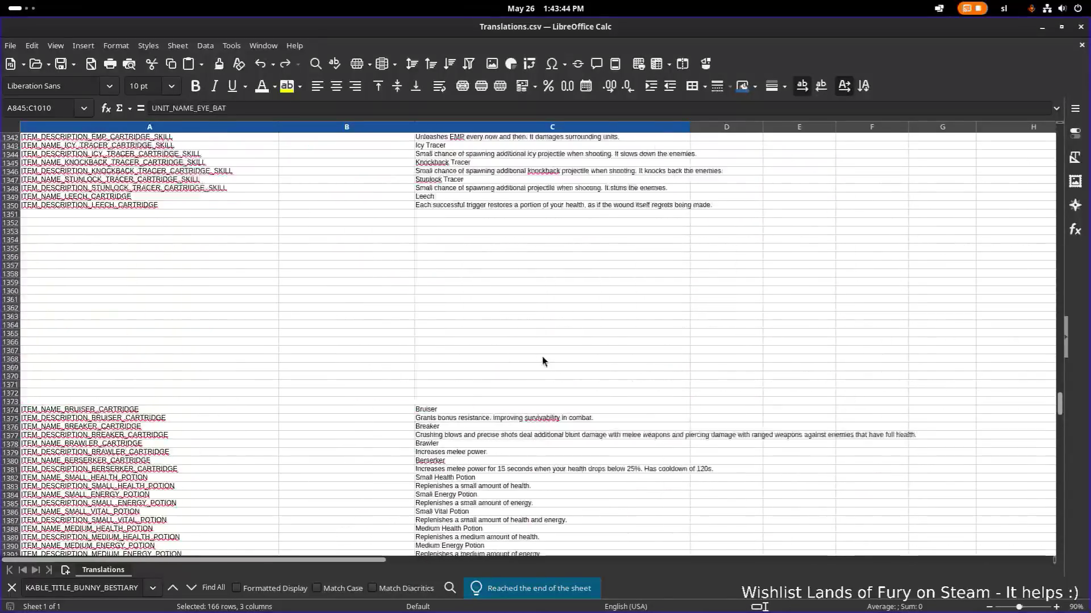
pyautogui.scroll(20, 541, 356)
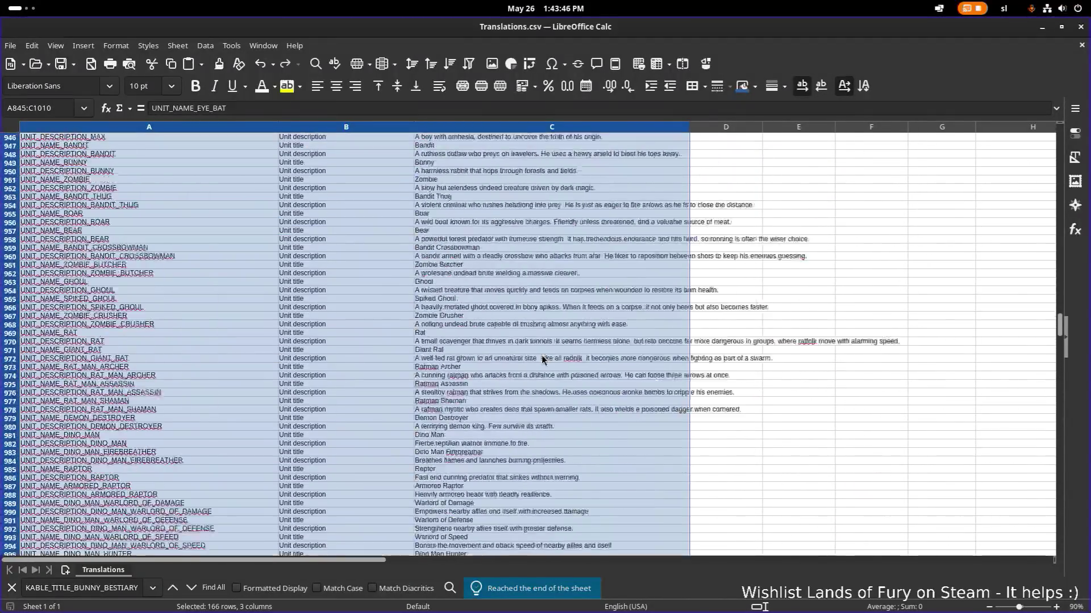
pyautogui.rightClick(210, 288)
# Step: Copy the selected A845:C1010 unit rows and return focus to the spreadsheet
pyautogui.click(239, 316)
pyautogui.hotkey('alt', 'Tab')
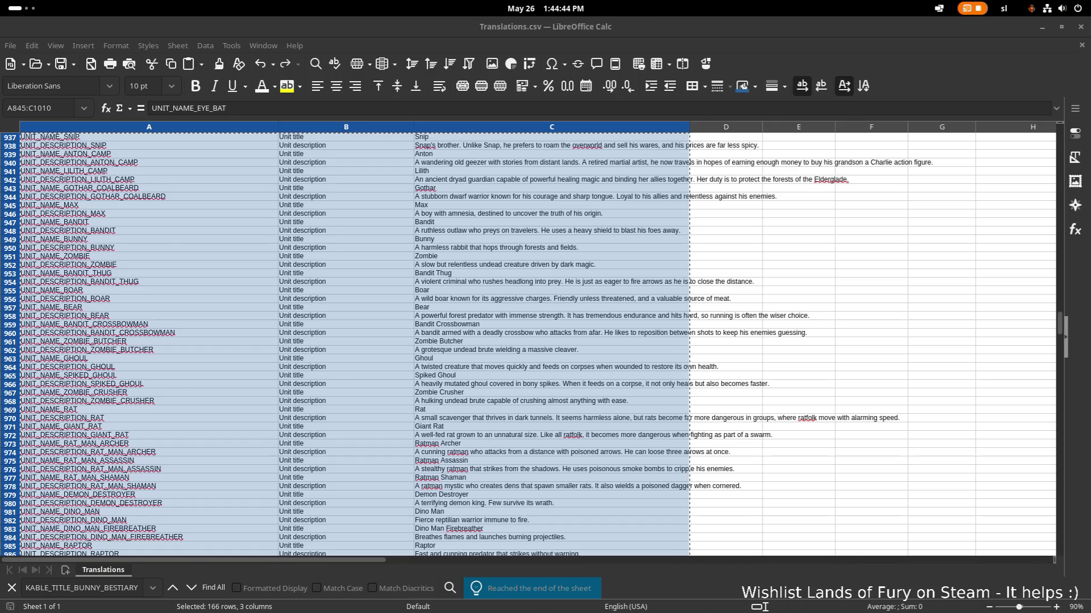
pyautogui.click(298, 352)
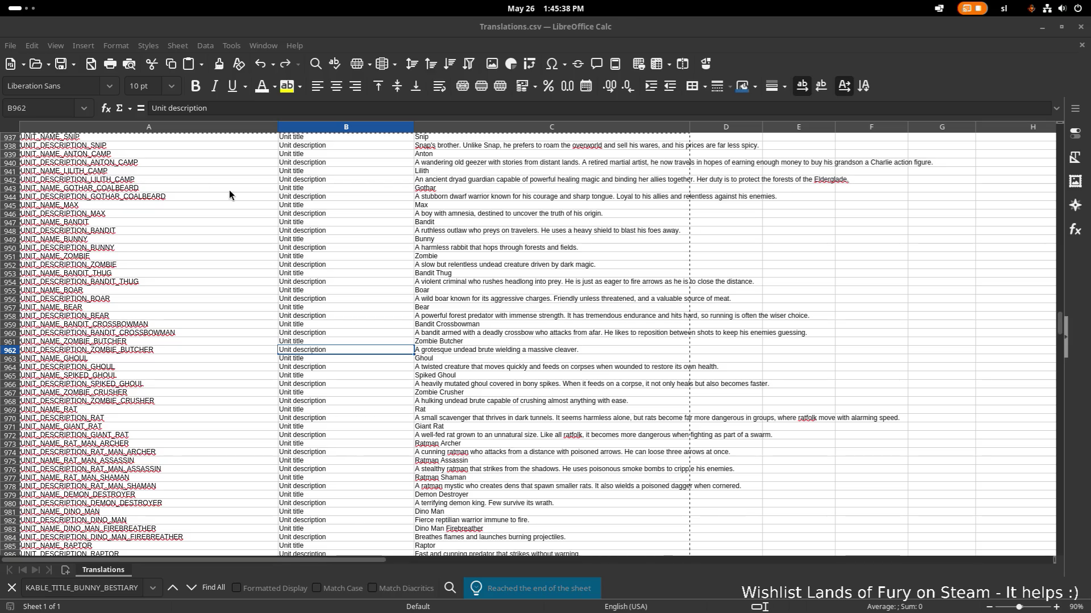
pyautogui.click(314, 264)
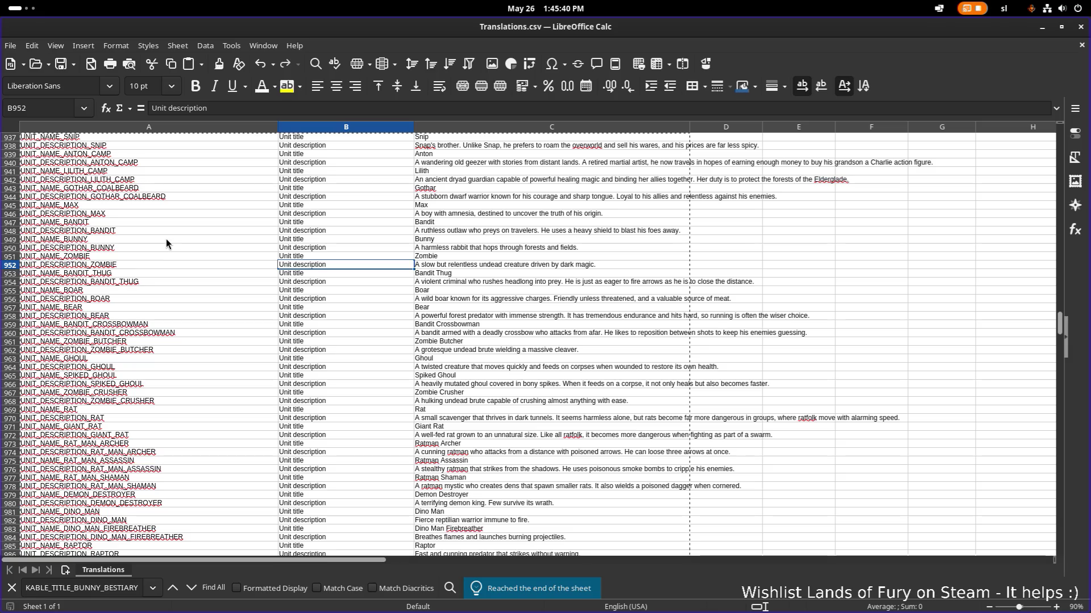
pyautogui.click(203, 213)
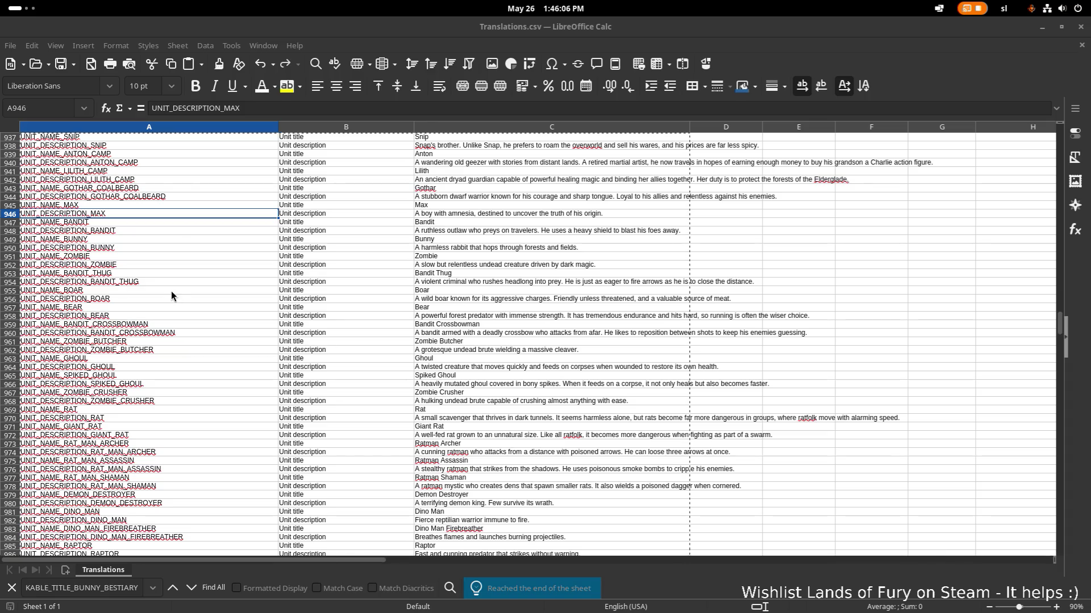
pyautogui.click(241, 284)
pyautogui.scroll(-11, 240, 285)
pyautogui.scroll(-7, 240, 286)
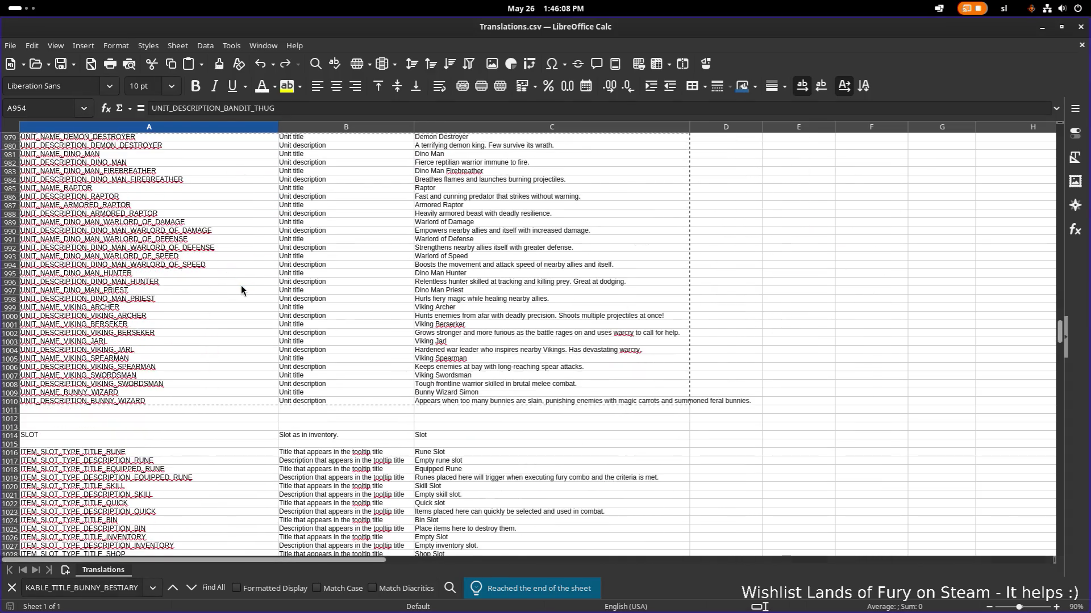
pyautogui.scroll(20, 254, 284)
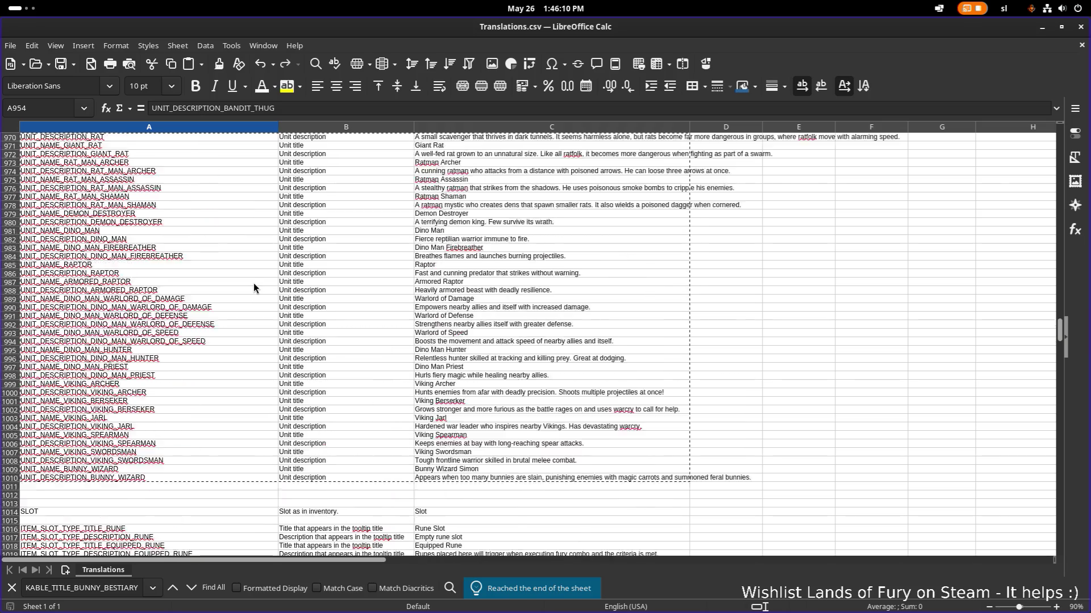
pyautogui.scroll(2, 254, 286)
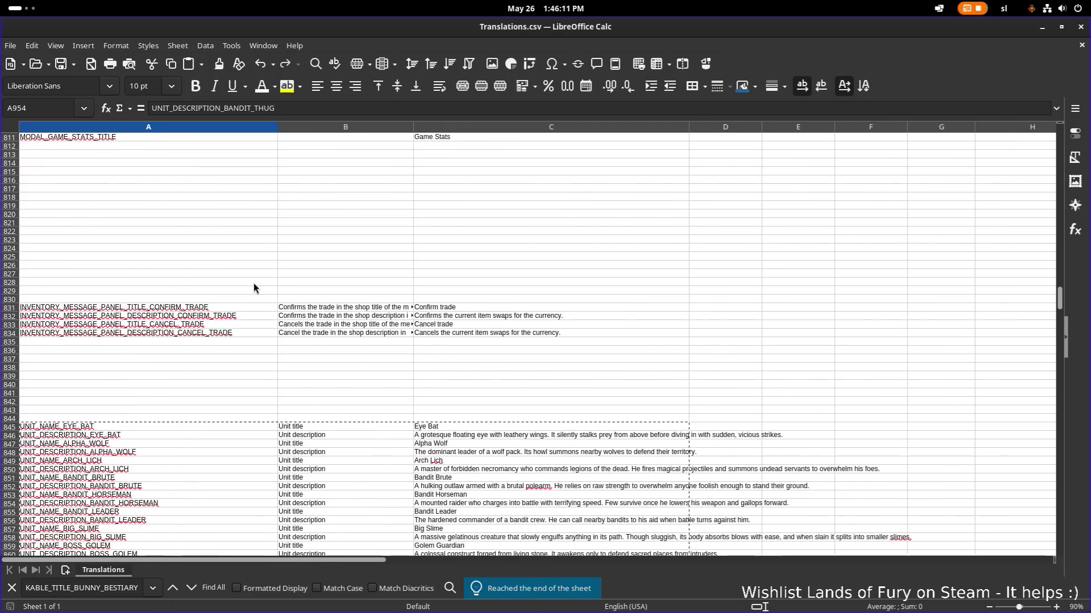
pyautogui.scroll(-1, 253, 283)
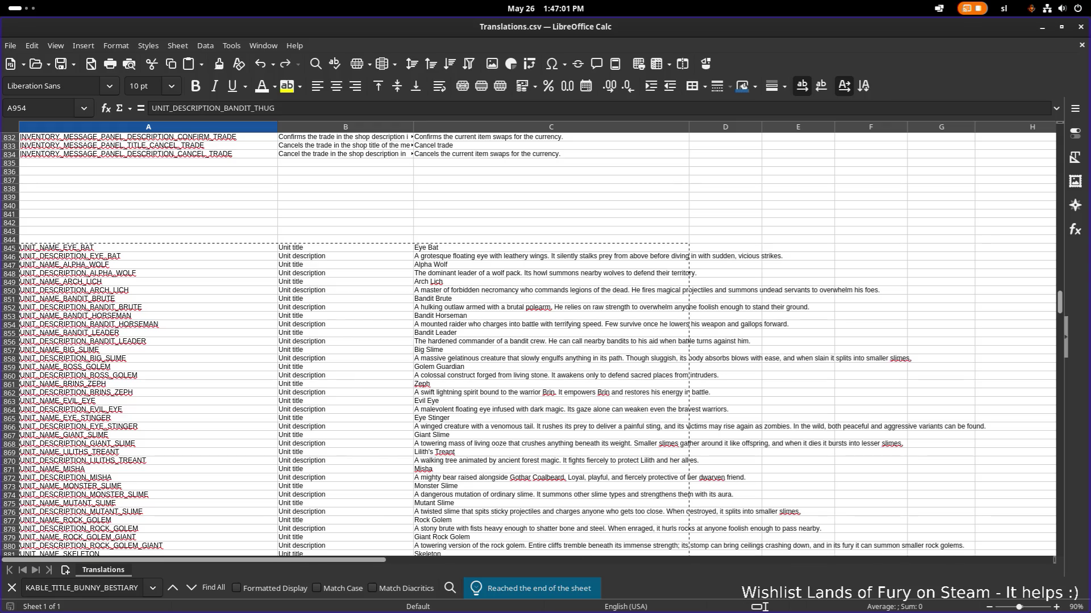
# Step: Select cell A1012, just below the unit entries
pyautogui.click(203, 220)
pyautogui.click(126, 181)
pyautogui.scroll(-20, 123, 180)
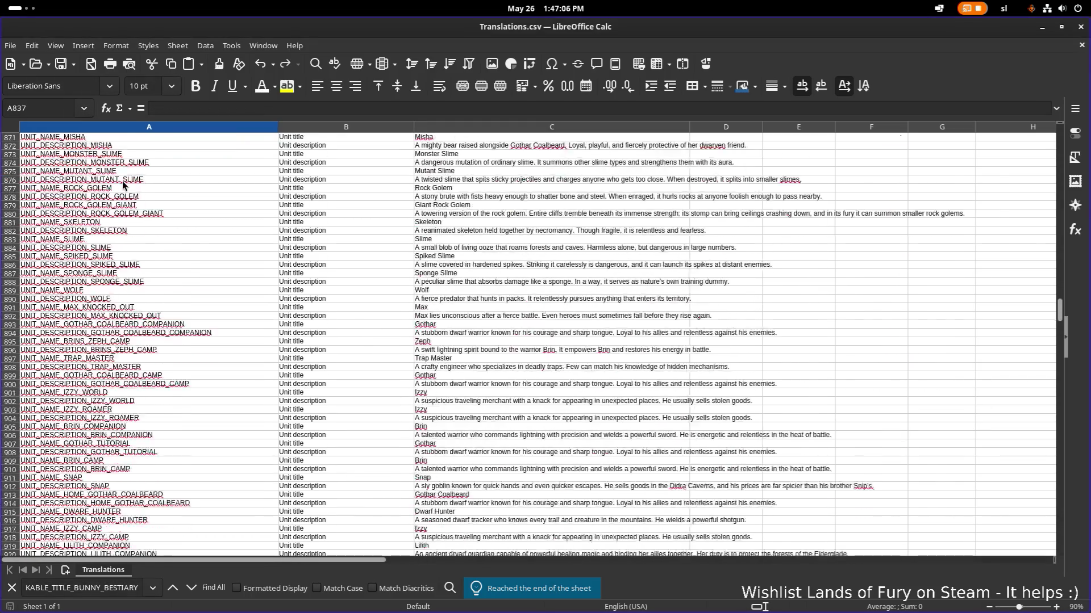
pyautogui.scroll(13, 122, 181)
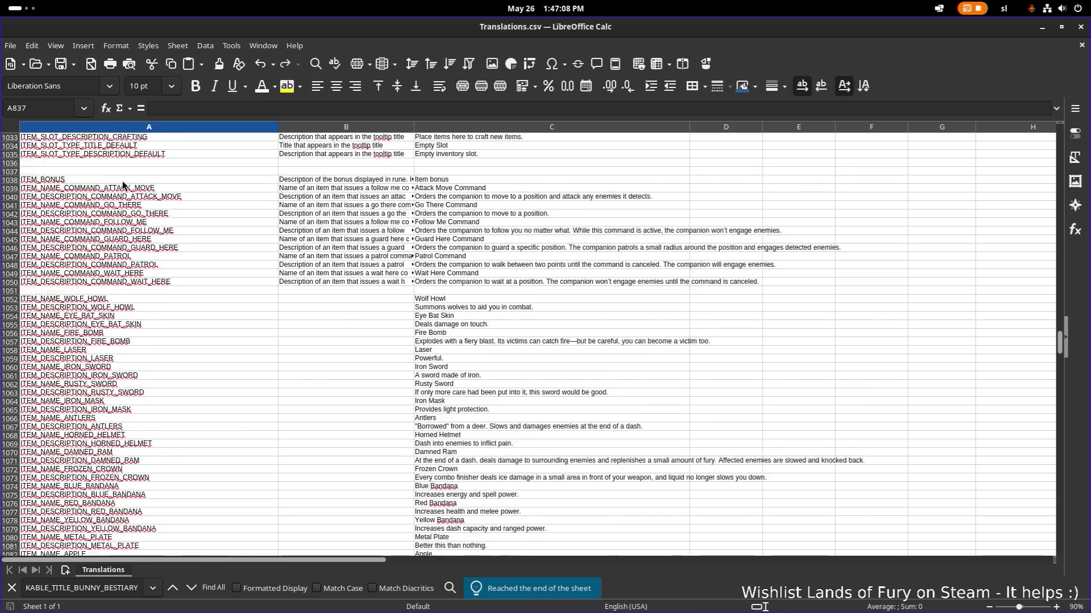
pyautogui.scroll(3, 111, 283)
pyautogui.click(96, 301)
pyautogui.click(101, 292)
# Step: Insert entire blank rows at row 1012, then select A845, the first unit row
pyautogui.rightClick(101, 292)
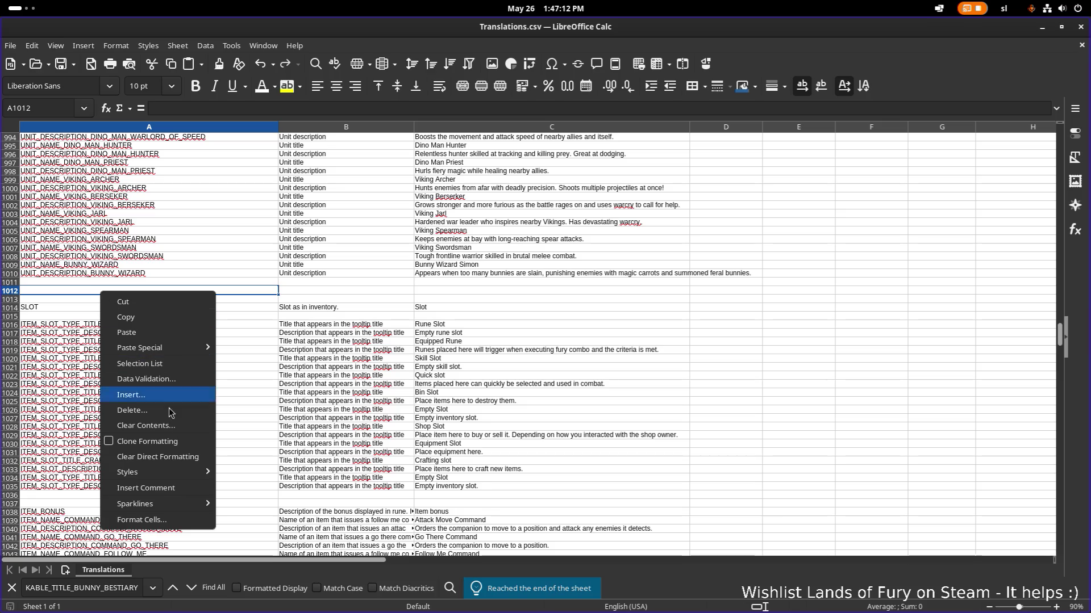
pyautogui.rightClick(39, 292)
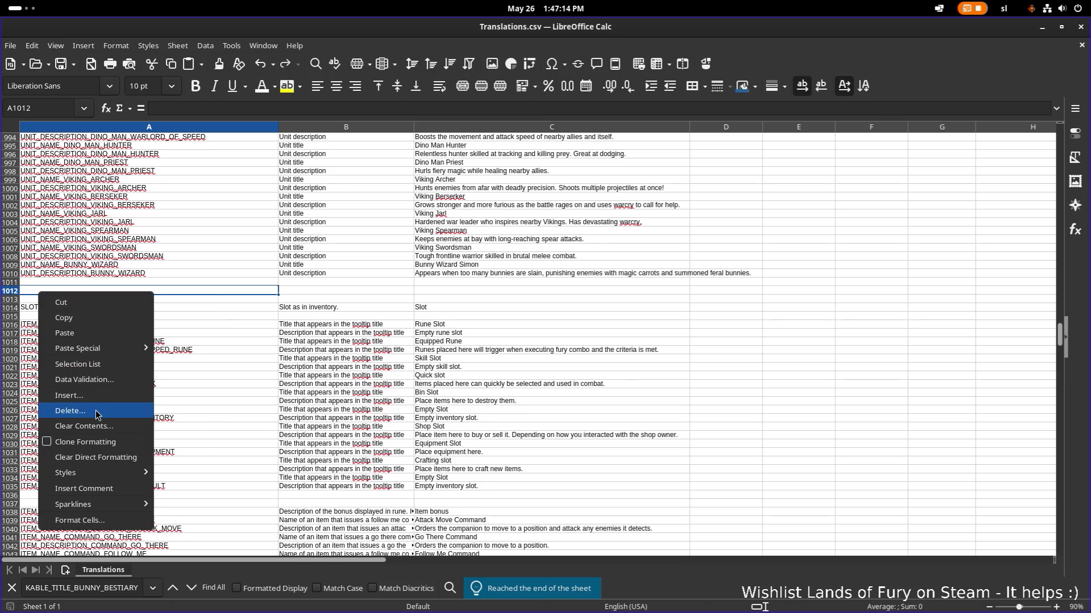
pyautogui.click(105, 396)
pyautogui.doubleClick(559, 252)
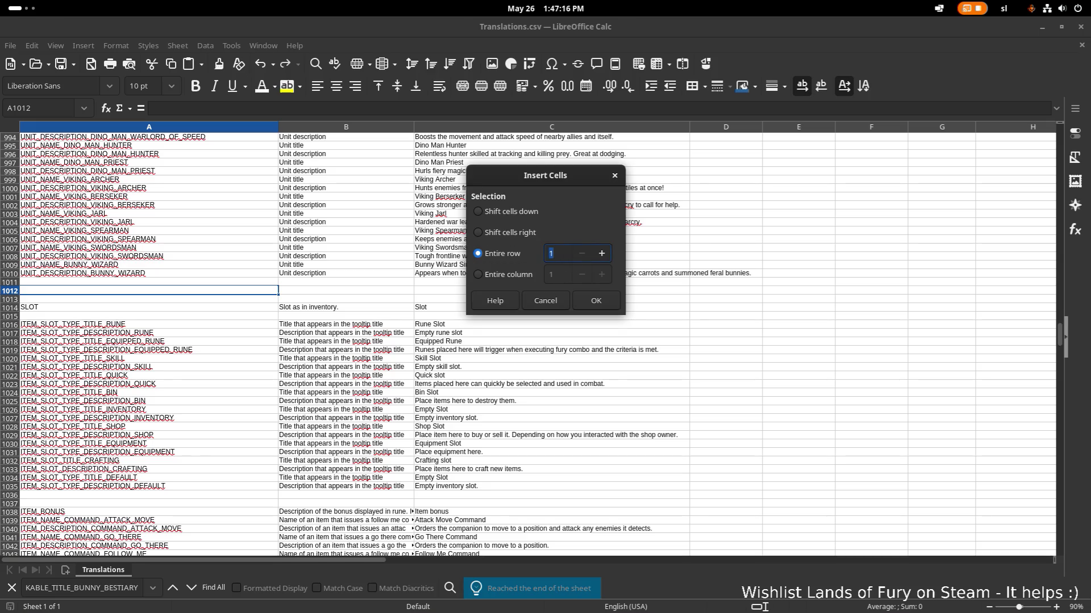
pyautogui.scroll(20, 294, 282)
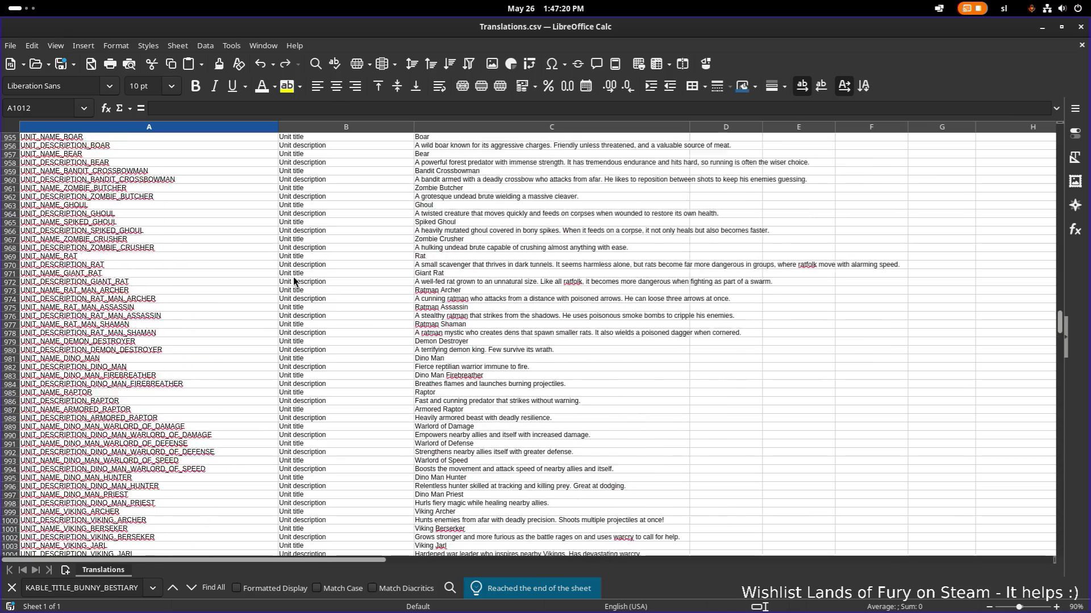
pyautogui.scroll(10, 294, 281)
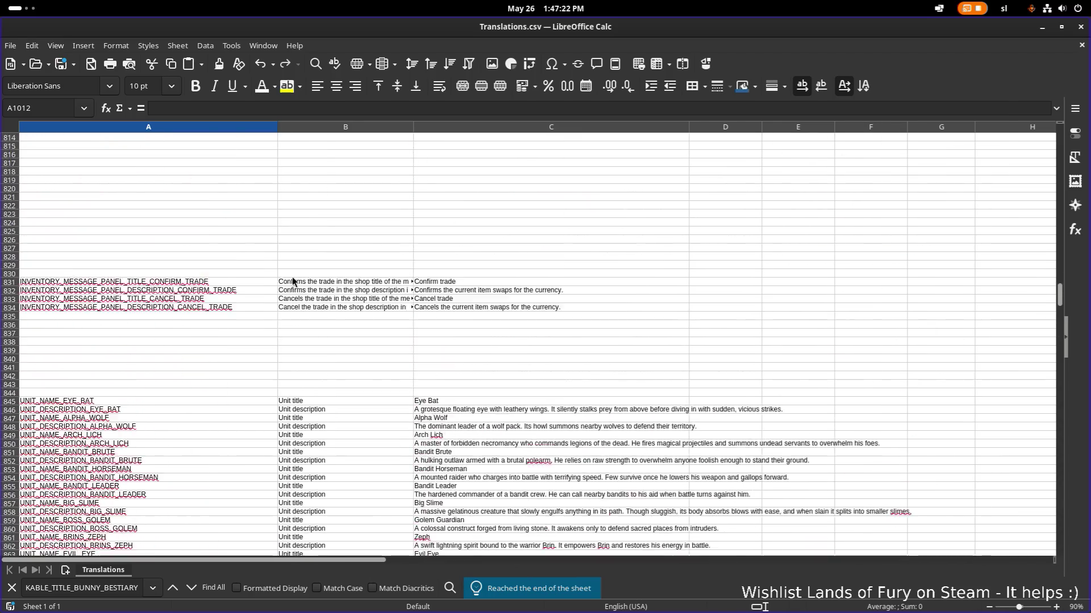
pyautogui.click(137, 436)
# Step: Paste the copied unit rows at A845 as unformatted text and confirm the Text Import
pyautogui.click(142, 452)
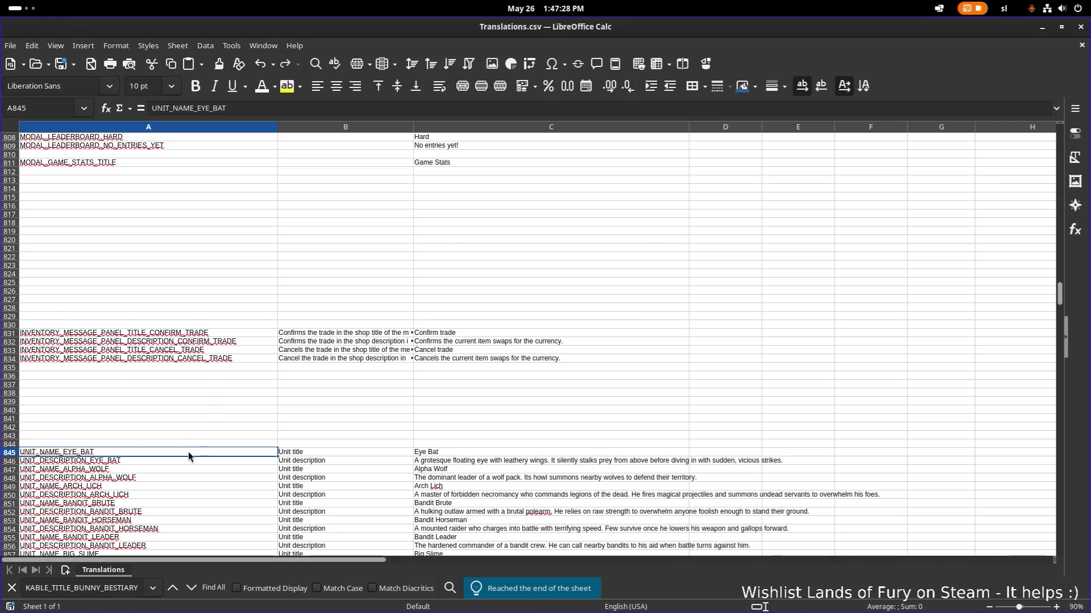
pyautogui.hotkey('ctrl', 'shift', 'v')
pyautogui.click(623, 316)
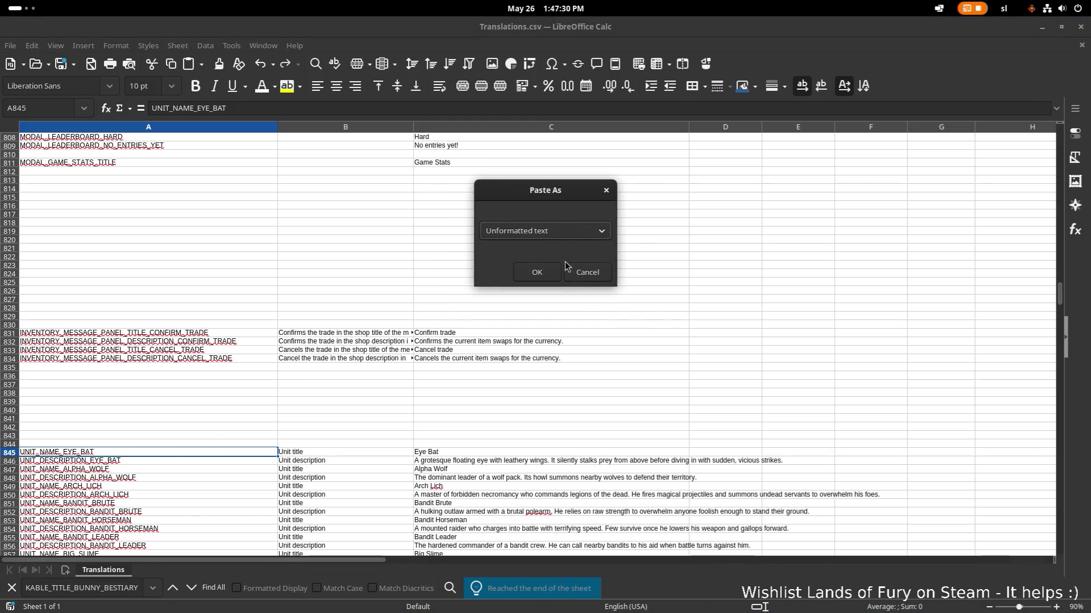
pyautogui.click(537, 272)
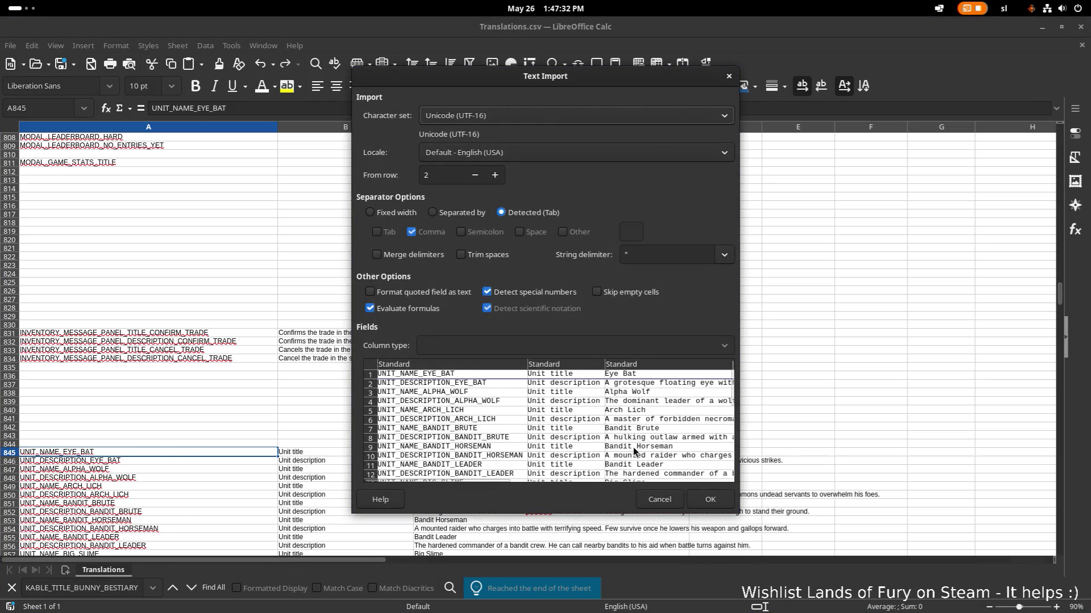
pyautogui.scroll(-18, 629, 438)
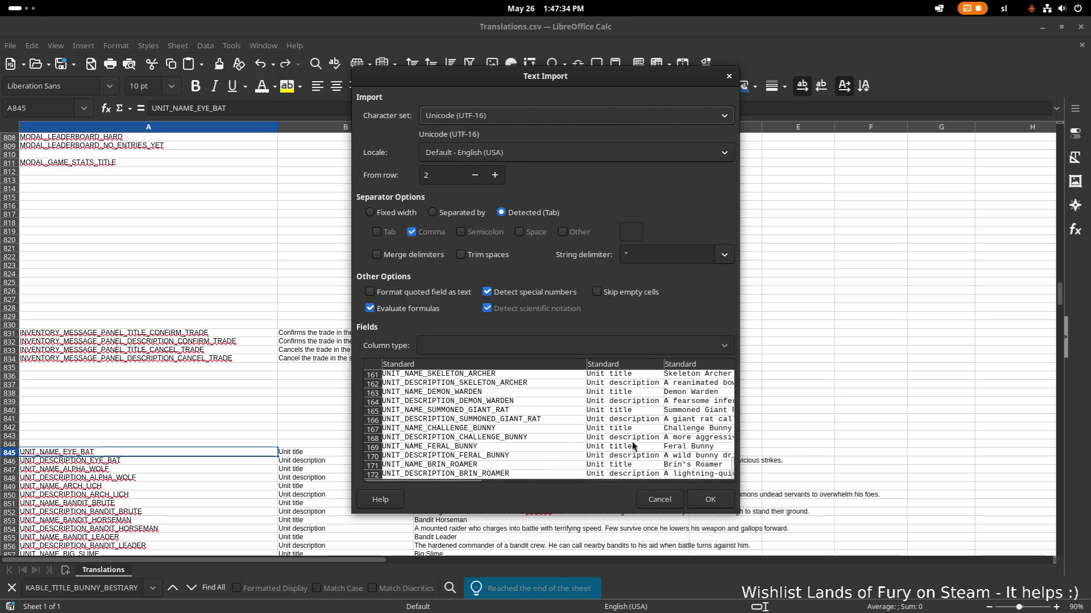
pyautogui.click(710, 500)
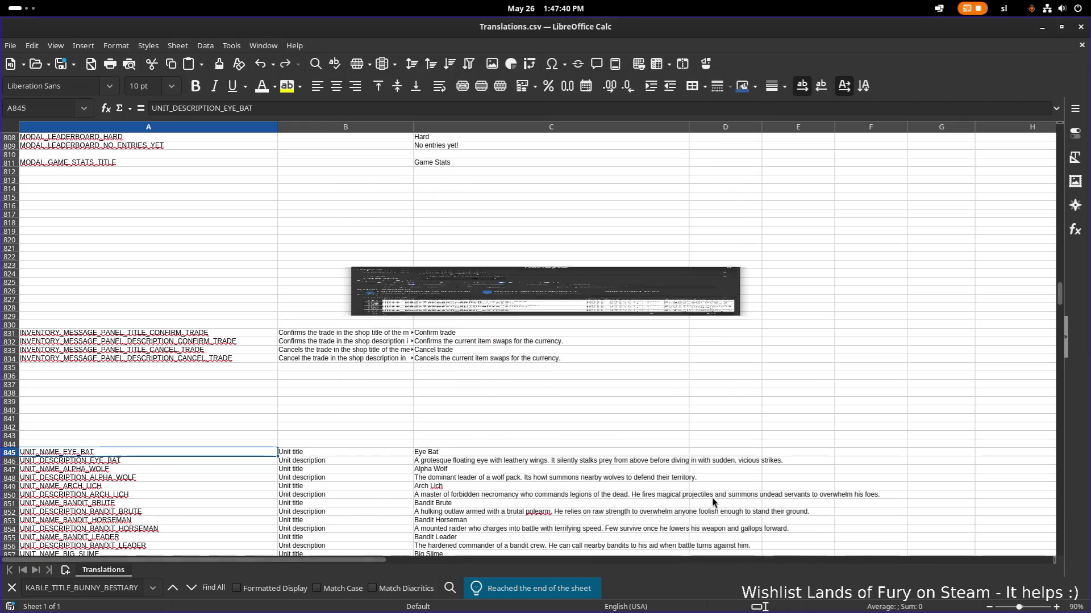
pyautogui.scroll(-20, 407, 370)
pyautogui.scroll(-17, 407, 373)
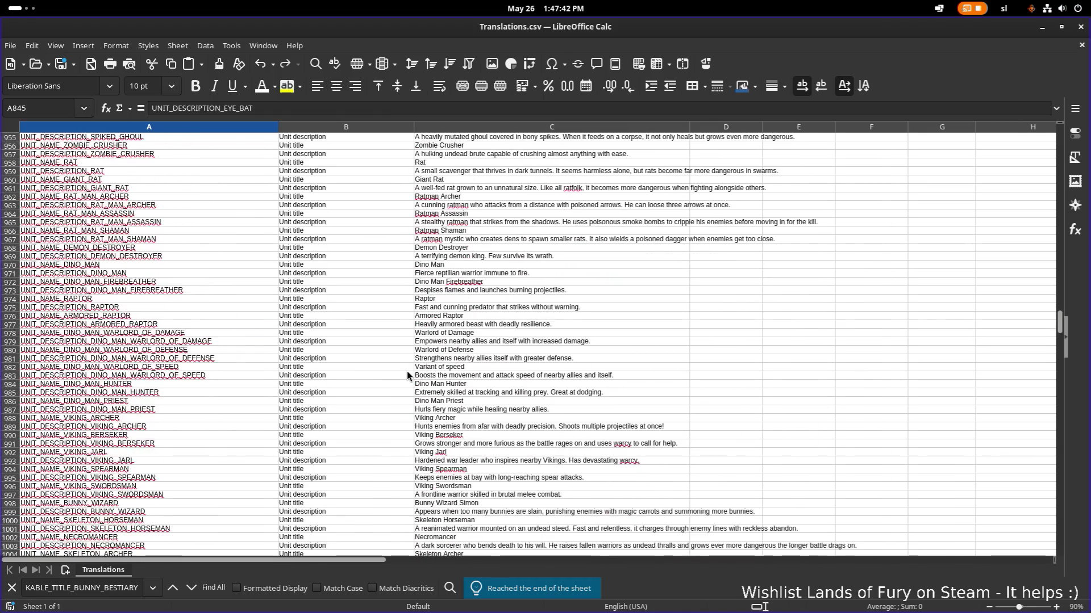
pyautogui.scroll(1, 406, 375)
pyautogui.click(540, 282)
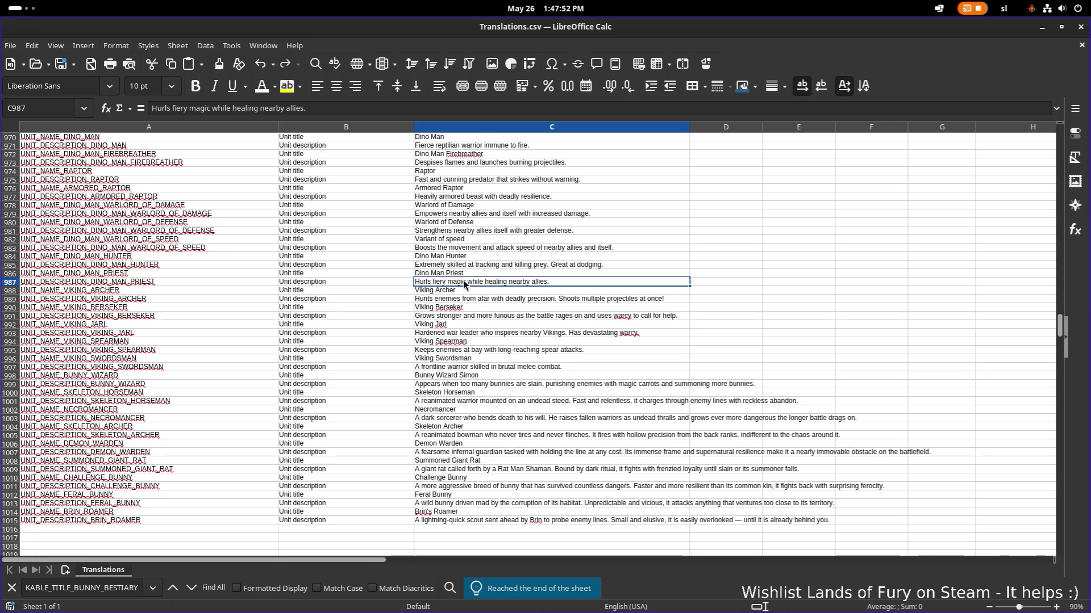
pyautogui.scroll(13, 384, 292)
pyautogui.scroll(20, 384, 292)
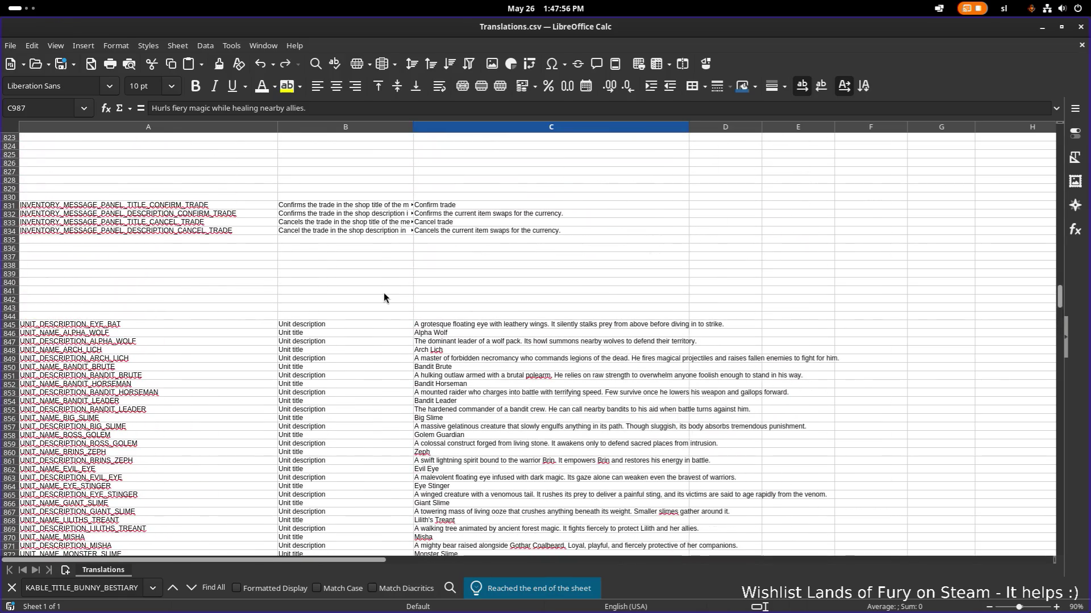
pyautogui.scroll(-11, 407, 294)
pyautogui.click(428, 257)
pyautogui.scroll(9, 258, 209)
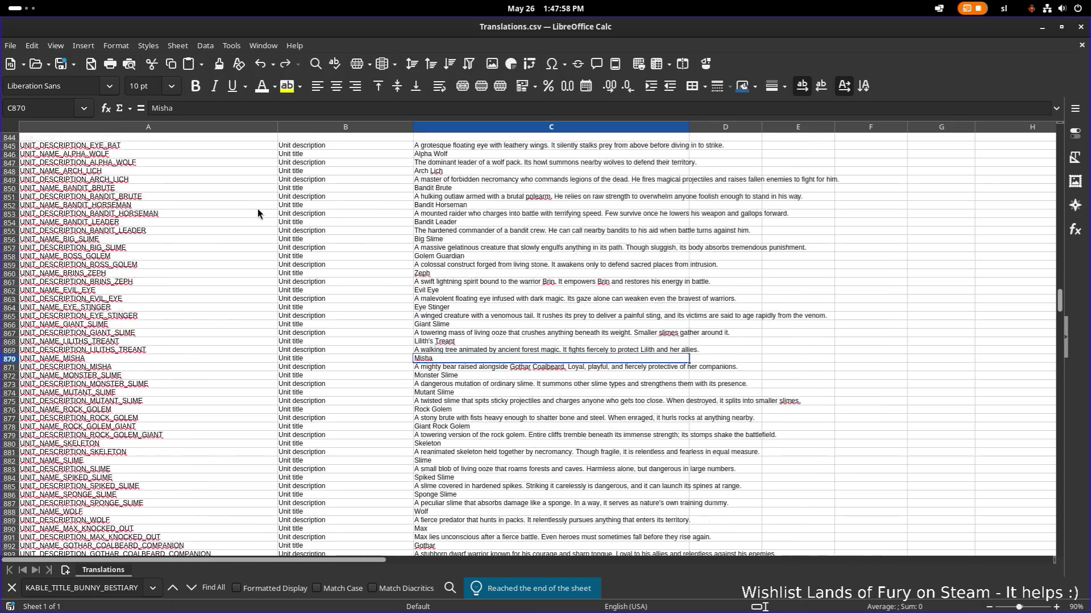
pyautogui.click(232, 231)
# Step: Search the sheet for BUNNY and step through matches to the Challenge Bunny entry
pyautogui.hotkey('ctrl', 'f')
pyautogui.write('BUNNY')
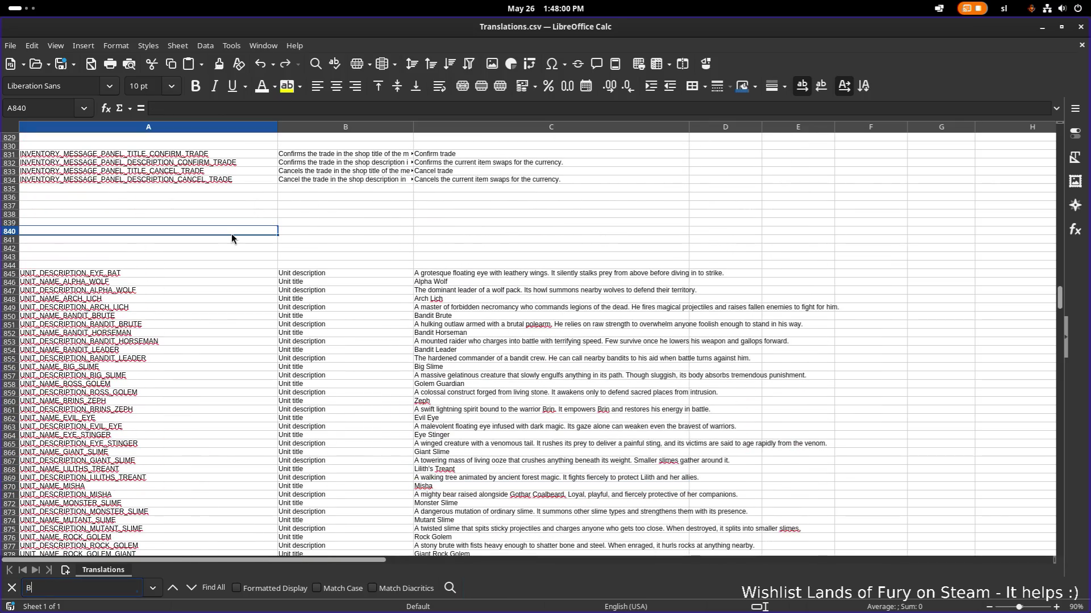
pyautogui.press('Return')
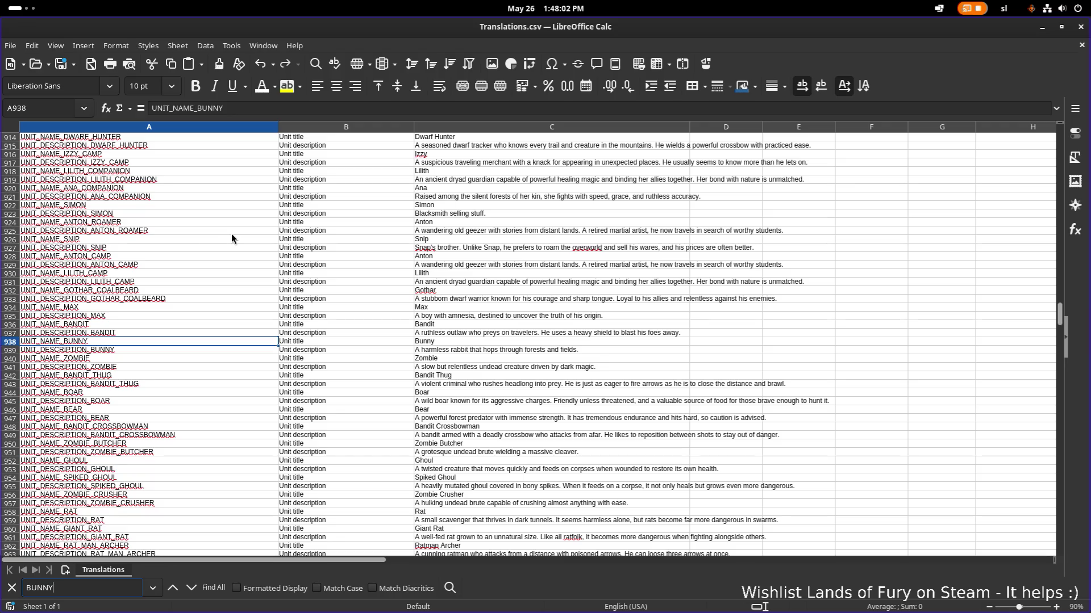
pyautogui.click(192, 590)
pyautogui.click(192, 589)
pyautogui.click(192, 590)
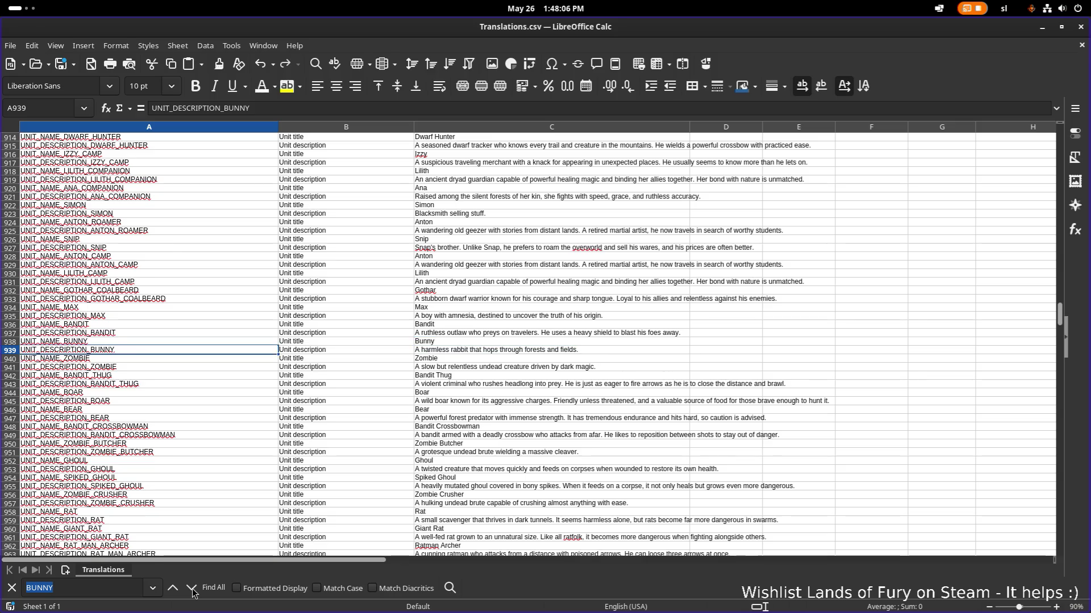
pyautogui.click(192, 590)
pyautogui.click(192, 591)
pyautogui.click(192, 590)
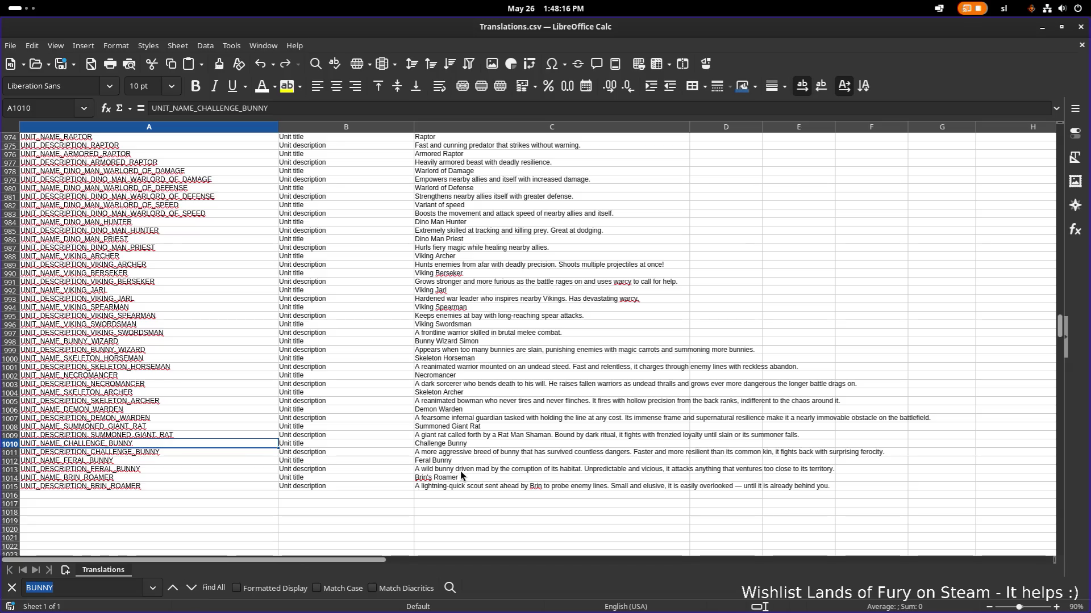
pyautogui.doubleClick(461, 452)
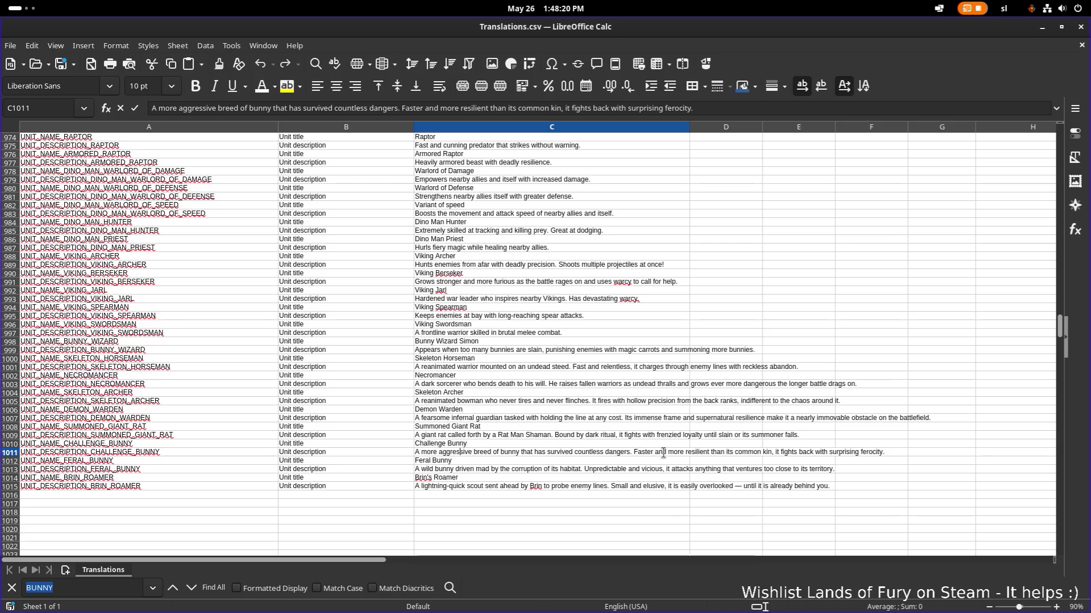
# Step: Replace the Challenge Bunny description's fights-back clause with 'It's purpose is to run fast.'
pyautogui.click(783, 453)
pyautogui.press('Left')
pyautogui.press('Left')
pyautogui.press('Left')
pyautogui.hotkey('shift', 'End')
pyautogui.press('Delete')
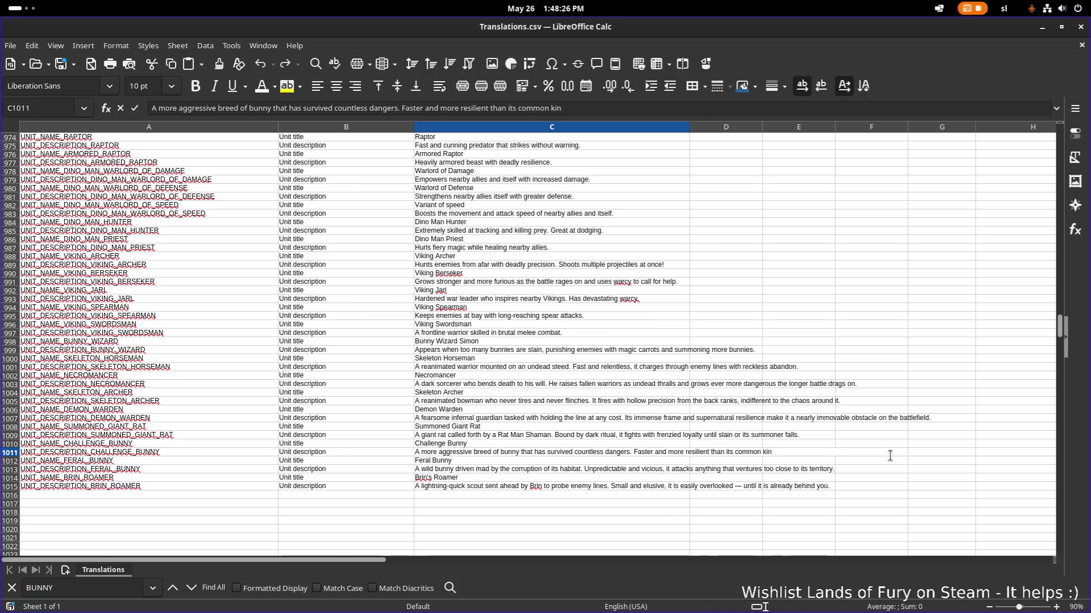
pyautogui.write(". It's pu")
pyautogui.write('rpose ')
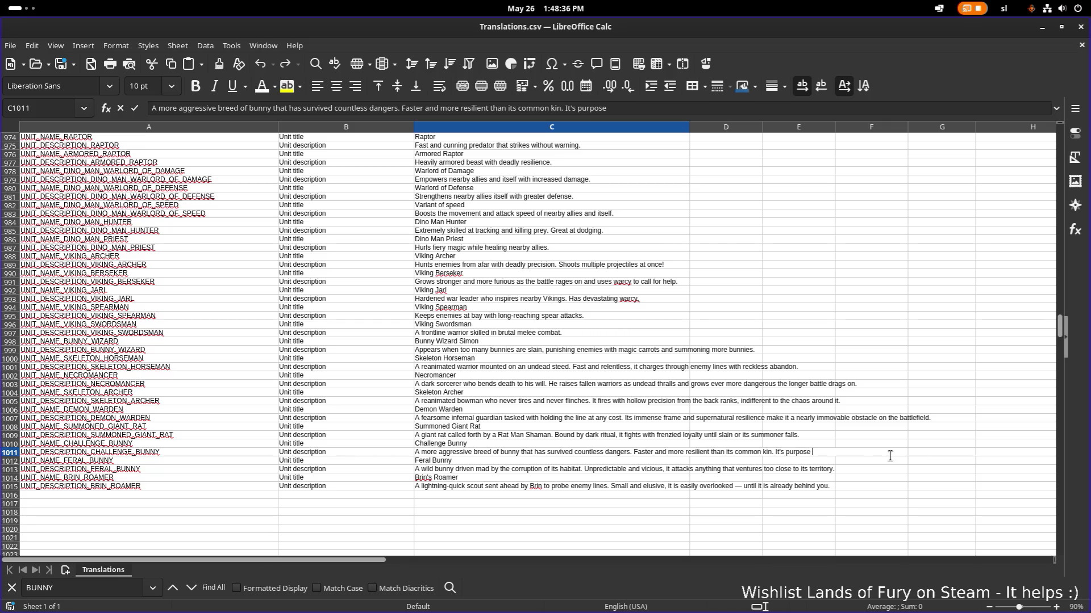
pyautogui.write('is to')
pyautogui.write(' run fa')
pyautogui.write('st.')
pyautogui.press('Return')
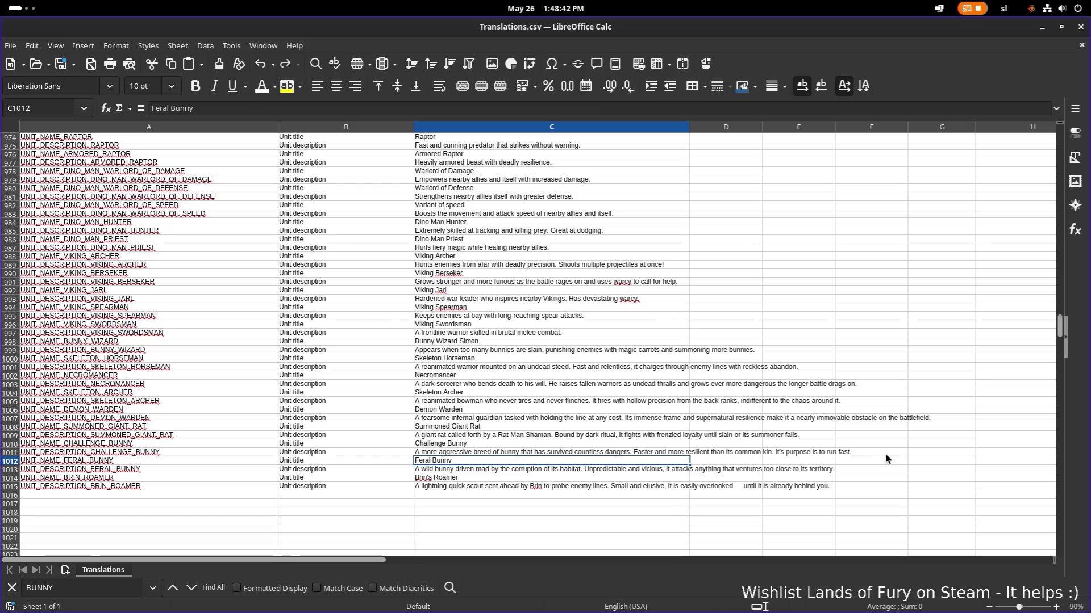
# Step: Recheck the edited description, then look over the Feral Bunny and Brin's Roamer rows unchanged
pyautogui.press('Up')
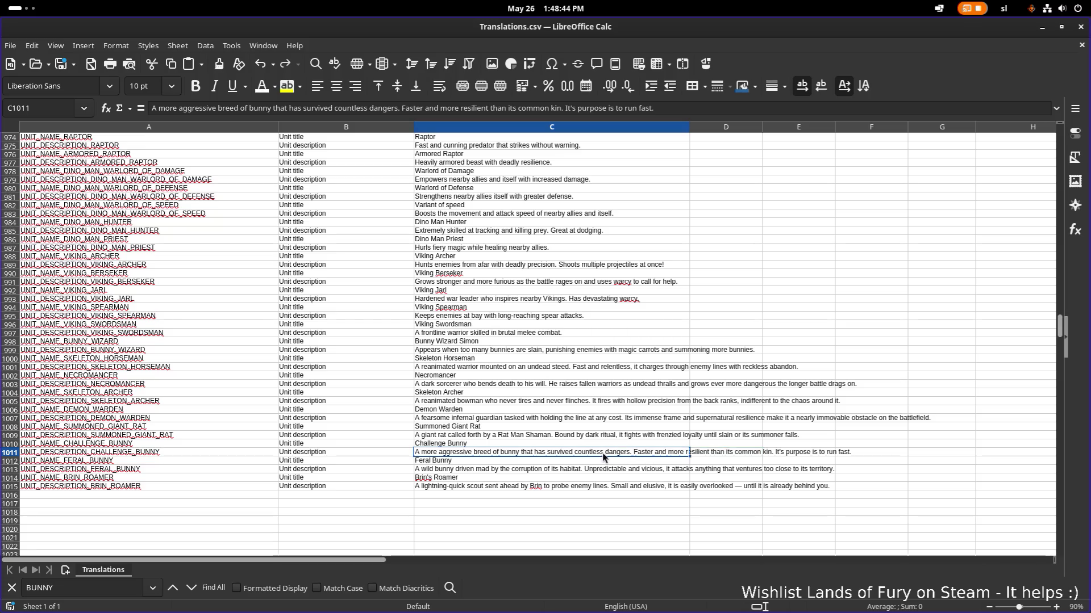
pyautogui.click(583, 460)
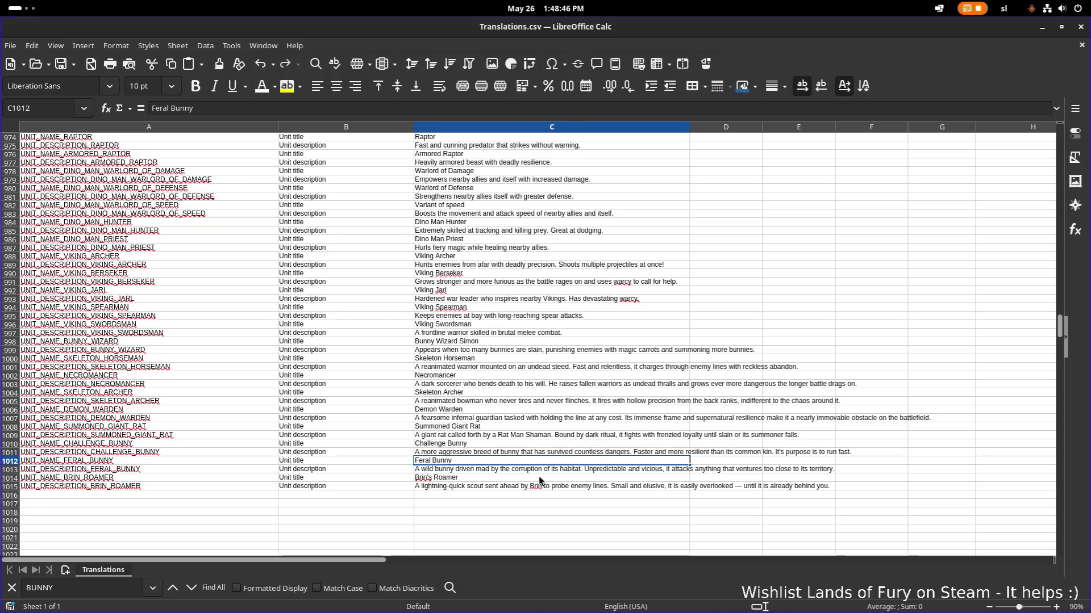
pyautogui.click(493, 478)
pyautogui.doubleClick(486, 487)
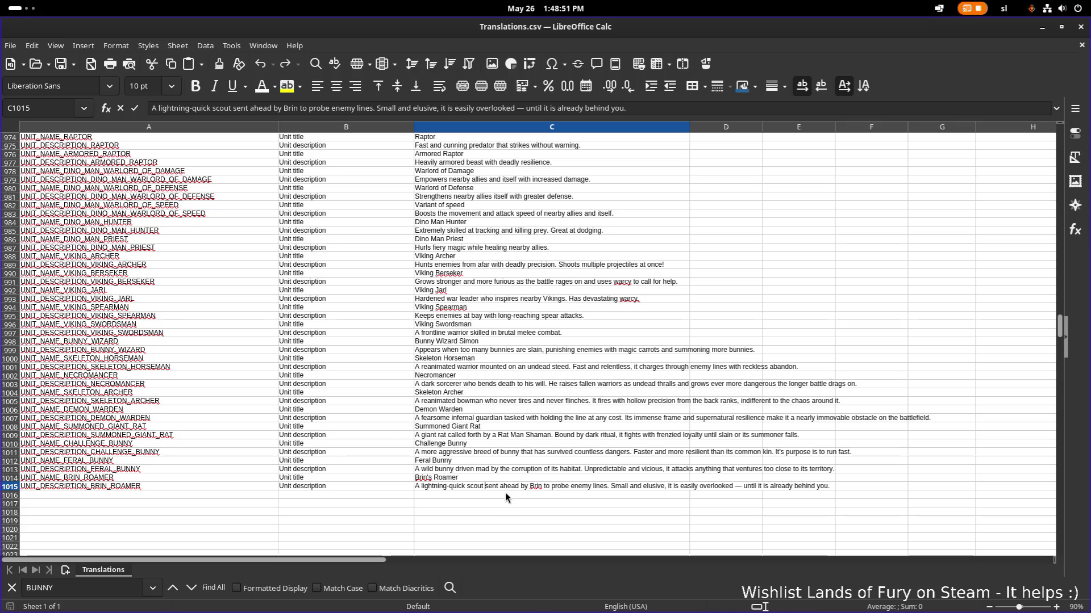
pyautogui.press('Up')
pyautogui.click(470, 470)
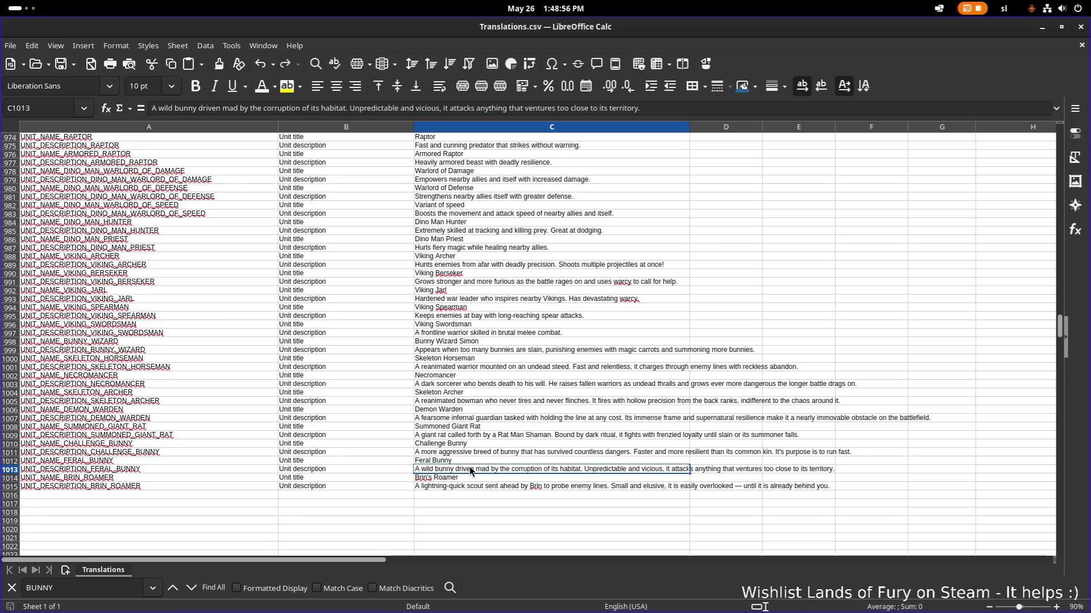
# Step: Search the sheet for 'roamer' and step back through matches to the Izzy roamer entry
pyautogui.click(315, 368)
pyautogui.hotkey('ctrl', 'f')
pyautogui.write('roamer')
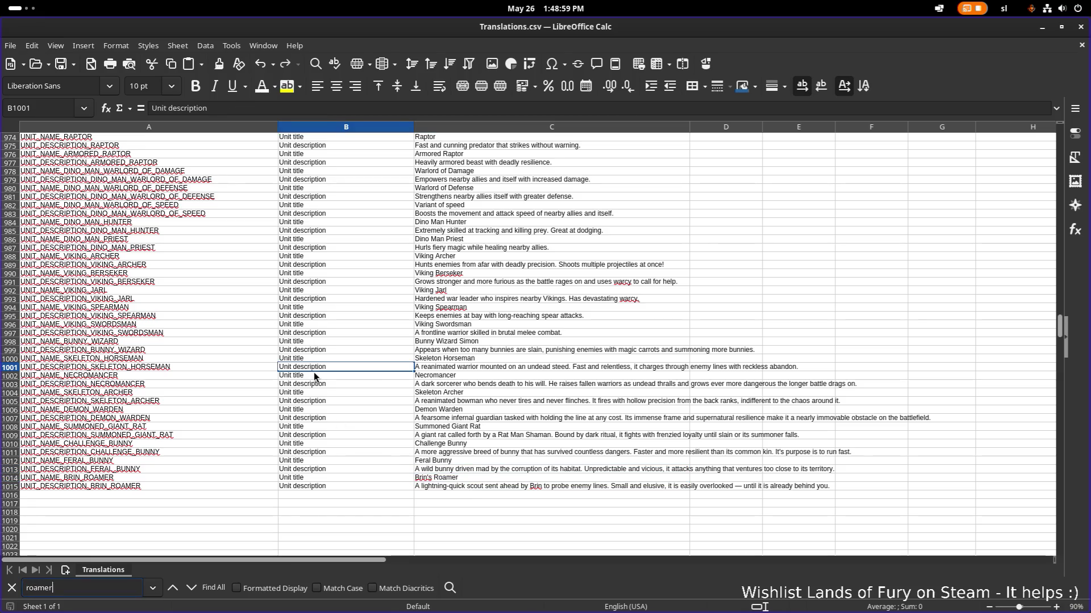
pyautogui.press('Return')
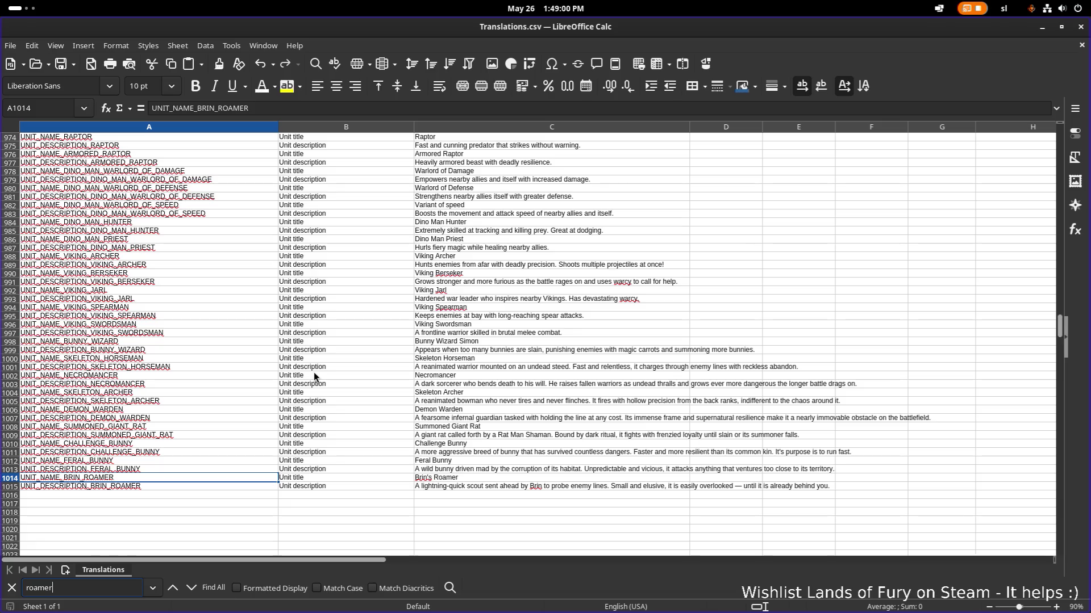
pyautogui.click(173, 589)
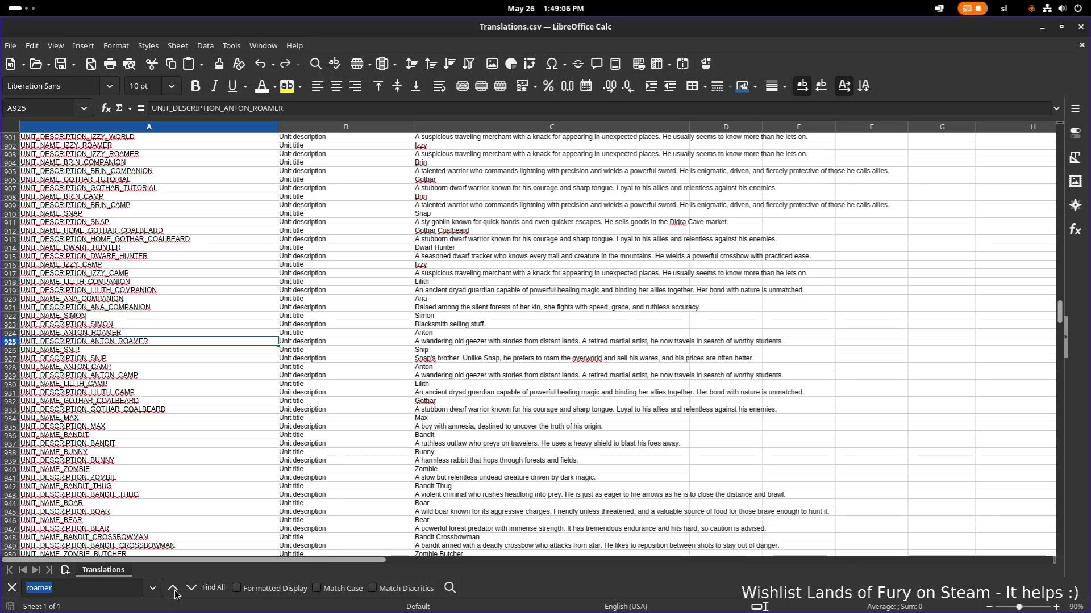
pyautogui.click(173, 590)
pyautogui.click(173, 590)
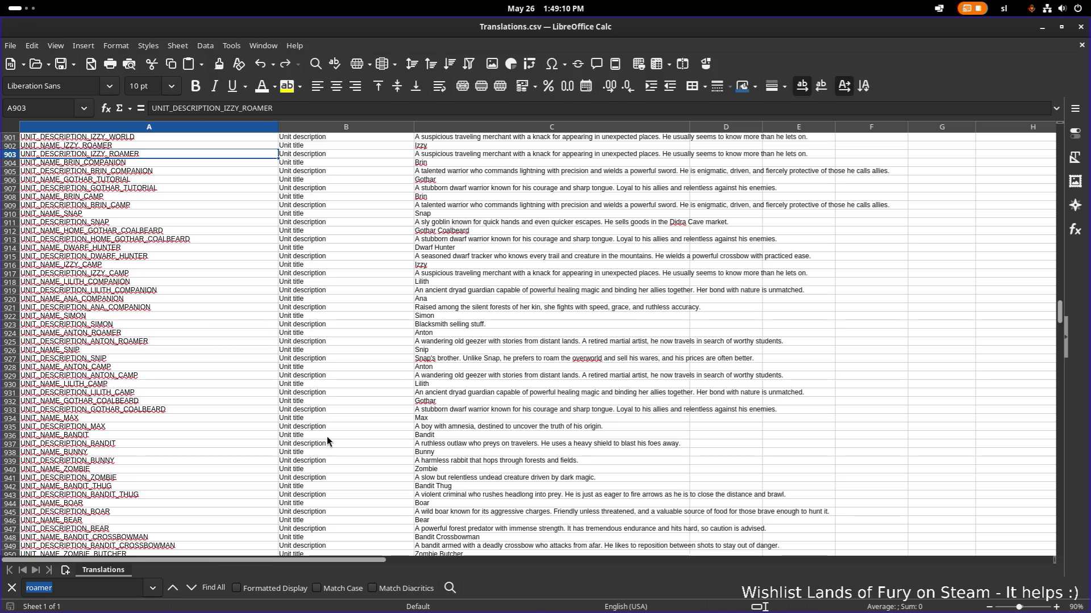
# Step: Move up to the Alpha Wolf title row, then switch back to the Godot editor
pyautogui.scroll(2, 326, 440)
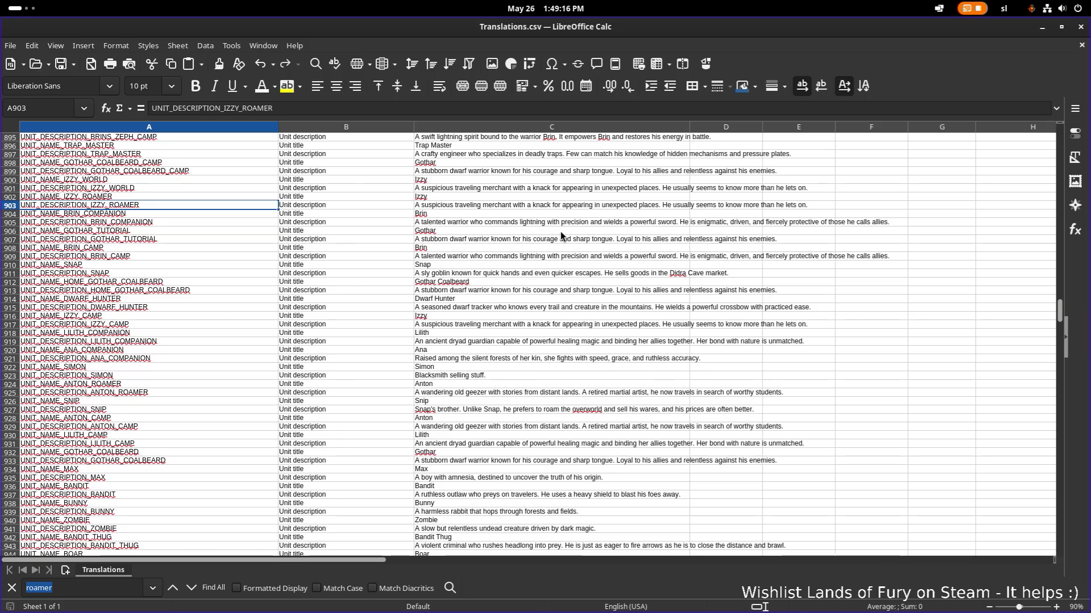
pyautogui.press('Right')
pyautogui.press('Right')
pyautogui.press('Up')
pyautogui.press('Up')
pyautogui.press('Up')
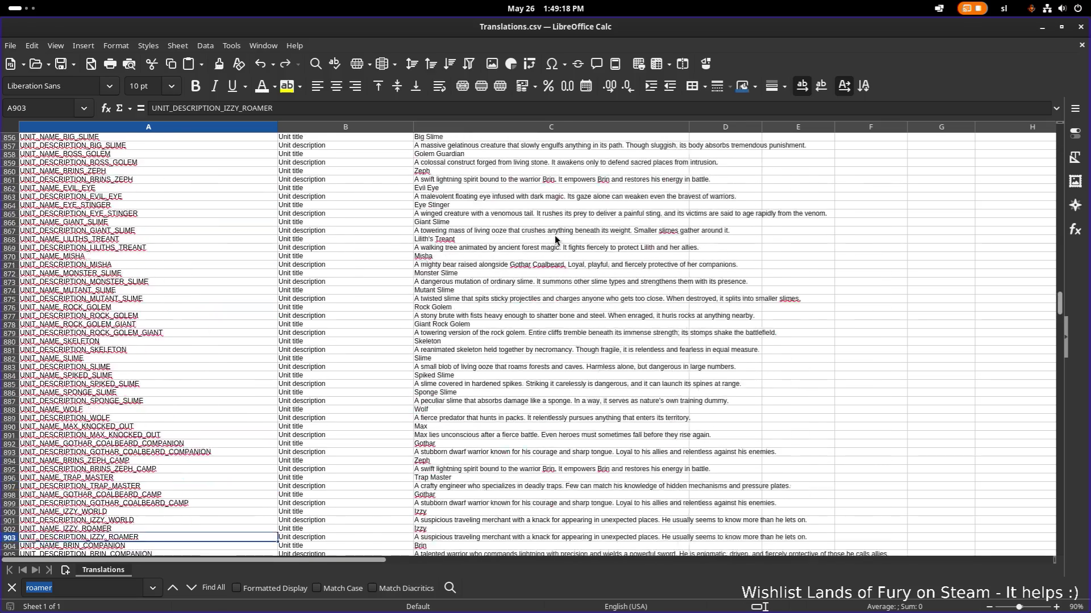
pyautogui.click(555, 237)
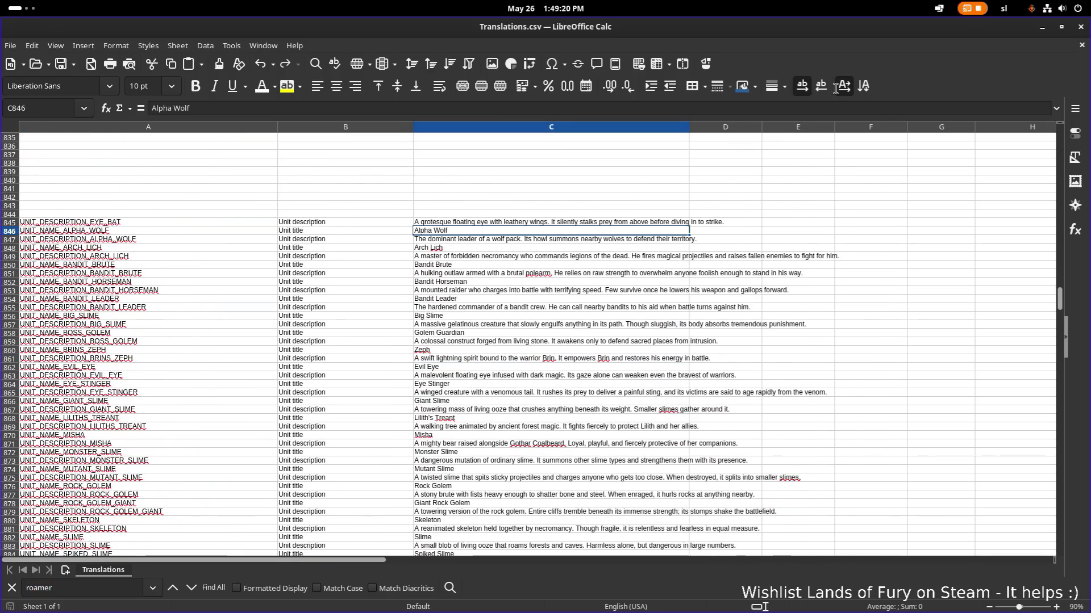
pyautogui.hotkey('alt', 'Tab')
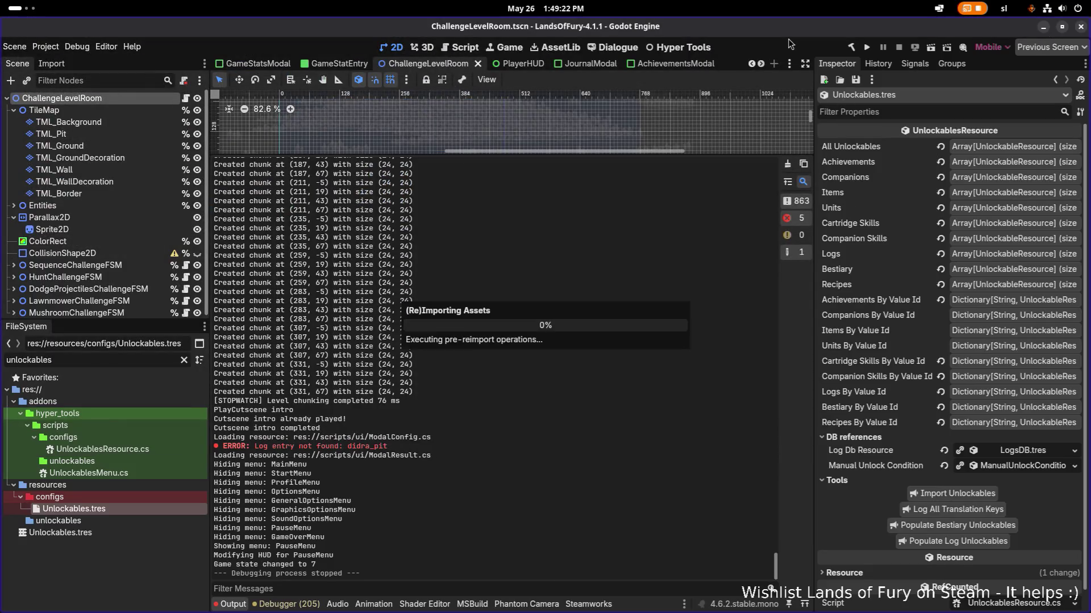
# Step: Run the Lands of Fury project from the Godot toolbar
pyautogui.click(865, 48)
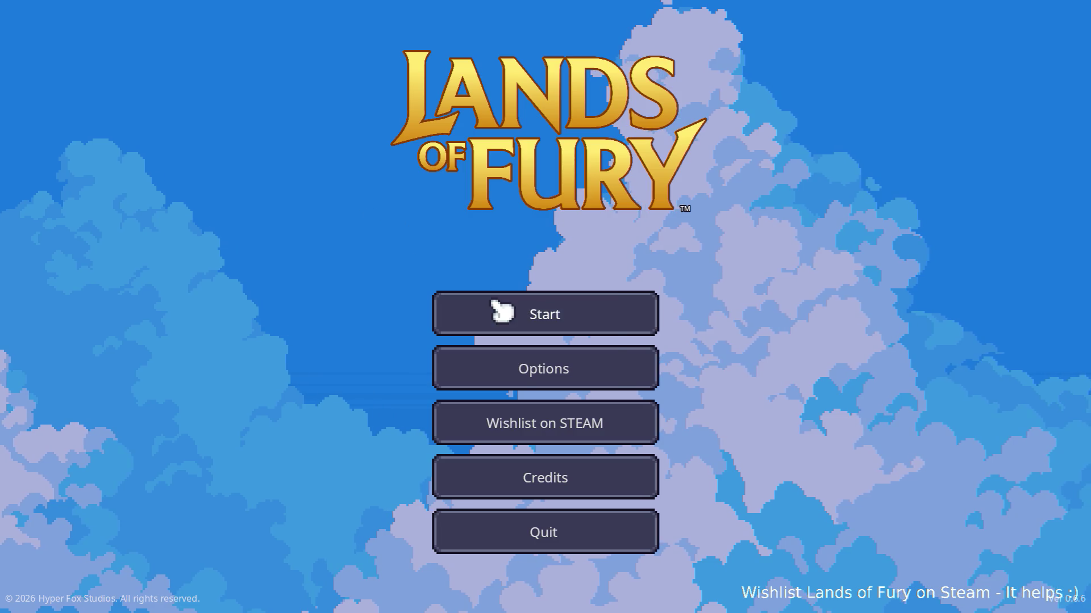
# Step: Start the game with a player profile and open the journal's Bestiary
pyautogui.click(493, 312)
pyautogui.click(469, 316)
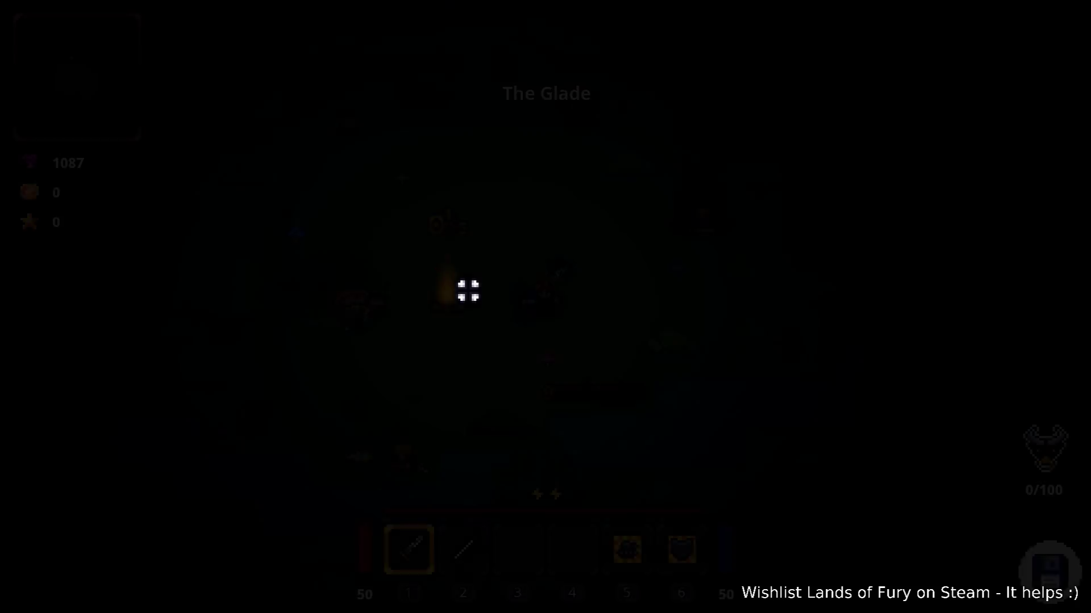
pyautogui.press('w')
pyautogui.press('i')
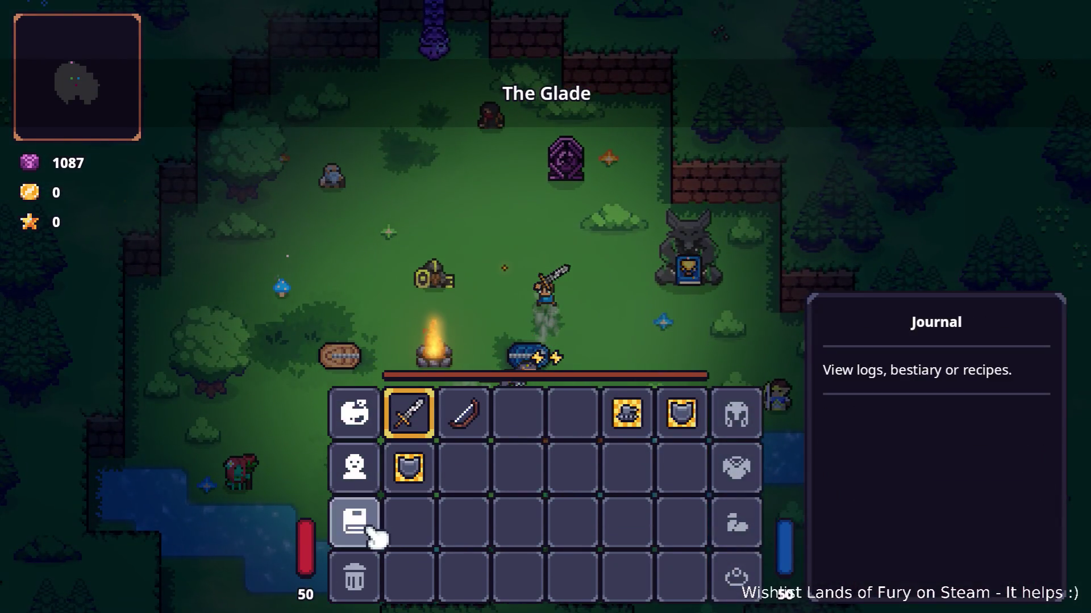
pyautogui.click(374, 531)
pyautogui.click(412, 143)
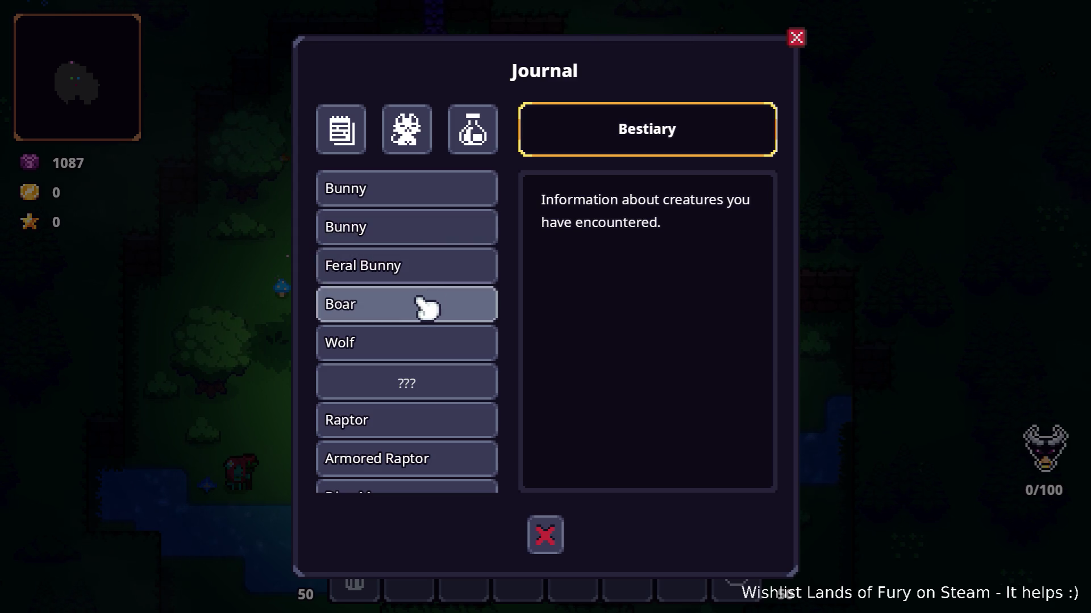
# Step: Scroll to Brin's Roamer in the bestiary and compare it with the Brin entry
pyautogui.scroll(-3, 424, 312)
pyautogui.scroll(-12, 424, 320)
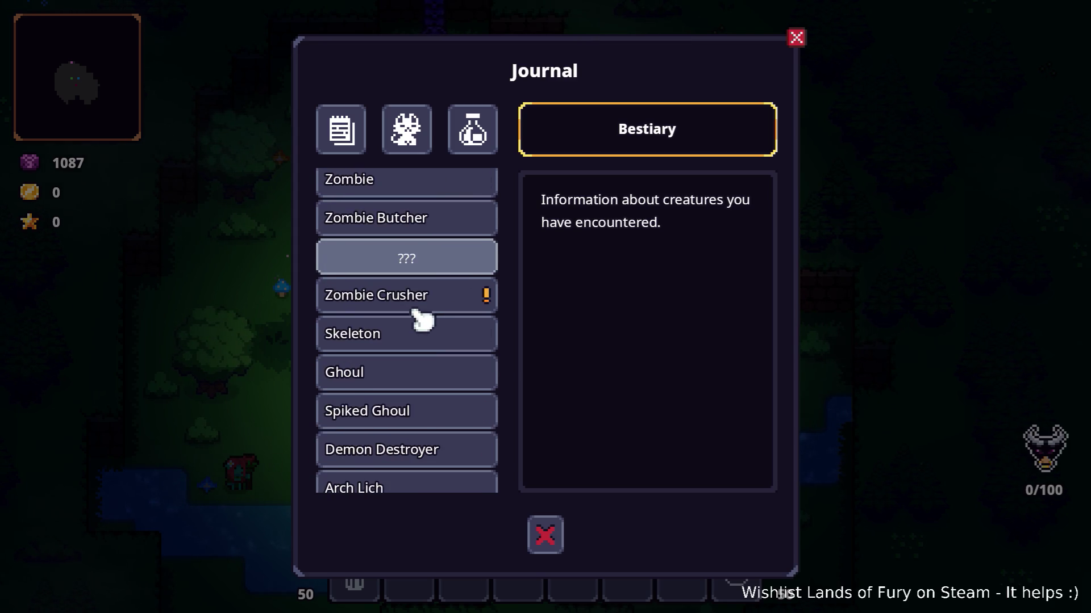
pyautogui.scroll(-6, 423, 319)
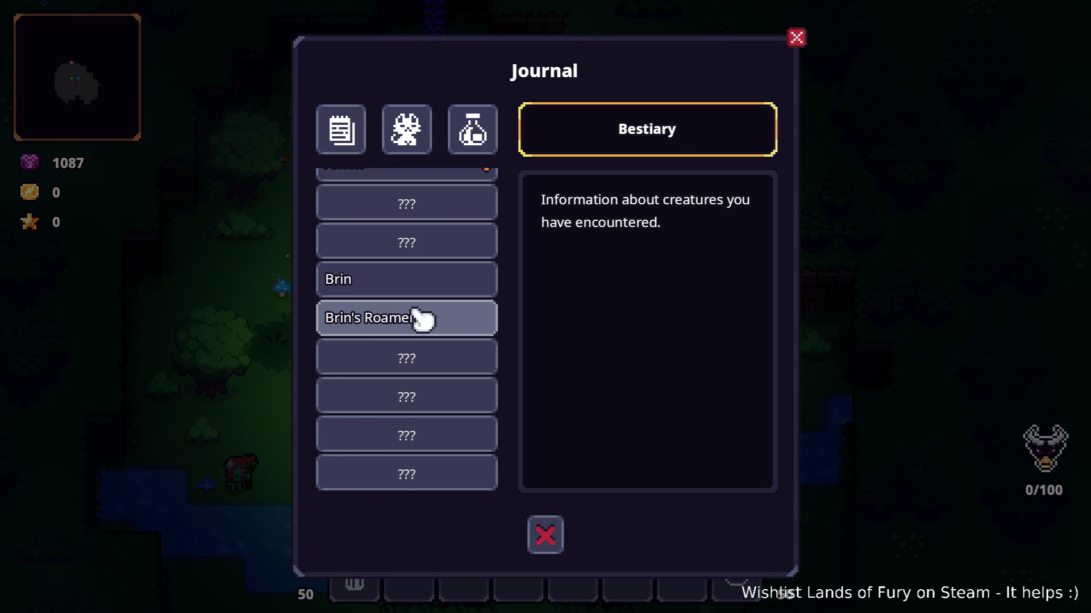
pyautogui.click(423, 320)
pyautogui.click(431, 287)
pyautogui.click(432, 321)
pyautogui.click(431, 292)
pyautogui.click(432, 321)
pyautogui.click(425, 289)
pyautogui.click(424, 317)
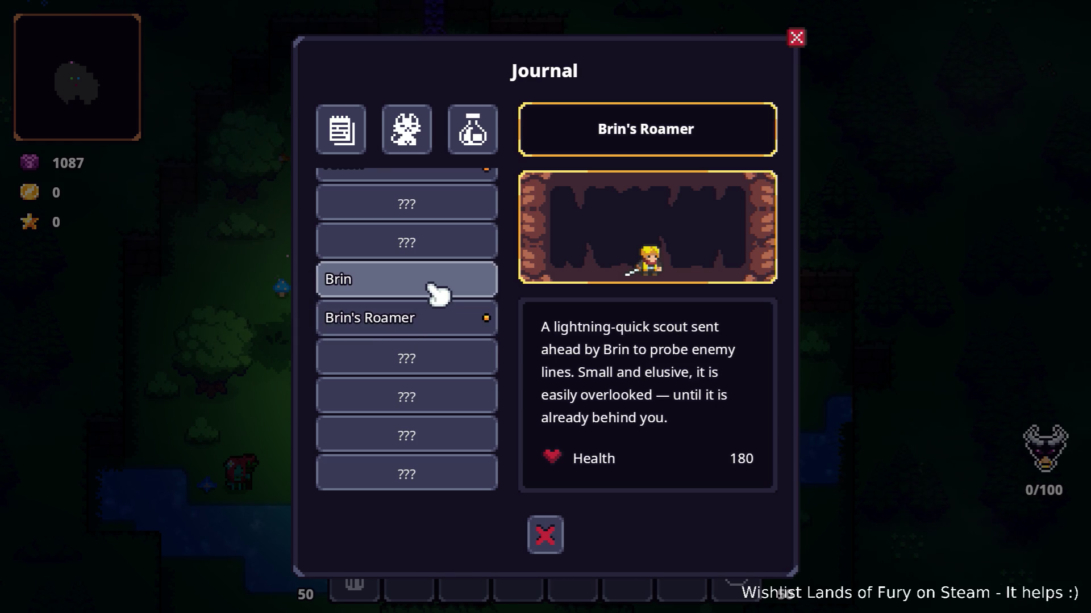
# Step: Close the journal and quit the game from the pause menu back to the editor
pyautogui.click(558, 537)
pyautogui.press('Escape')
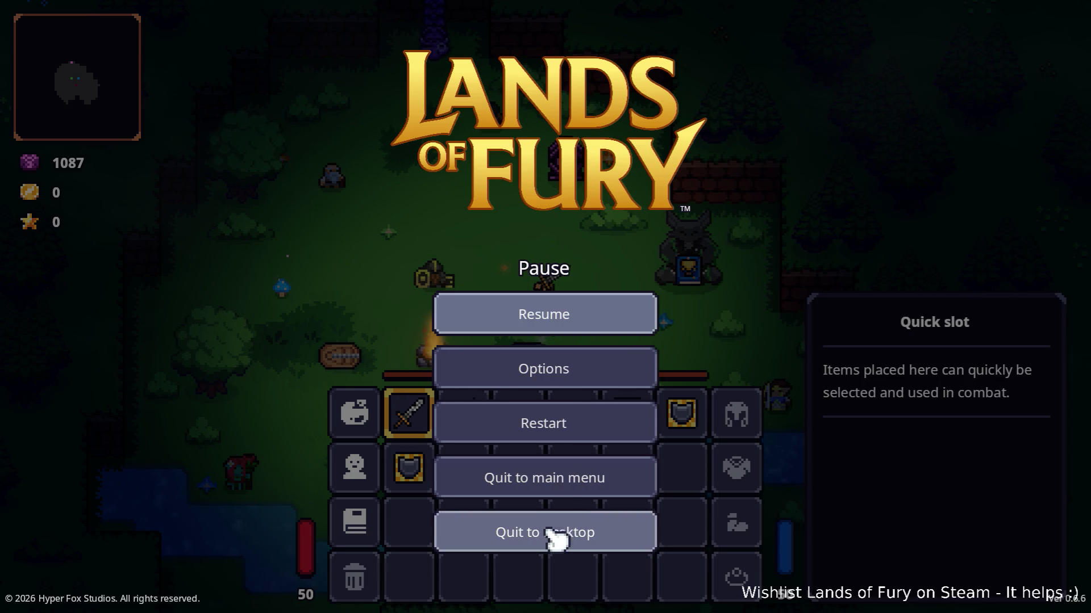
pyautogui.click(554, 539)
# Step: Filter files by 'roamer', turn off Appears In Bestiary on BrinRoamer.tres, and save
pyautogui.doubleClick(114, 362)
pyautogui.write('roamer')
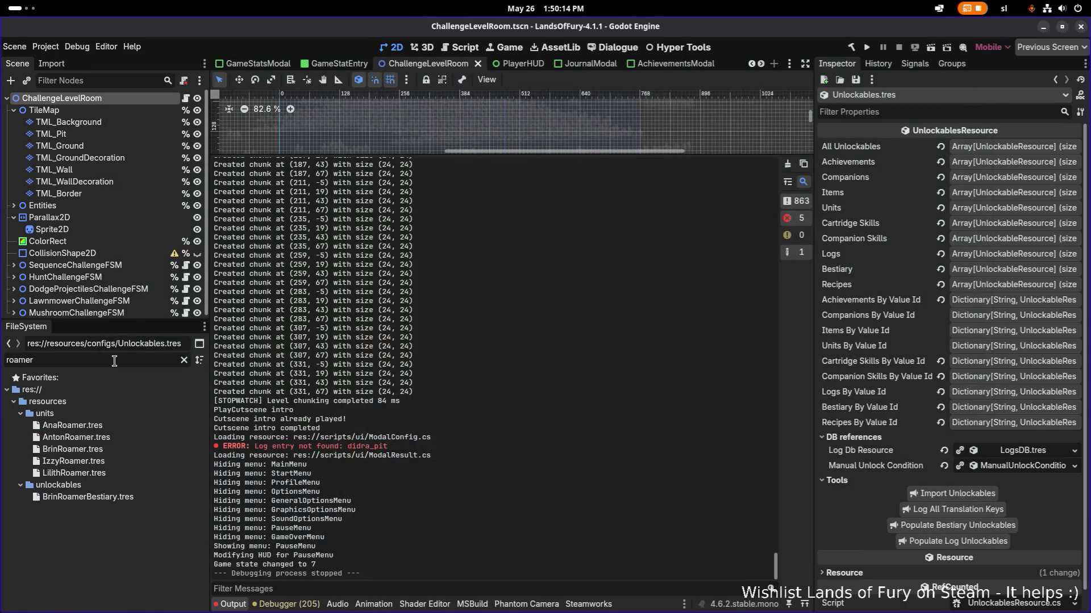
pyautogui.click(112, 429)
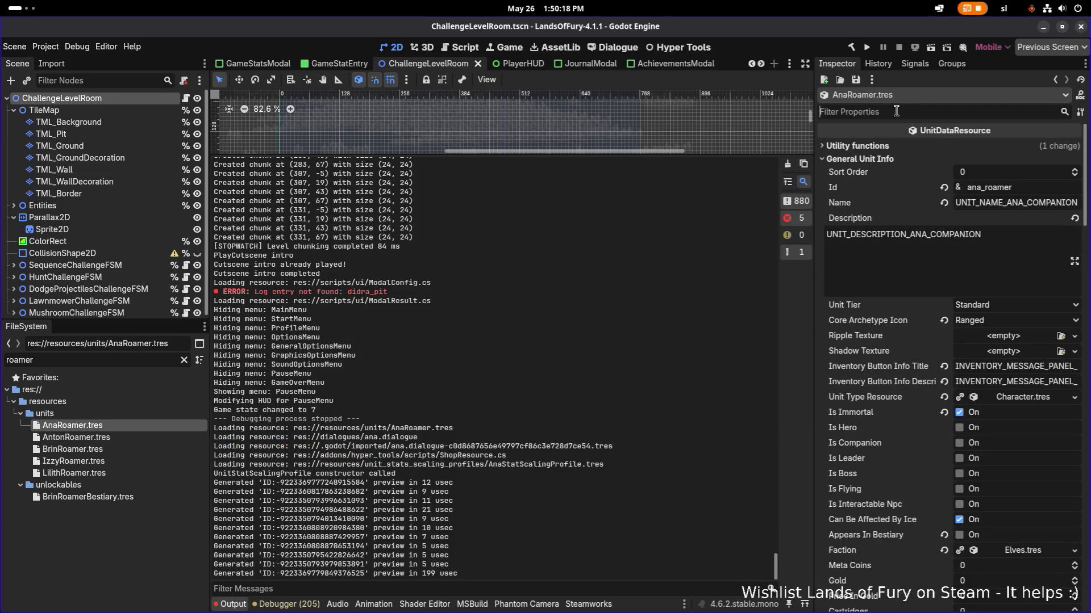
pyautogui.write('should')
pyautogui.hotkey('ctrl', 'a')
pyautogui.write('appe')
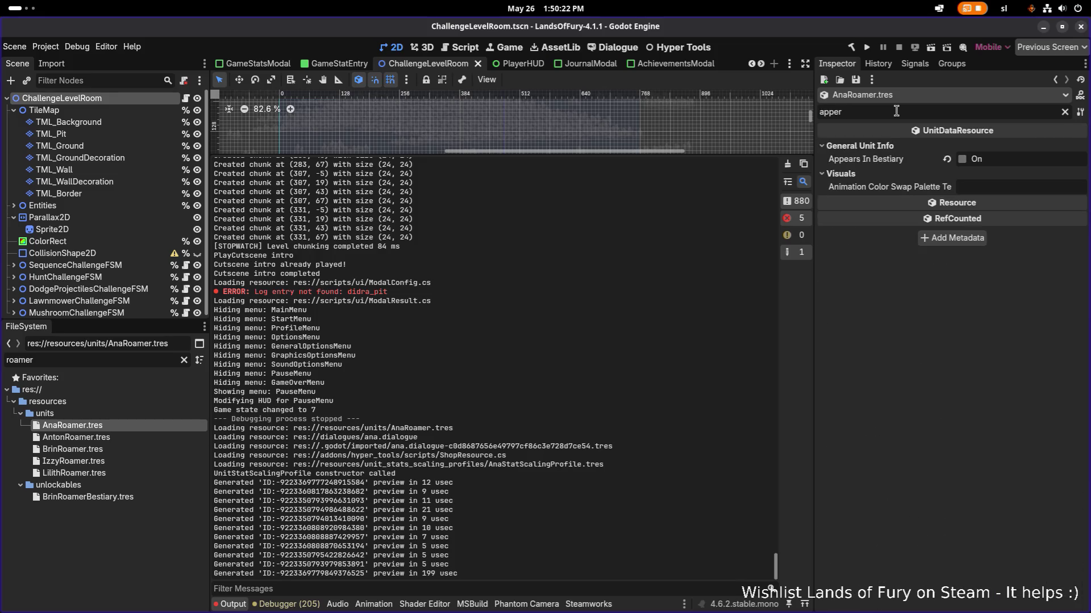
pyautogui.click(136, 438)
pyautogui.click(135, 449)
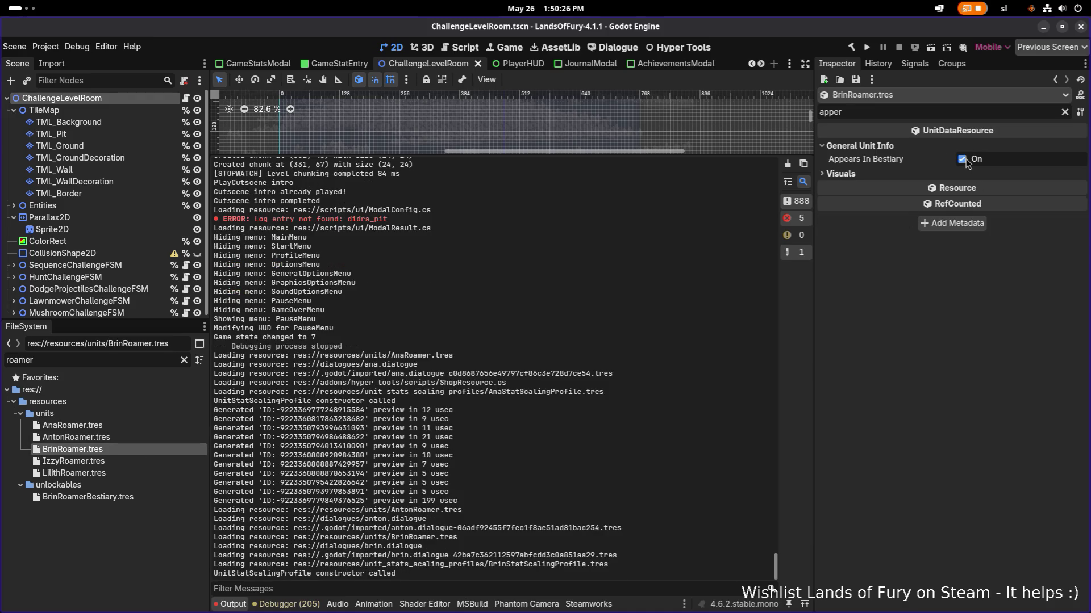
pyautogui.click(962, 159)
pyautogui.click(119, 461)
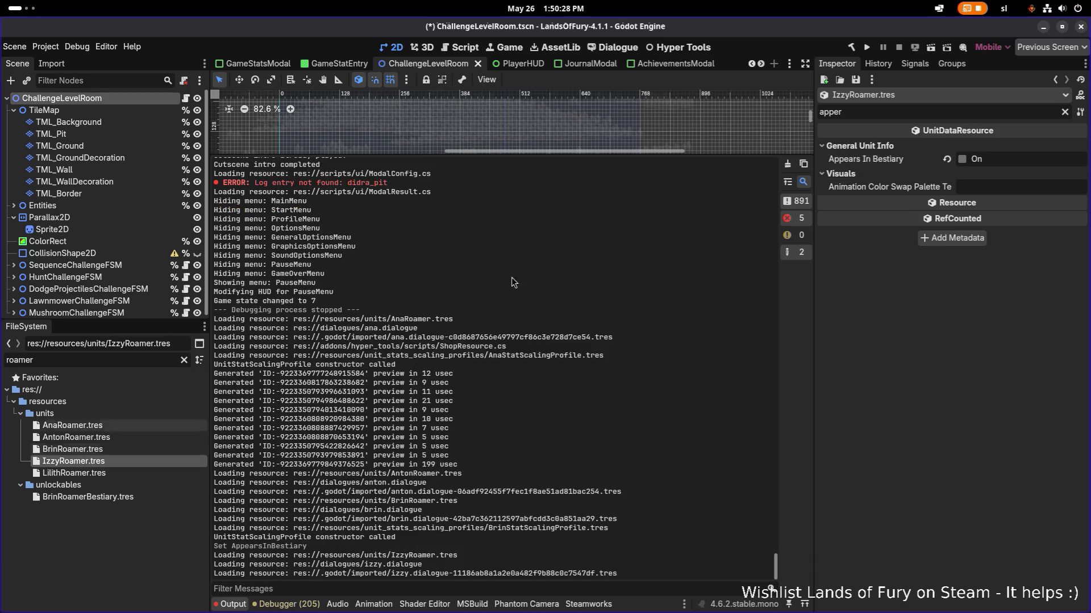
pyautogui.click(119, 473)
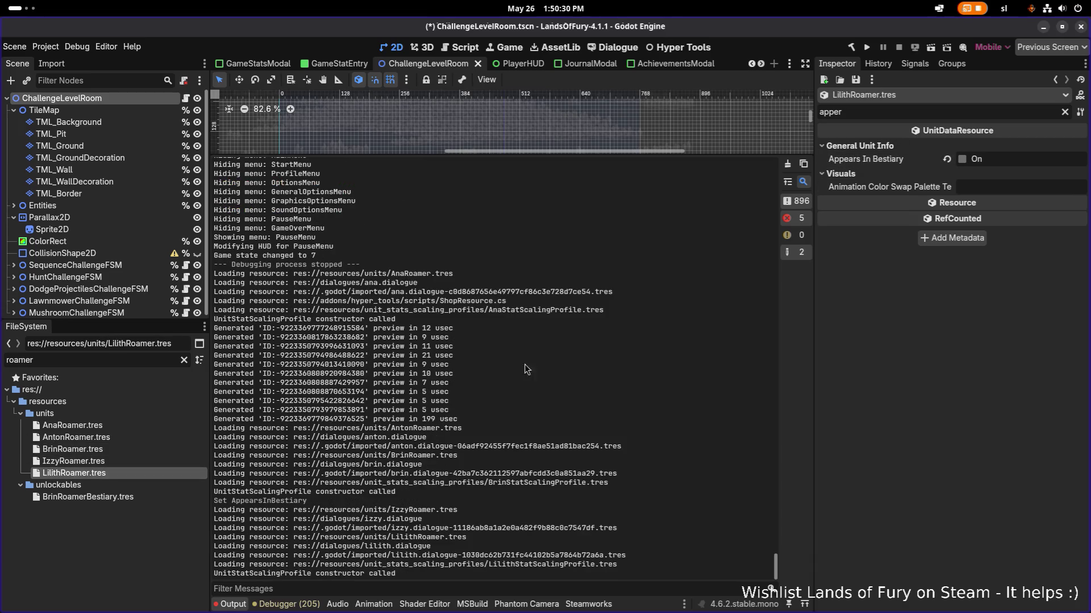
pyautogui.press('Up')
pyautogui.press('Up')
pyautogui.hotkey('ctrl', 's')
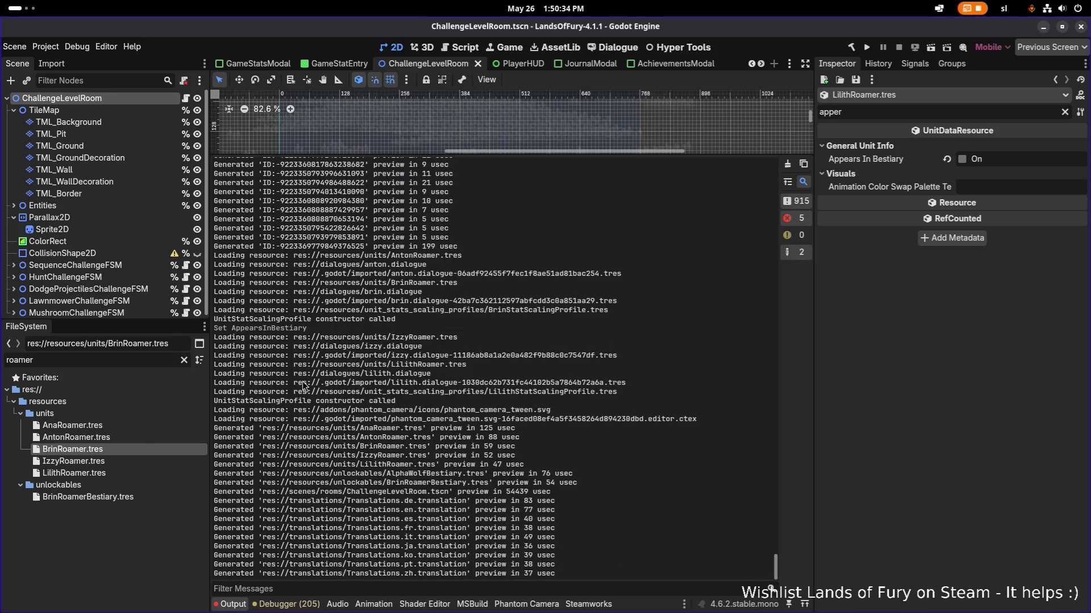
# Step: Delete BrinRoamerBestiary.tres from the roamer-filtered project files
pyautogui.doubleClick(152, 360)
pyautogui.write('roamer')
pyautogui.click(131, 498)
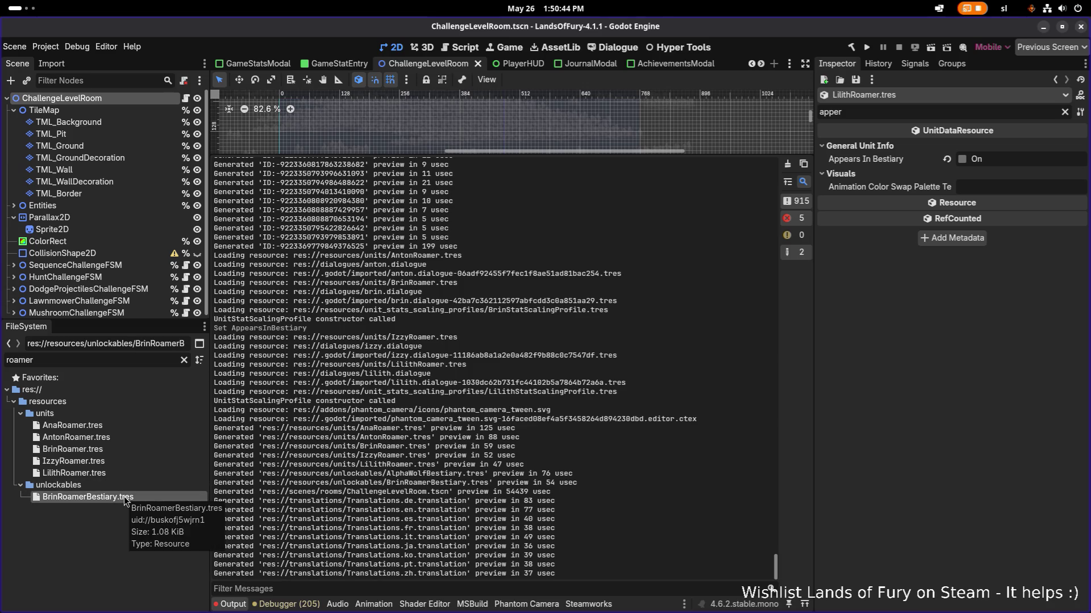
pyautogui.press('Delete')
pyautogui.press('Return')
# Step: Open Unlockables.tres with all properties shown and a wider Inspector panel
pyautogui.doubleClick(69, 361)
pyautogui.write('unlockables')
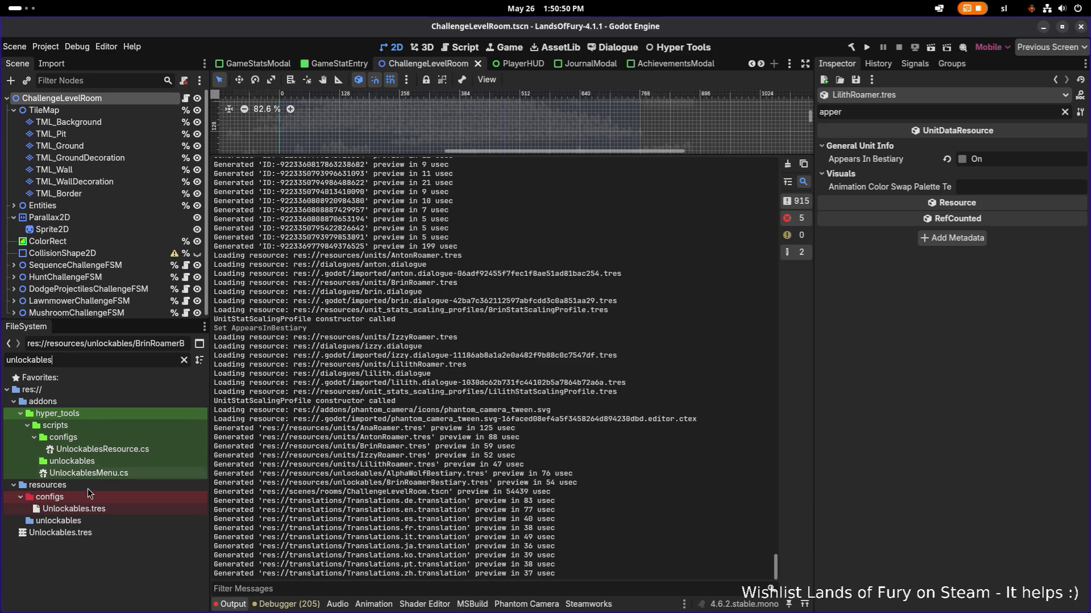
pyautogui.click(91, 509)
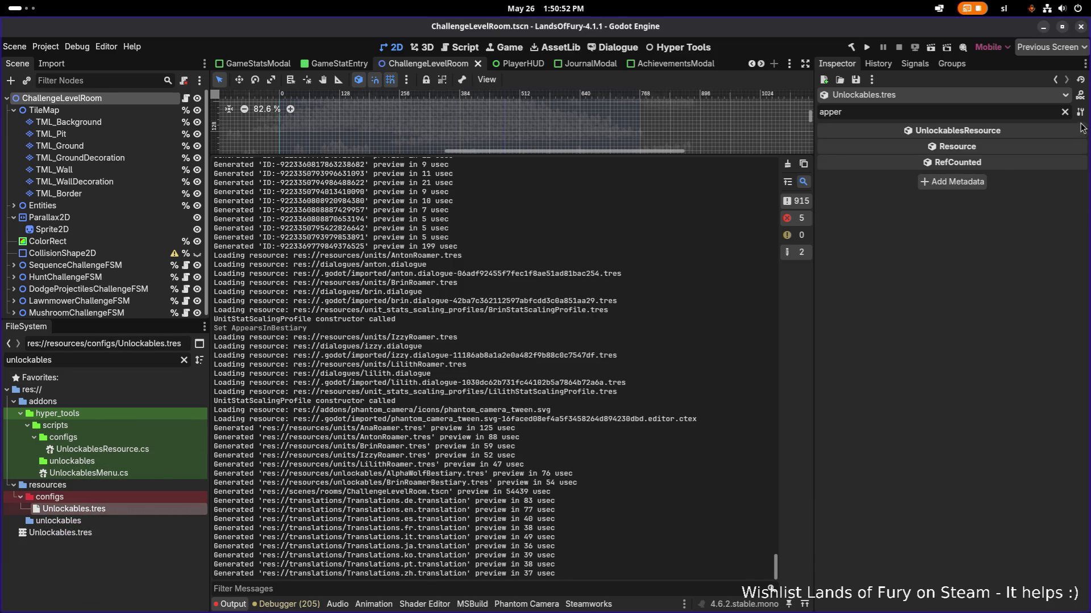
pyautogui.click(1065, 113)
pyautogui.moveTo(814, 286); pyautogui.dragTo(665, 291)
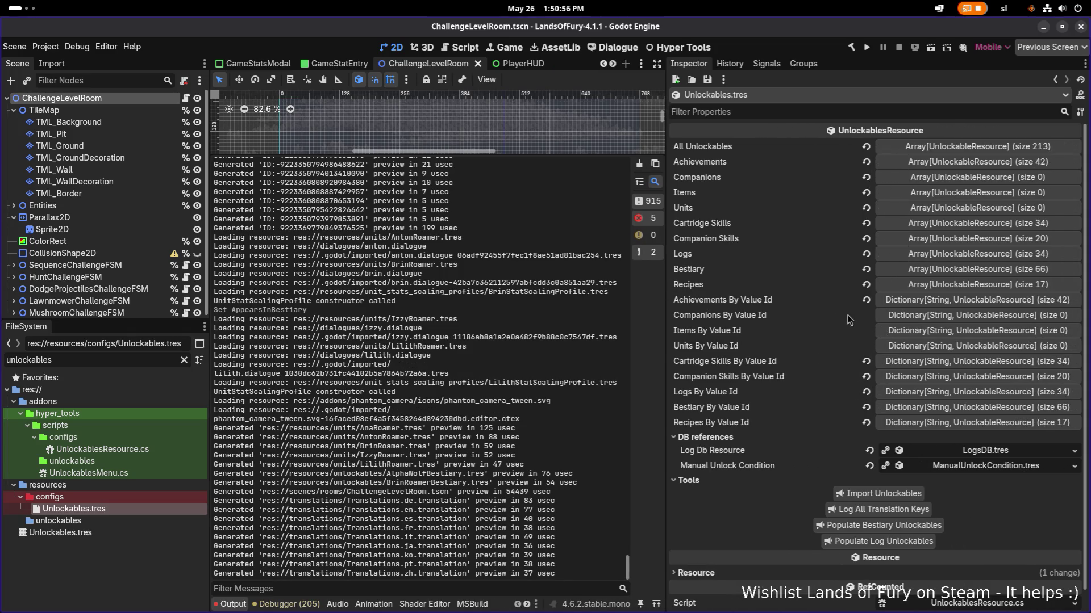
# Step: Expand Bestiary, go to entries 60–65, remove BrinRoamerBestiary, and save
pyautogui.click(932, 269)
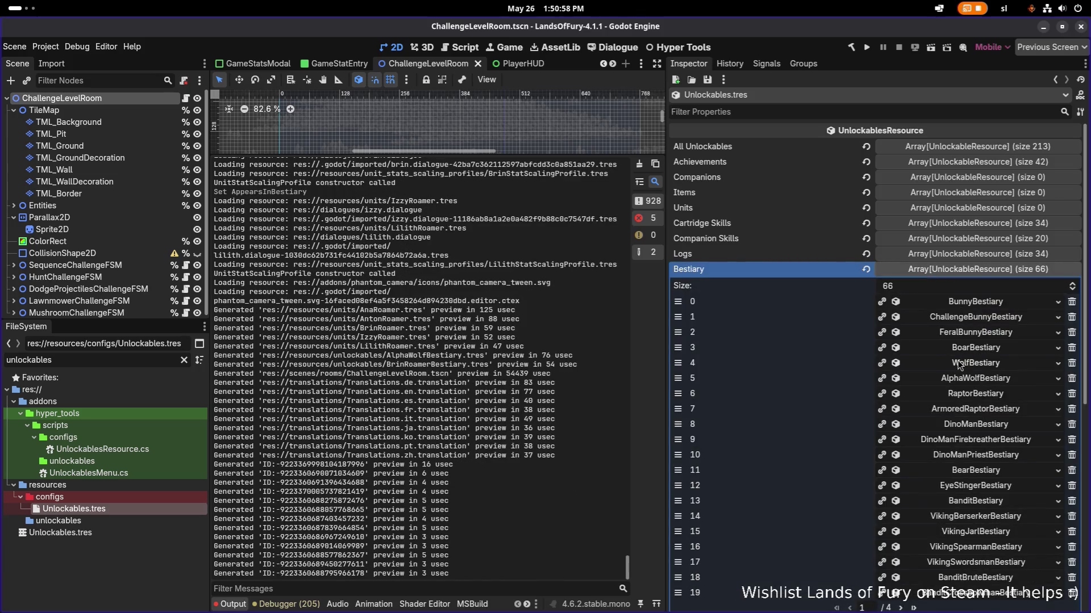
pyautogui.scroll(-2, 961, 369)
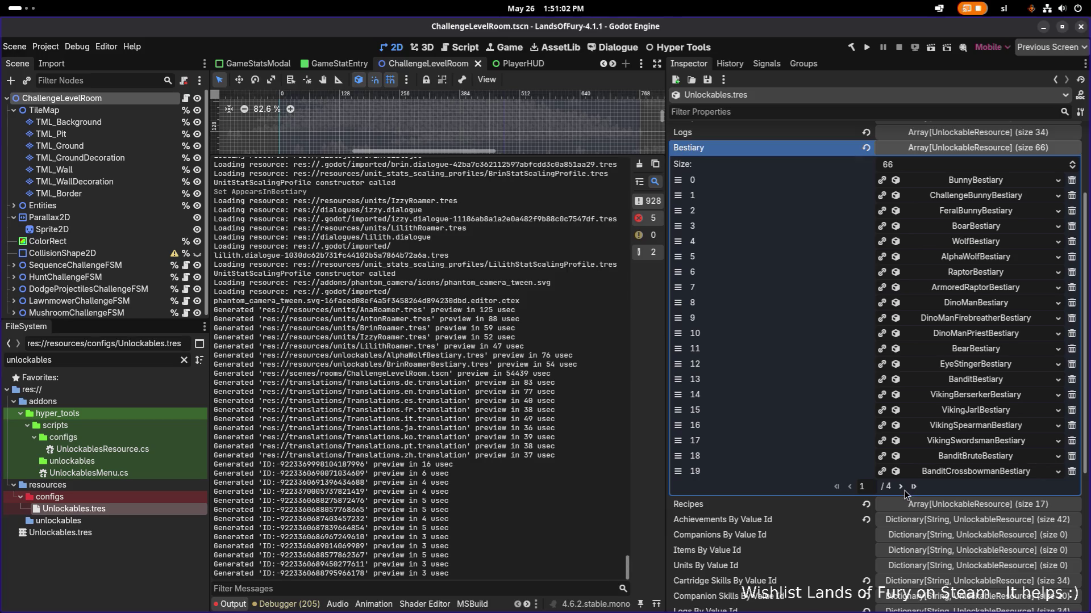
pyautogui.click(902, 489)
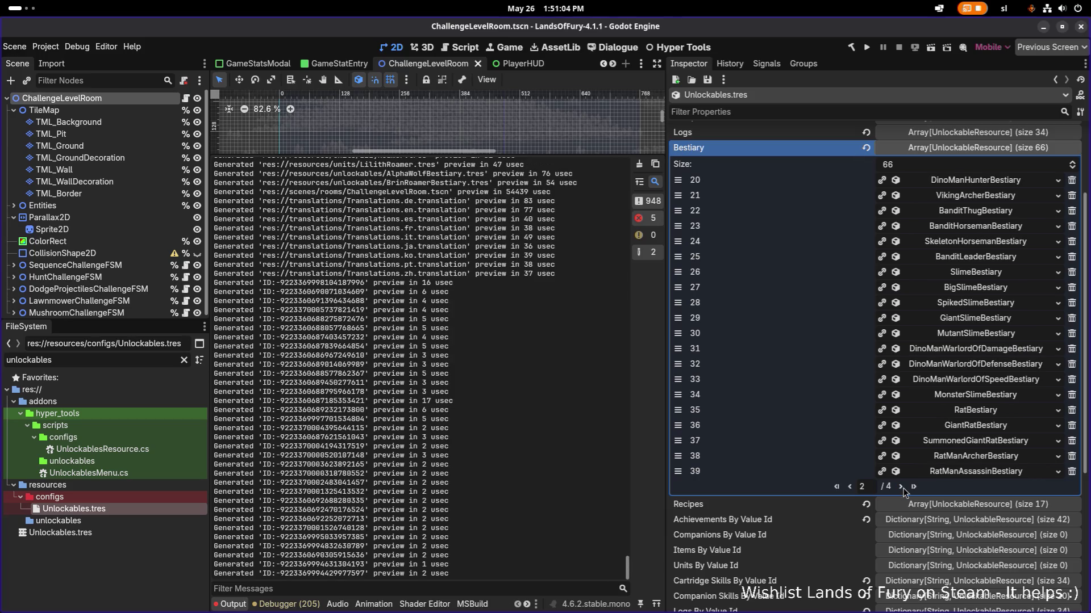
pyautogui.click(902, 489)
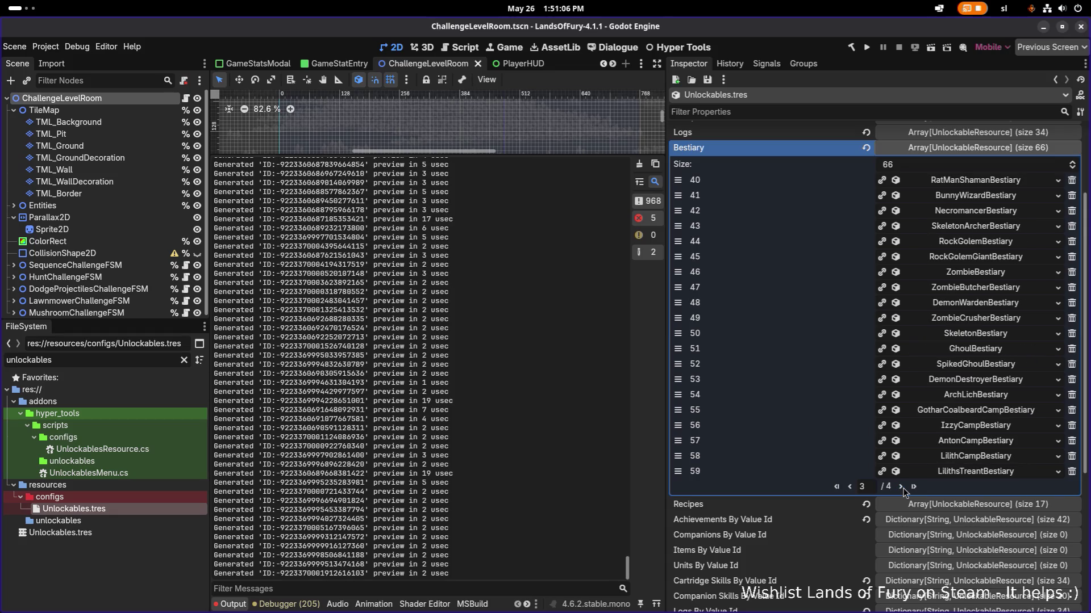
pyautogui.click(902, 489)
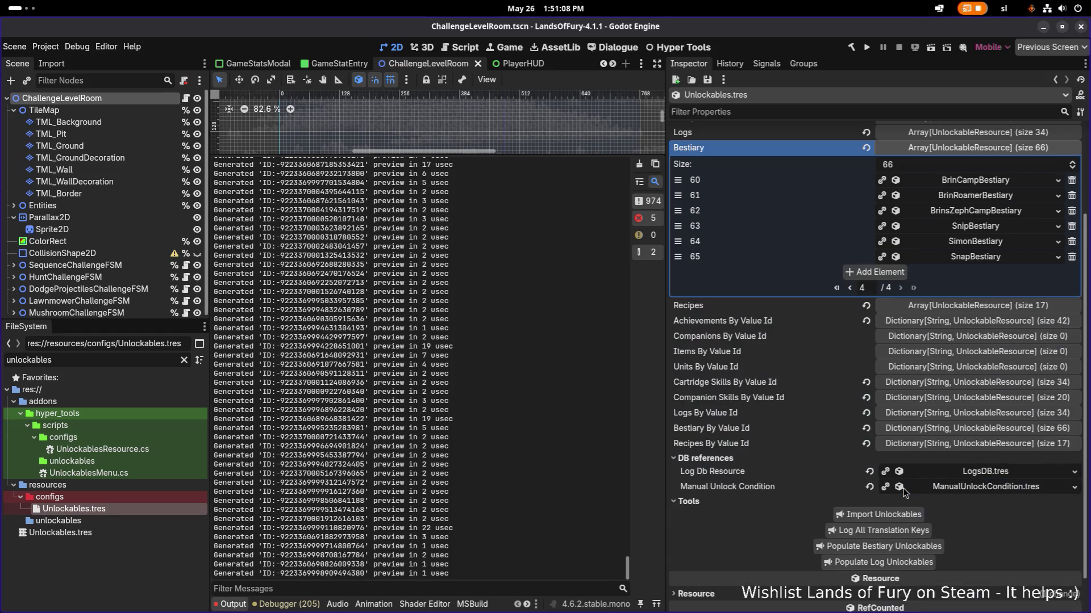
pyautogui.click(1071, 196)
pyautogui.hotkey('ctrl', 's')
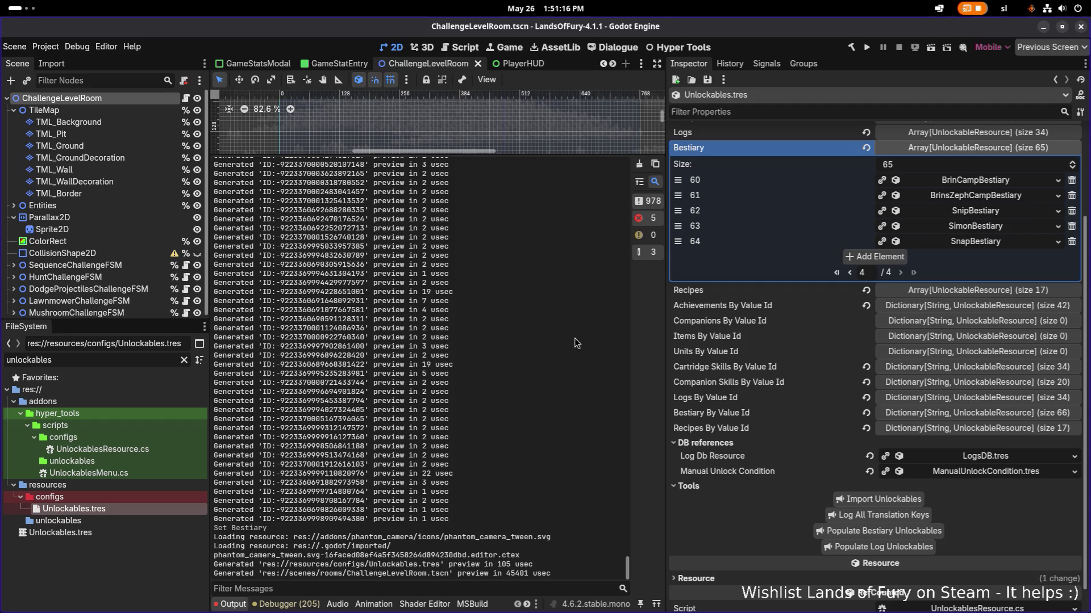
# Step: Remove BrinsZephCampBestiary as well, leaving 64 entries, then page back to entries 20–39
pyautogui.click(133, 359)
pyautogui.click(1071, 195)
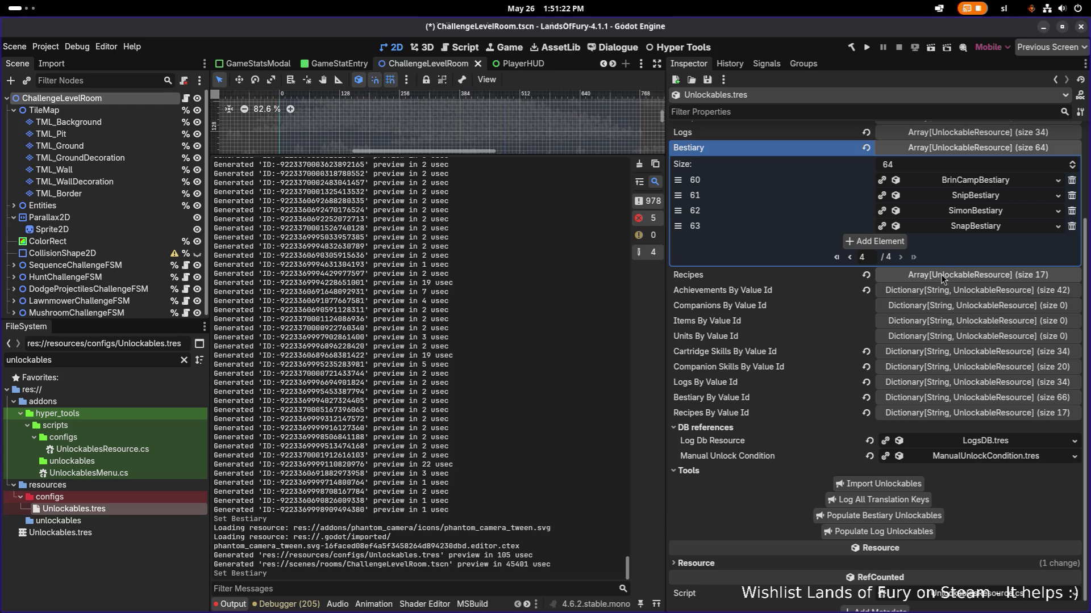
pyautogui.click(850, 257)
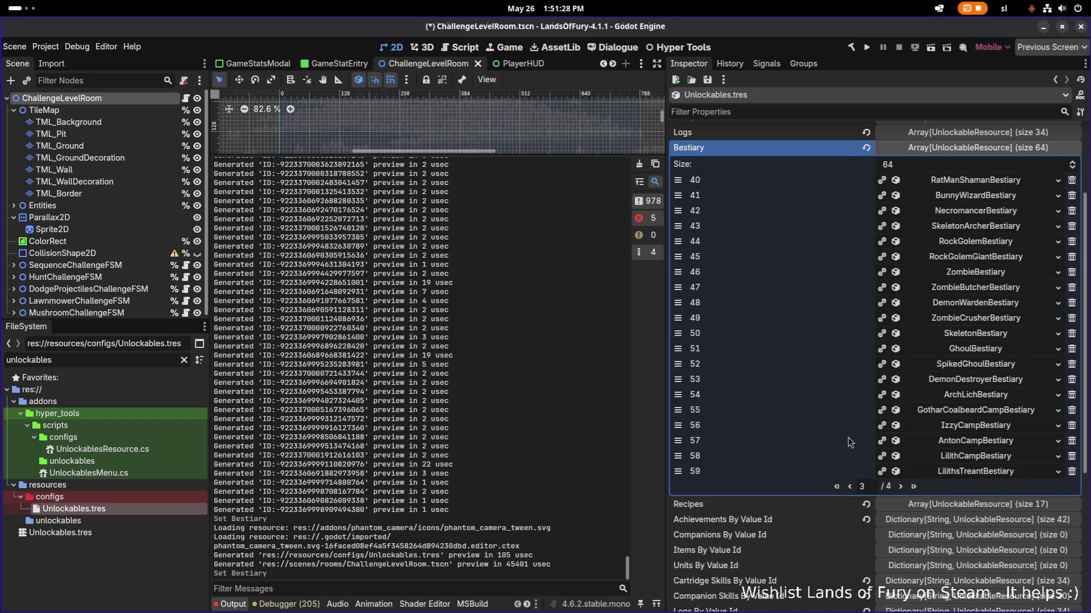
pyautogui.click(851, 487)
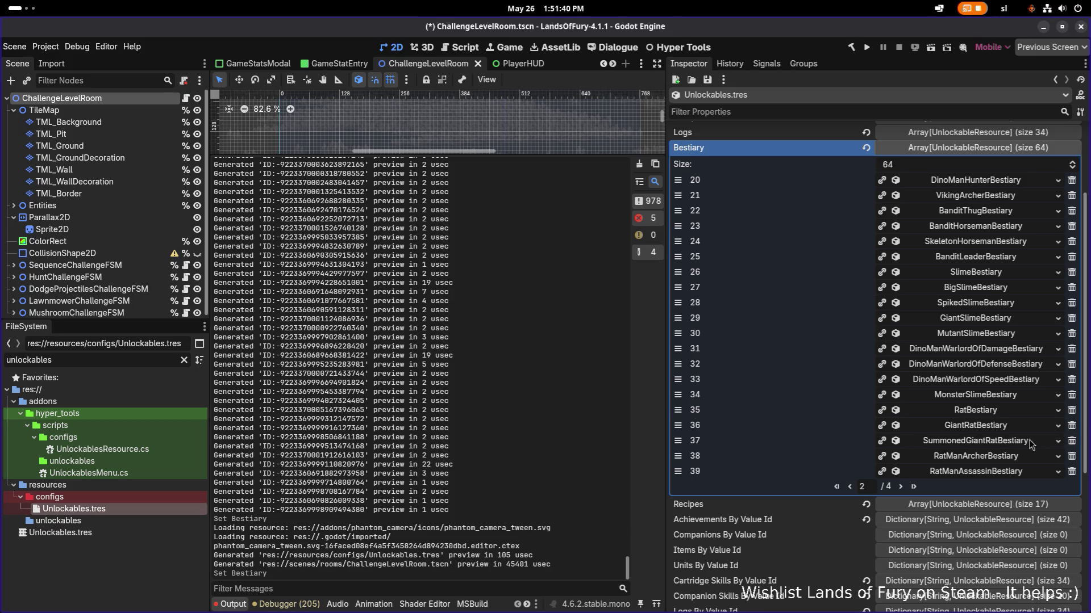
pyautogui.click(1010, 445)
pyautogui.click(1010, 445)
pyautogui.doubleClick(115, 361)
# Step: Filter files by 'zep' and start deleting BrinsZephCampBestiary.tres, but cancel it
pyautogui.write('zep')
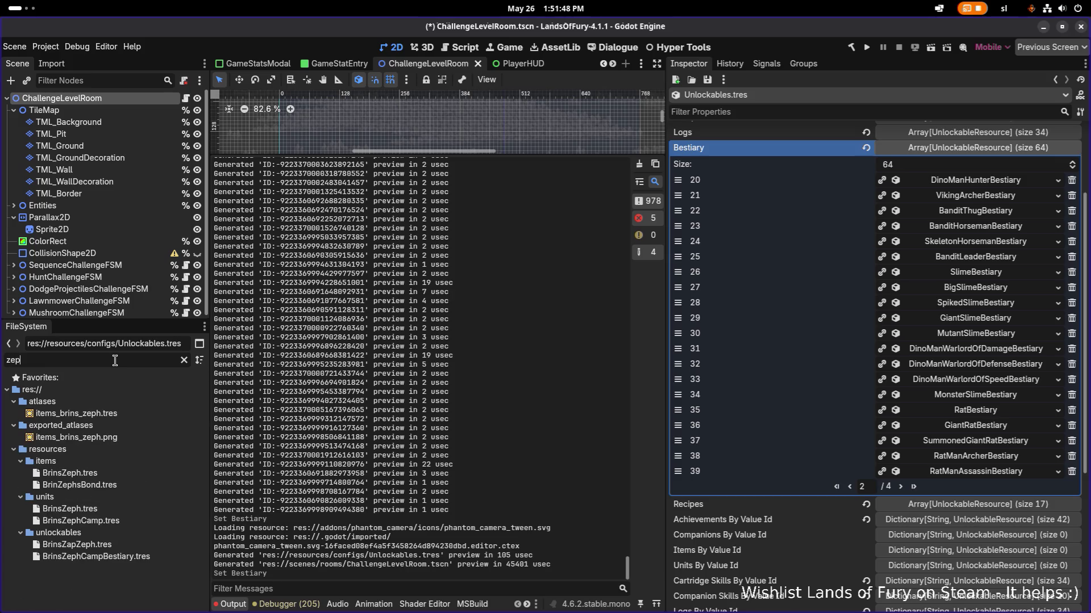
pyautogui.click(131, 505)
pyautogui.click(134, 521)
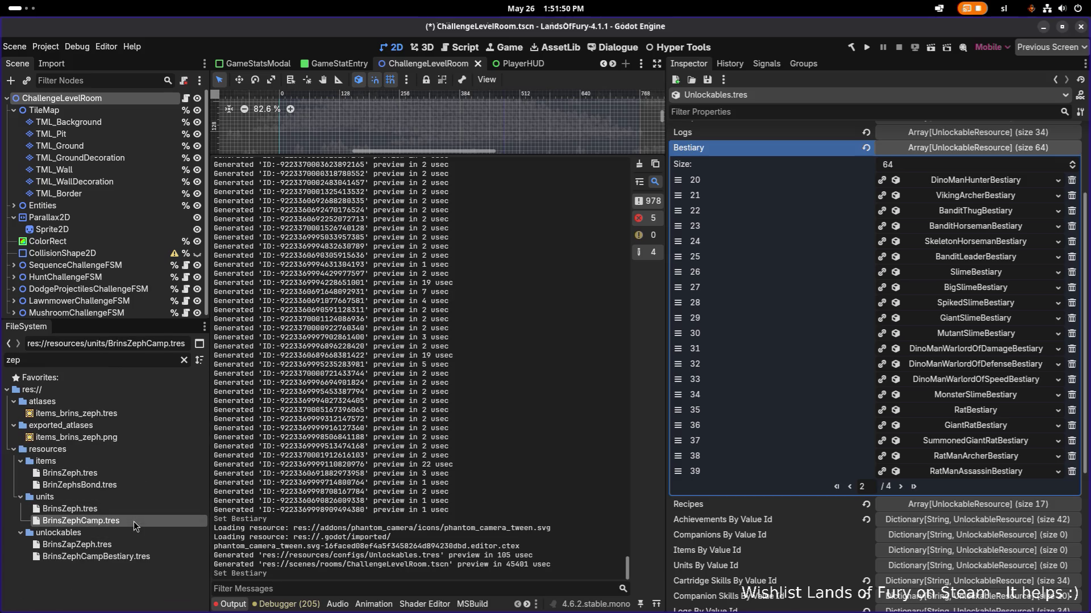
pyautogui.click(141, 557)
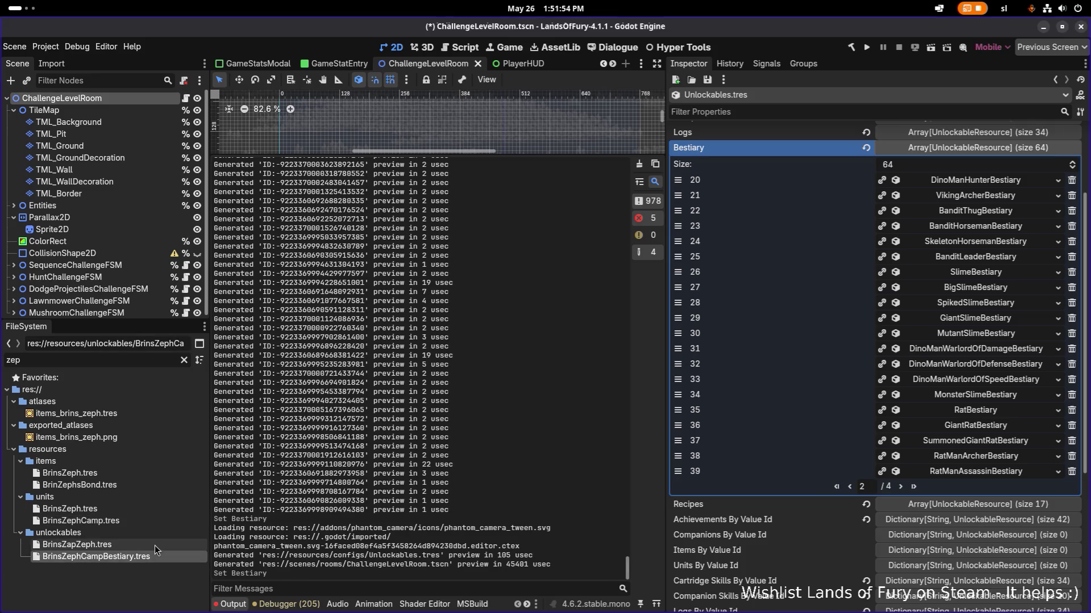
pyautogui.press('Delete')
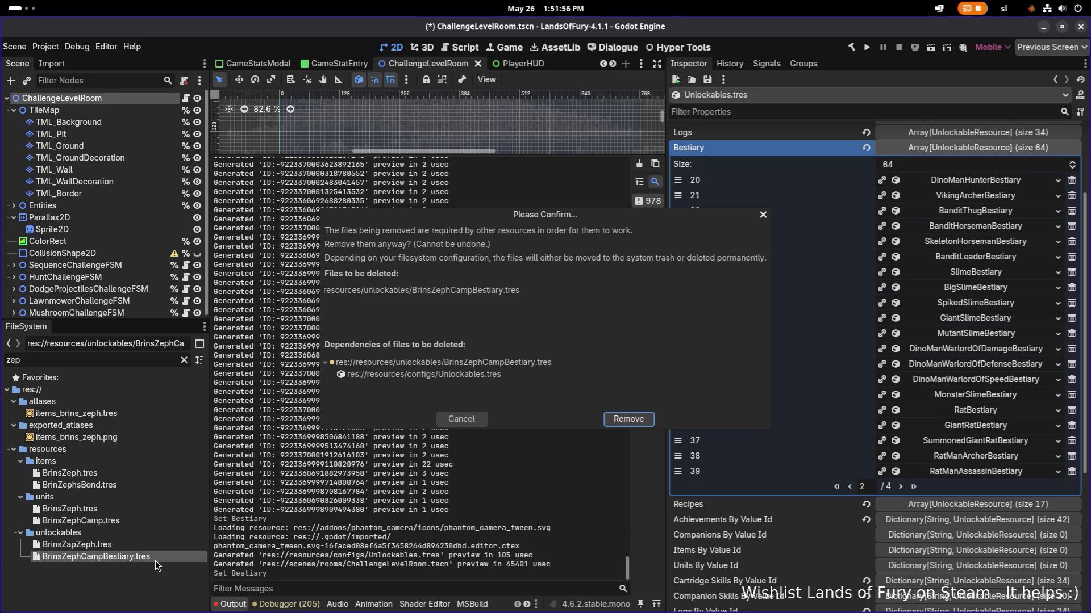
pyautogui.click(469, 423)
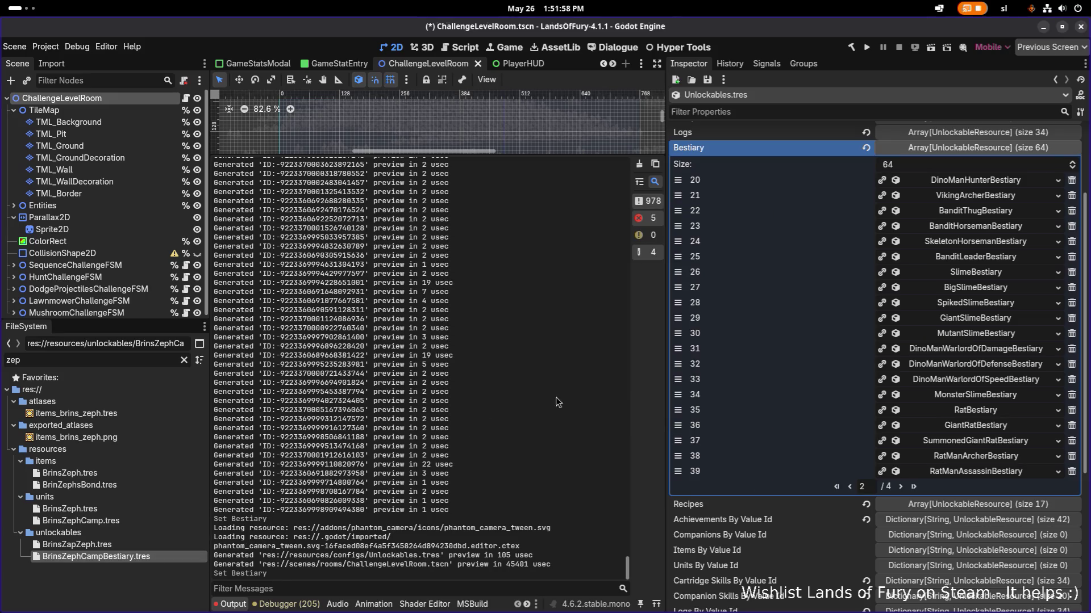
pyautogui.scroll(3, 767, 314)
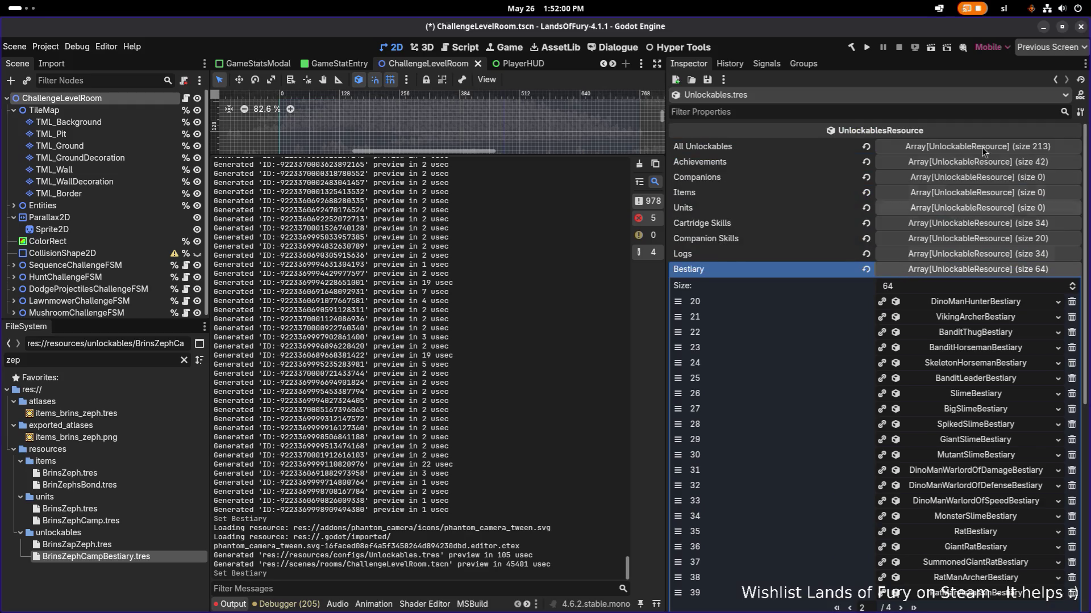
# Step: Remove BrinCampBestiary at All Unlockables entry 190, undo it, then filter files by 'brin'
pyautogui.click(1000, 146)
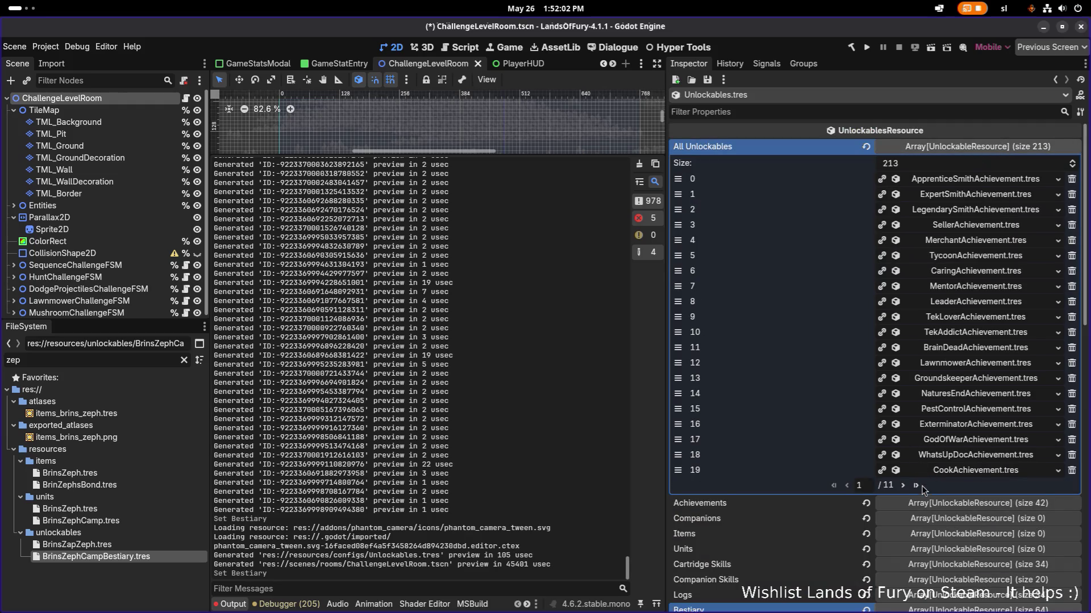
pyautogui.click(926, 479)
pyautogui.click(847, 394)
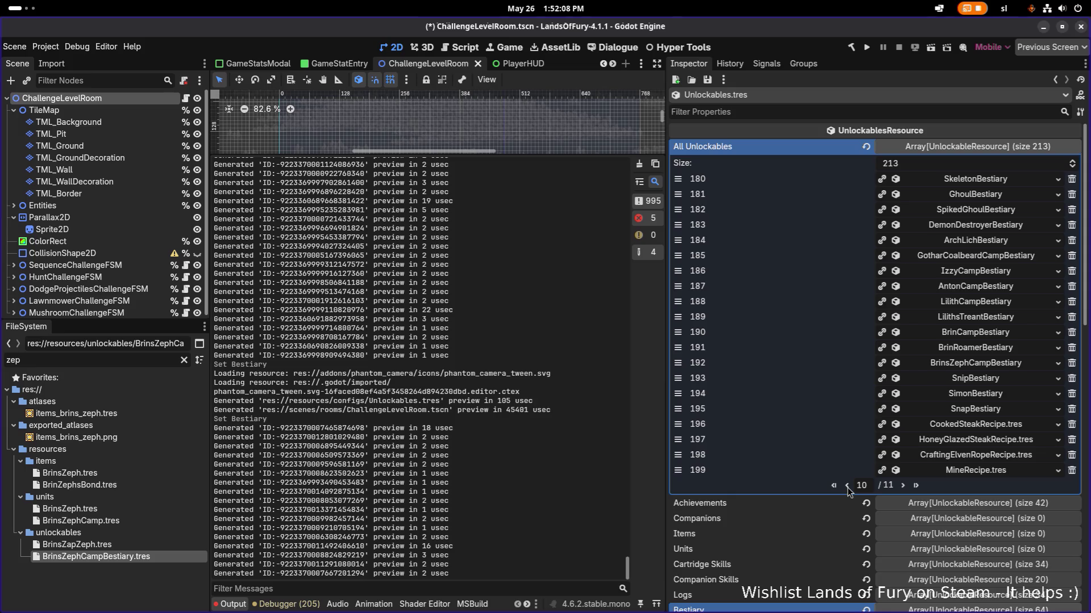
pyautogui.click(1072, 334)
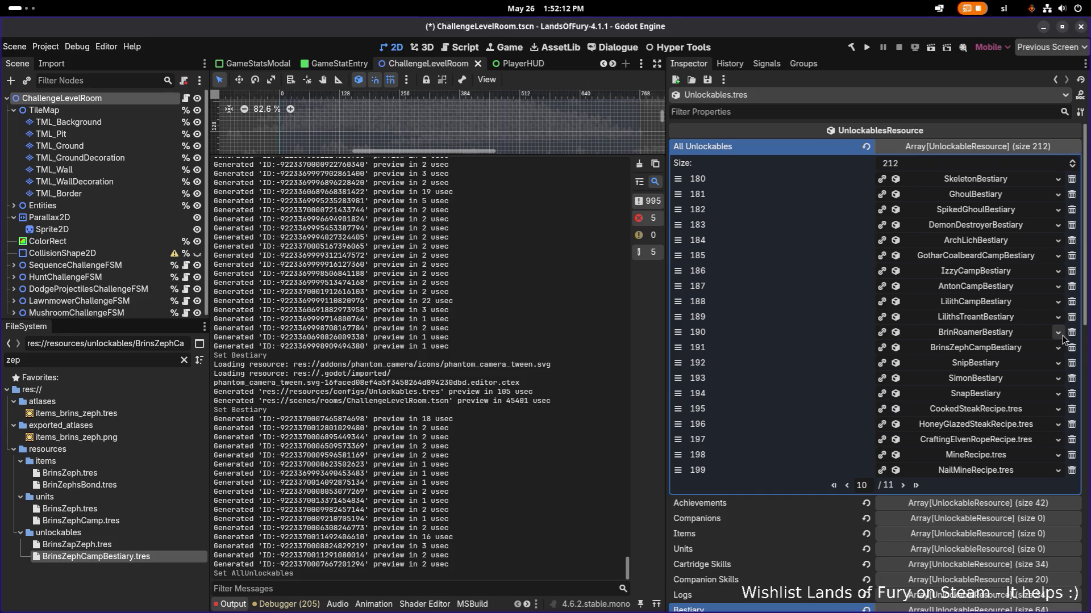
pyautogui.hotkey('ctrl', 'z')
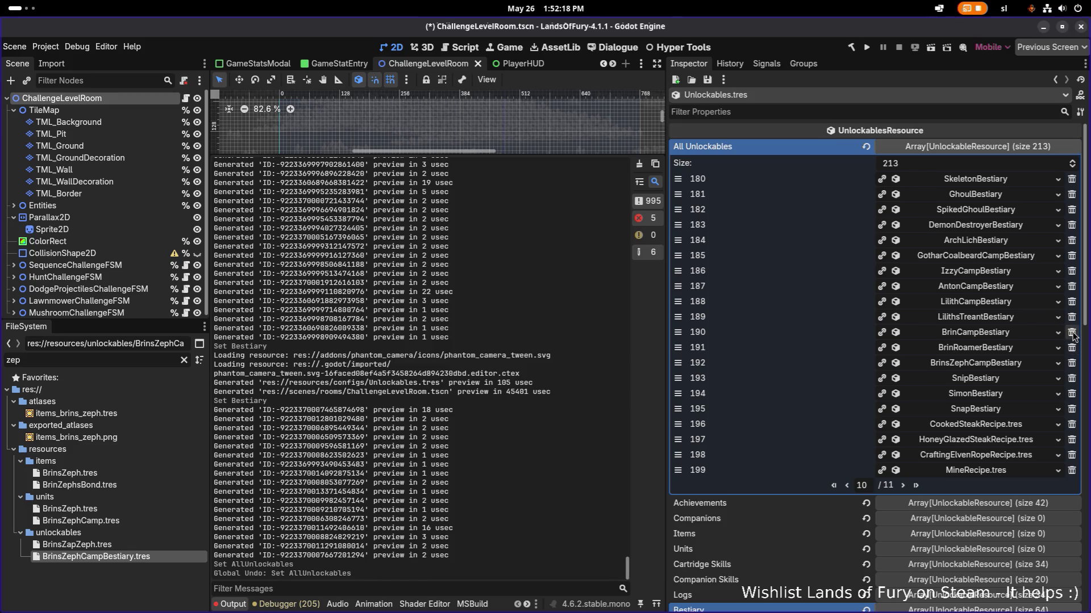
pyautogui.doubleClick(118, 360)
pyautogui.write('brin')
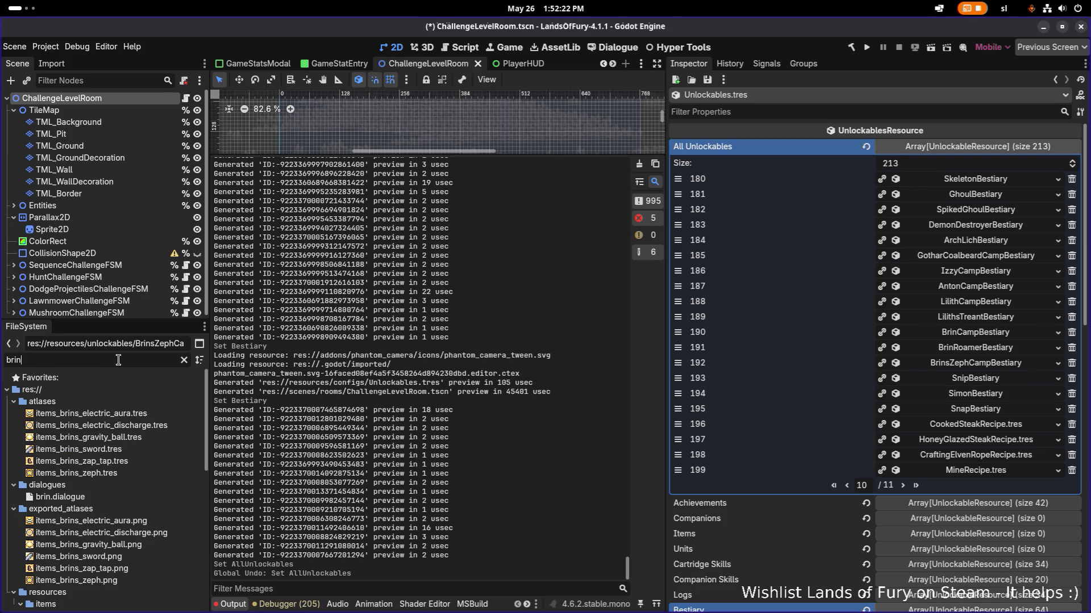
# Step: Filter BrinCamp.tres properties by 'appear' and leave Appears In Bestiary ticked after comparing BrinCompanion
pyautogui.scroll(-8, 155, 443)
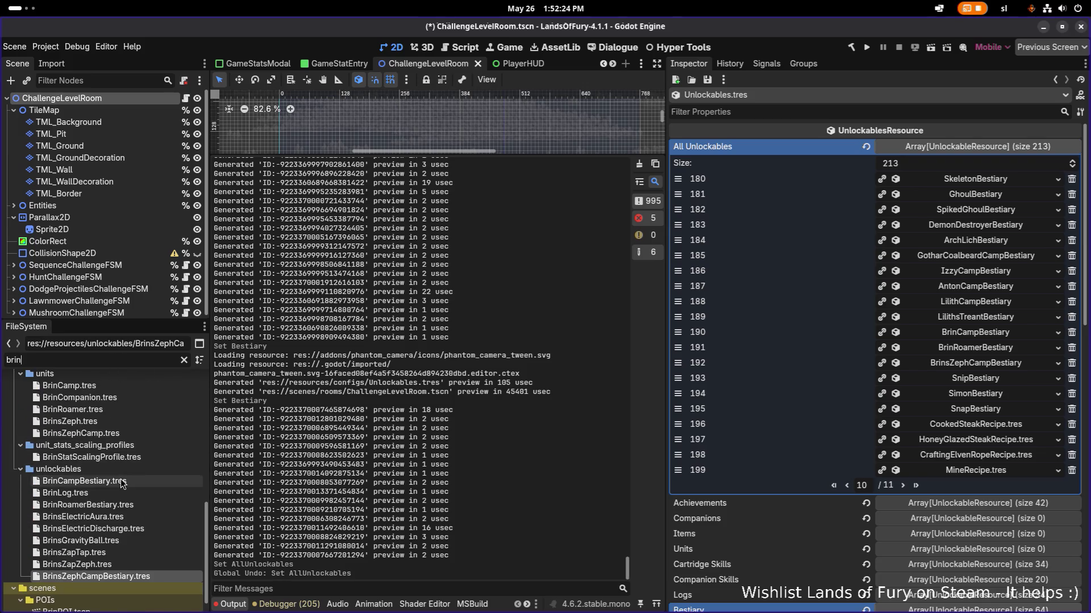
pyautogui.click(134, 441)
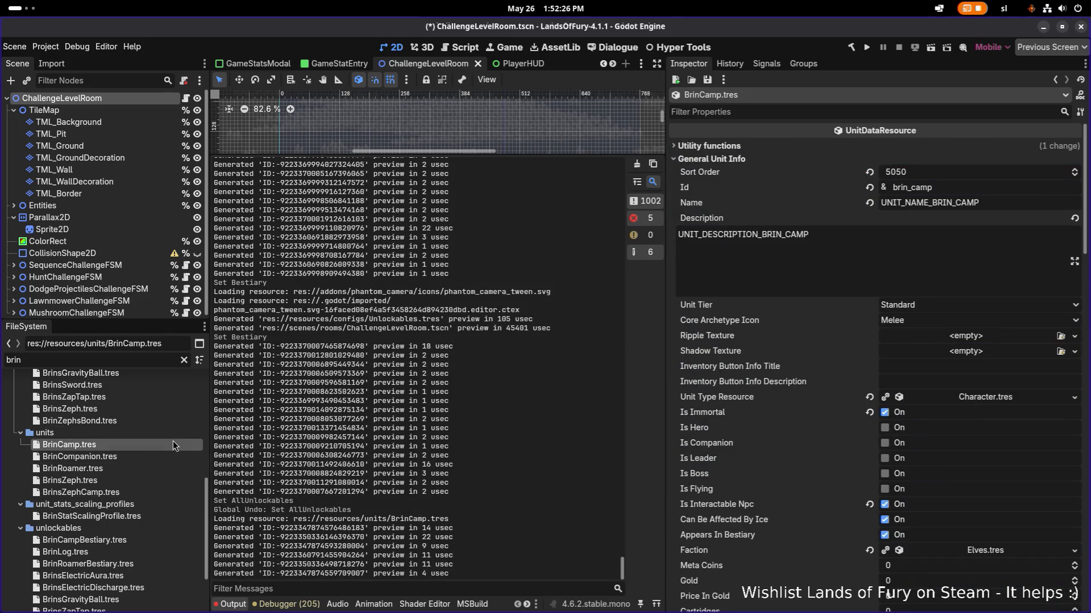
pyautogui.click(809, 111)
pyautogui.write('should')
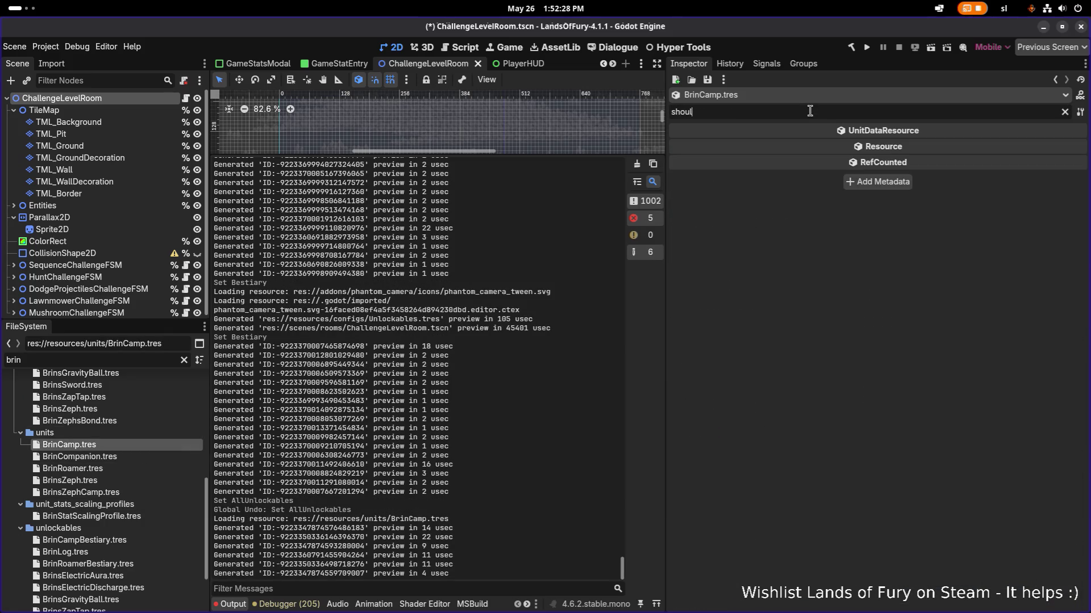
pyautogui.press('BackSpace')
pyautogui.press('BackSpace')
pyautogui.press('BackSpace')
pyautogui.write('asp')
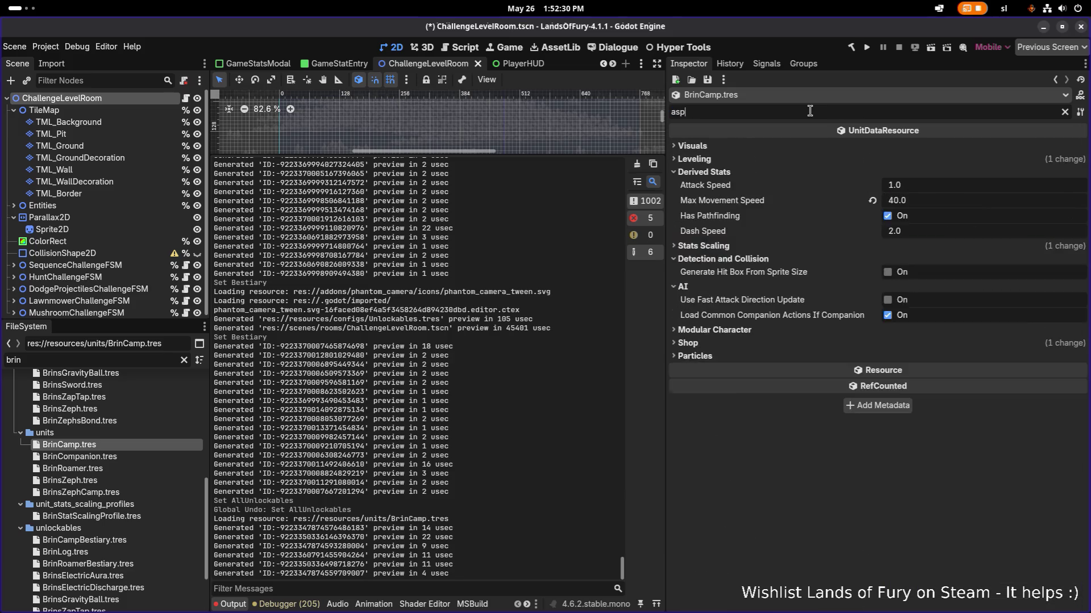
pyautogui.write('pear')
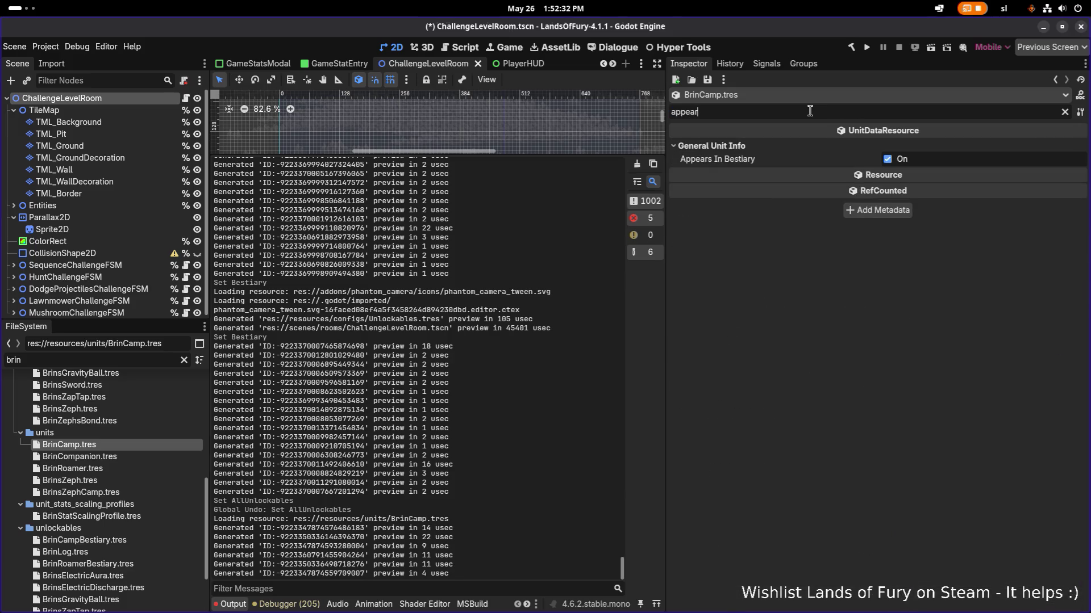
pyautogui.click(888, 160)
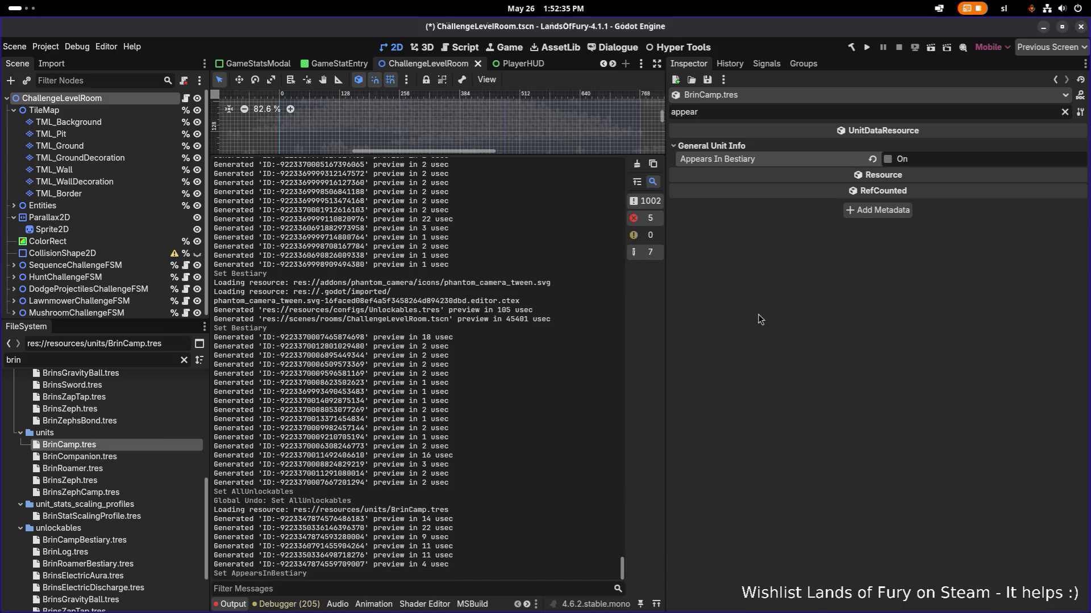
pyautogui.click(115, 459)
pyautogui.doubleClick(119, 461)
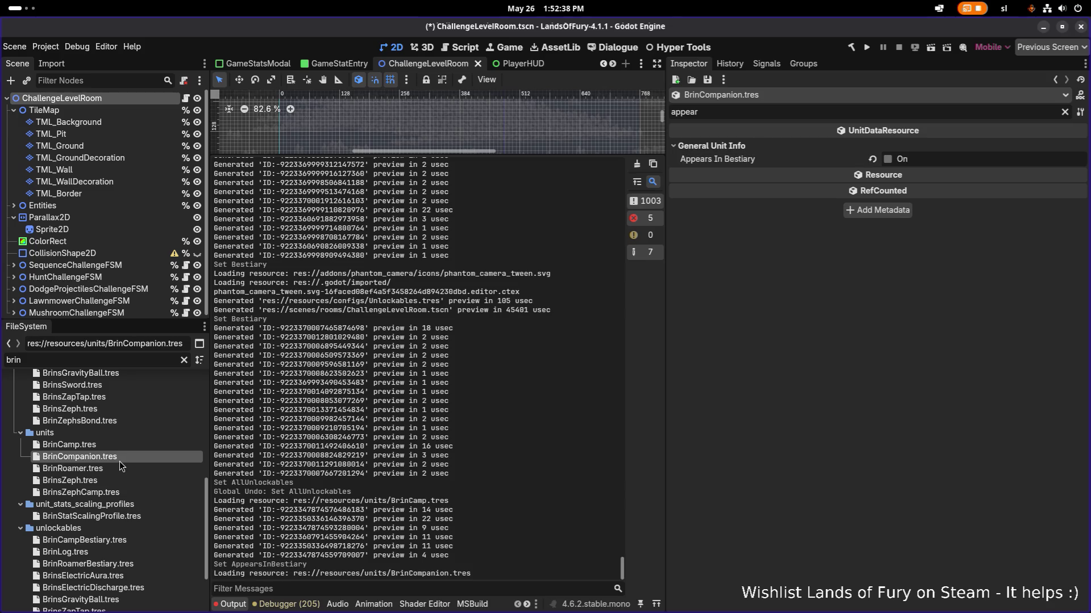
pyautogui.doubleClick(127, 450)
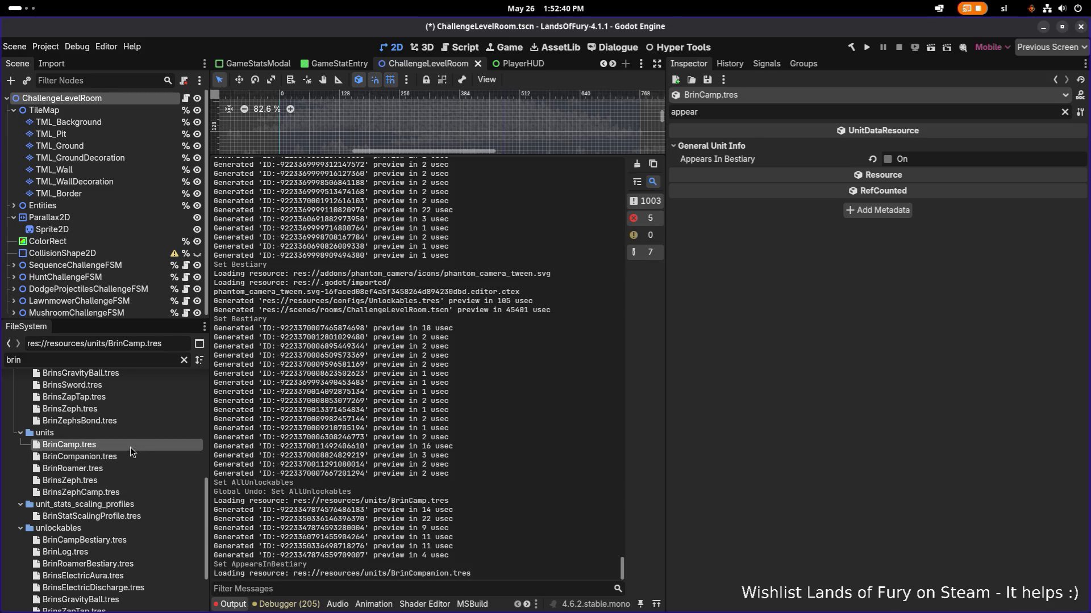
pyautogui.click(882, 160)
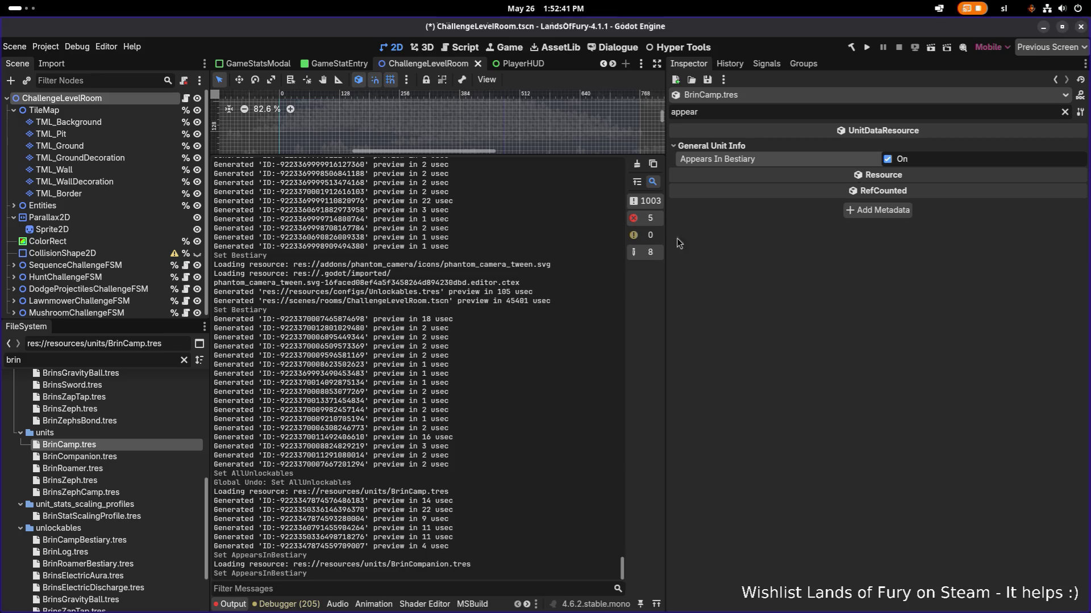
# Step: After checking BrinRoamer and BrinsZeph, untick Appears In Bestiary on BrinsZephCamp.tres and save
pyautogui.doubleClick(104, 470)
pyautogui.doubleClick(108, 481)
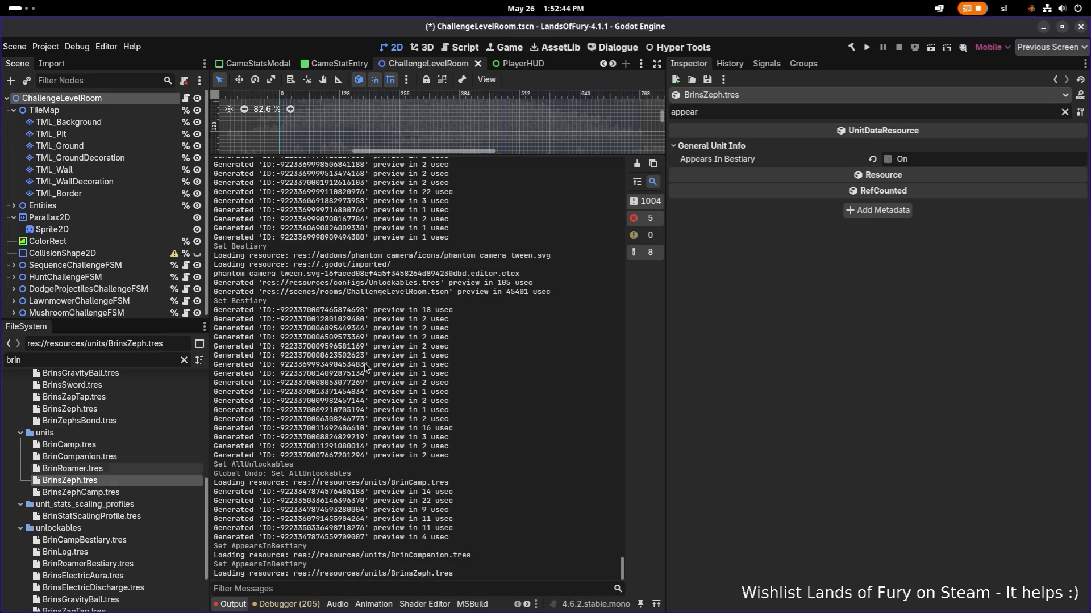
pyautogui.click(105, 492)
pyautogui.doubleClick(104, 492)
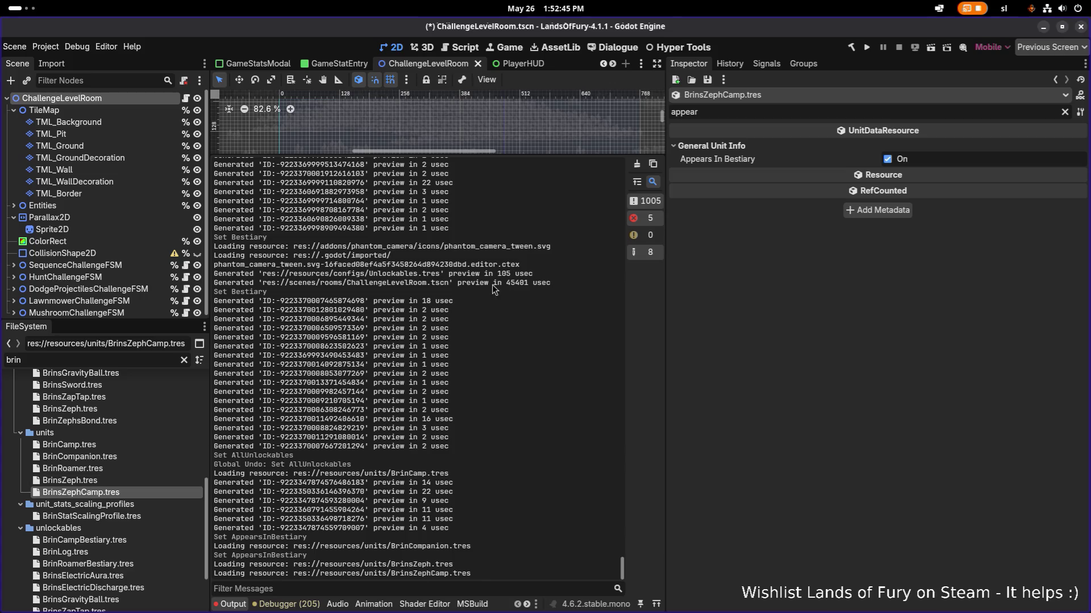
pyautogui.click(888, 159)
pyautogui.hotkey('ctrl', 's')
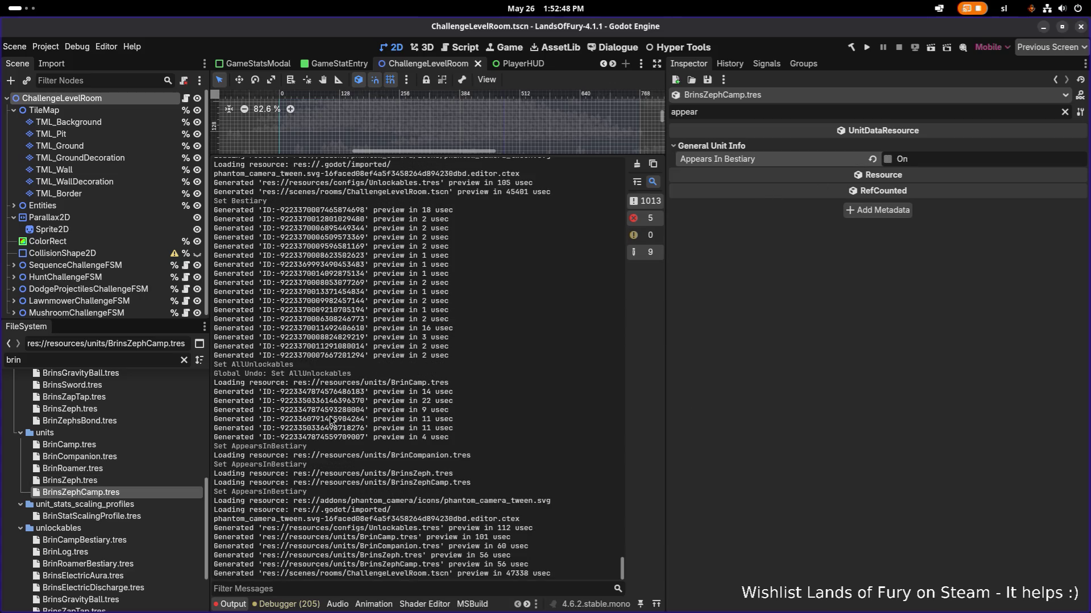
# Step: Filter files by 'lilith', untick Appears In Bestiary on LilithsTreant.tres, save, and check the other Lilith units
pyautogui.doubleClick(141, 359)
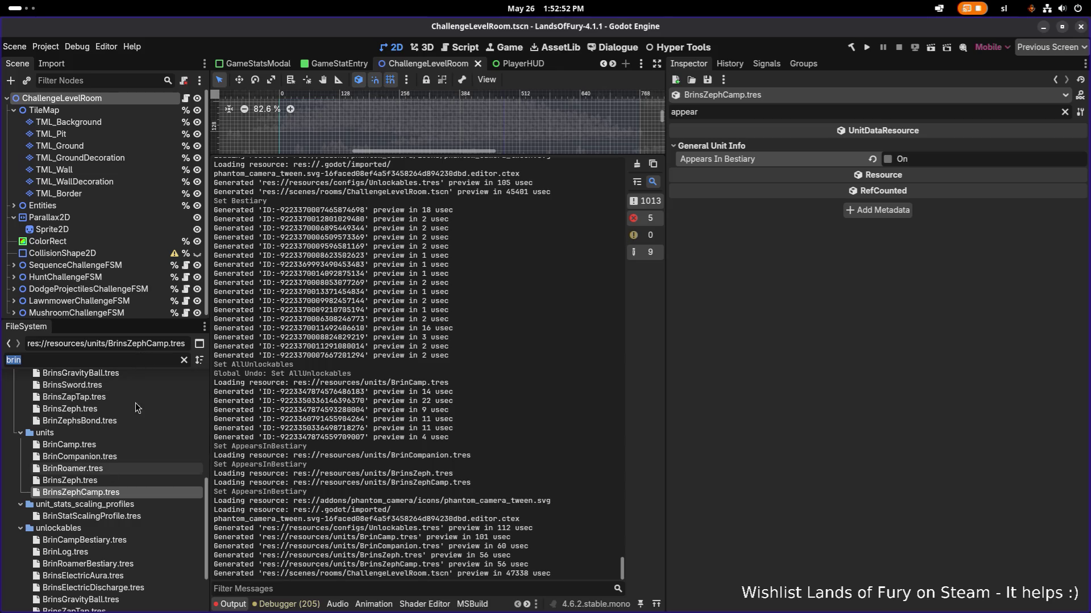
pyautogui.write('l')
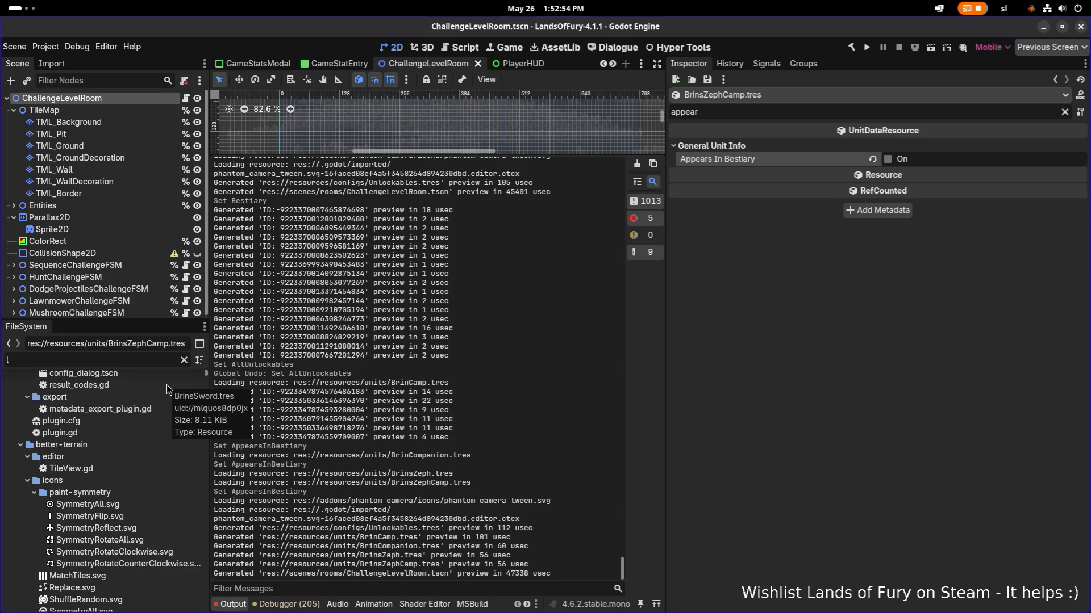
pyautogui.write('ilith')
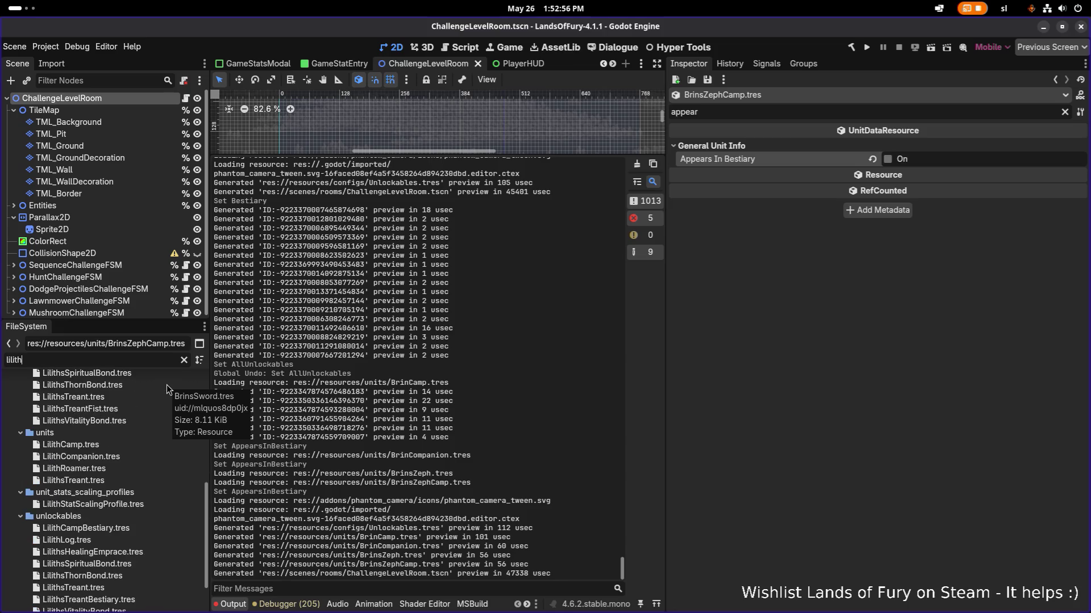
pyautogui.click(114, 472)
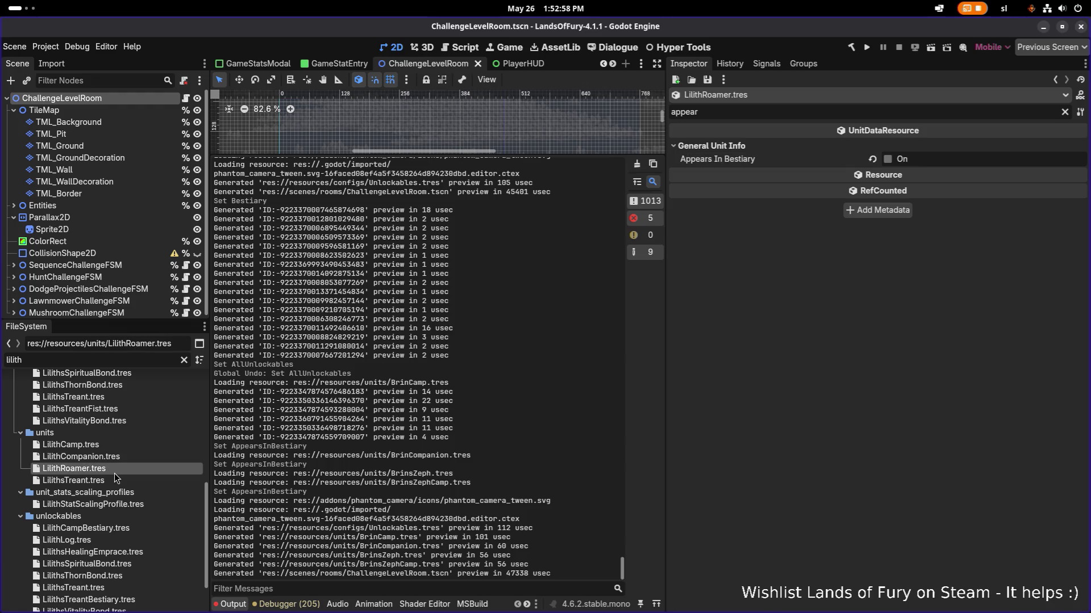
pyautogui.click(114, 480)
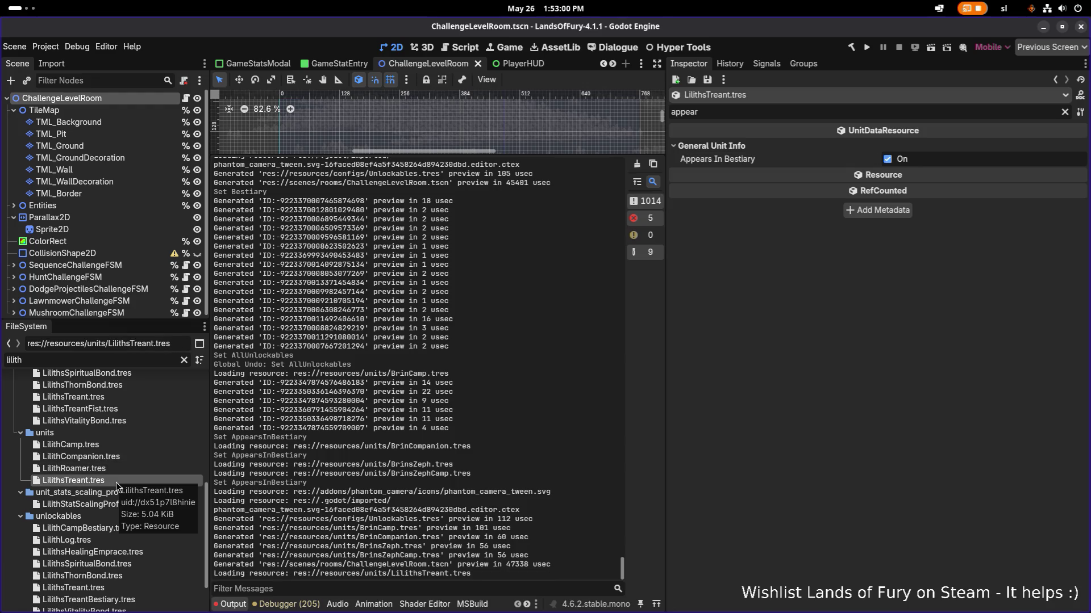
pyautogui.click(888, 159)
pyautogui.hotkey('ctrl', 's')
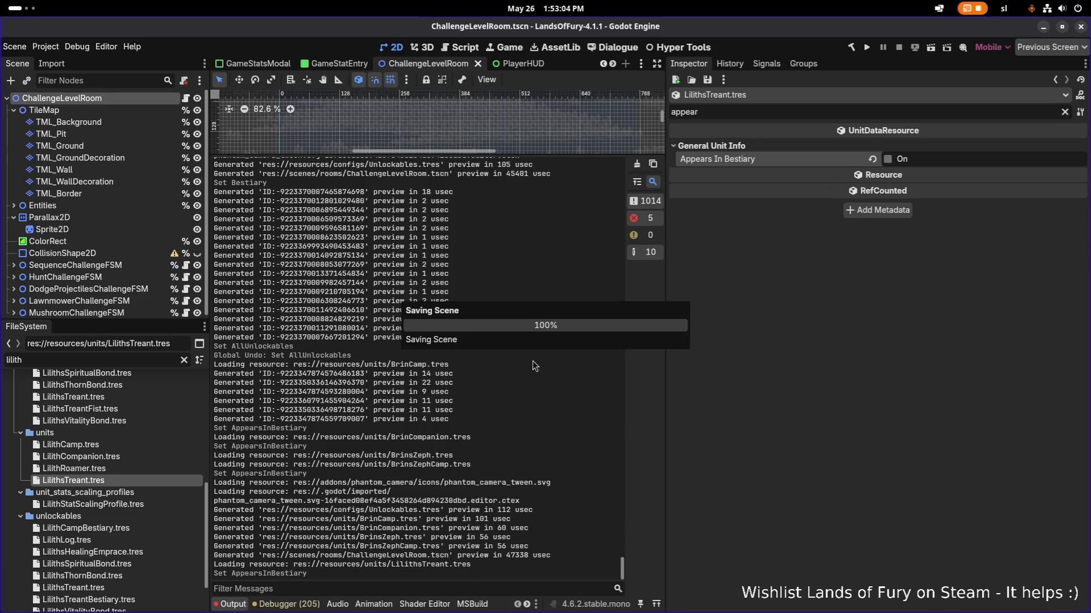
pyautogui.click(110, 458)
pyautogui.click(114, 448)
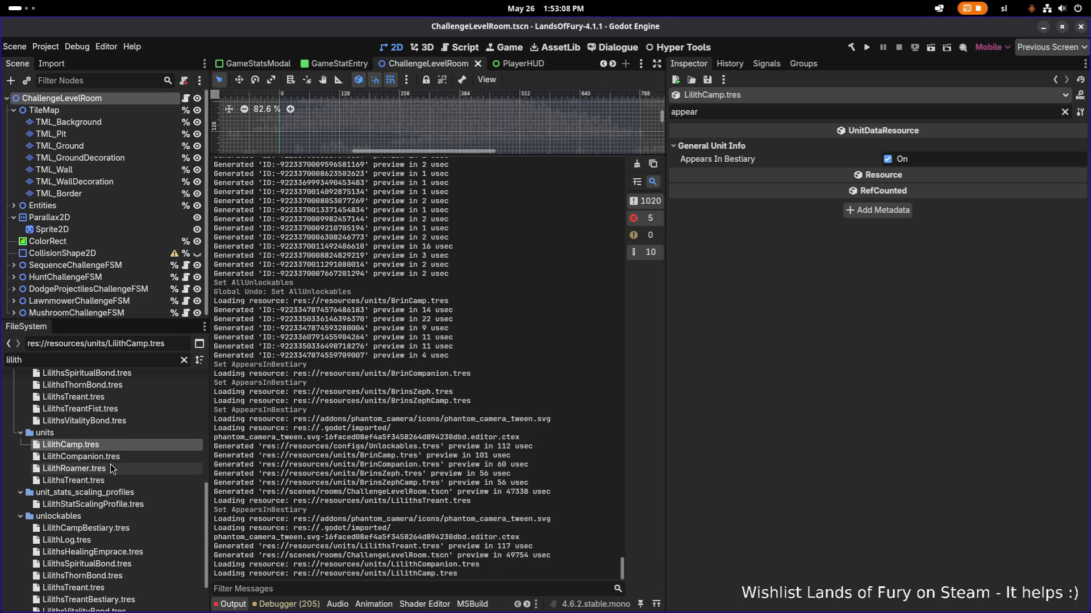
pyautogui.click(111, 466)
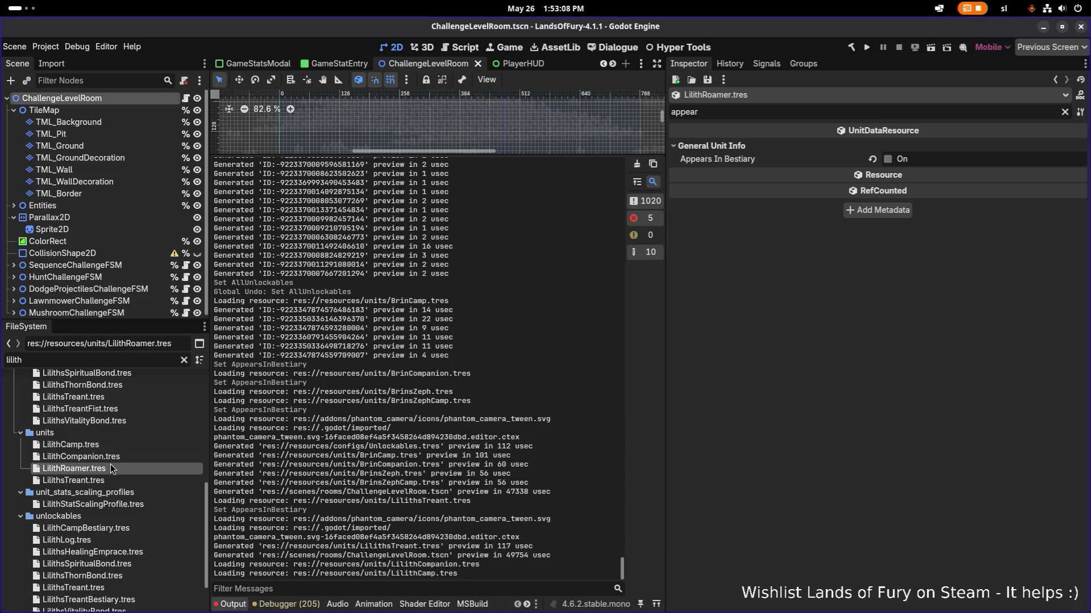
# Step: Filter files by 'ana' and review the AnaCamp, AnaCompanion and AnaRoamer bestiary flags
pyautogui.doubleClick(136, 363)
pyautogui.write('ana')
pyautogui.scroll(-15, 115, 432)
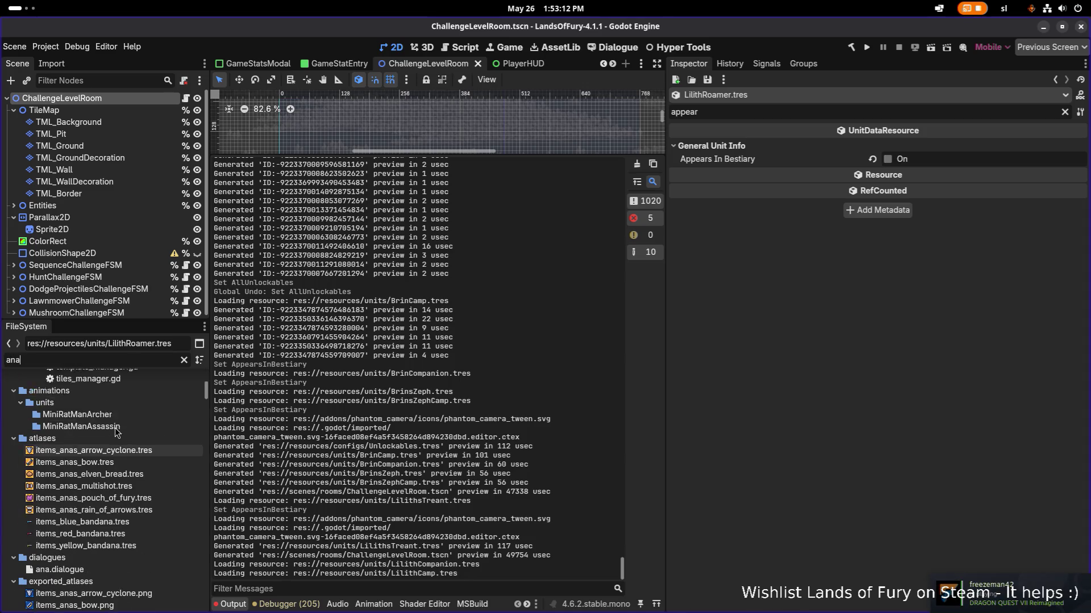
pyautogui.scroll(8, 116, 430)
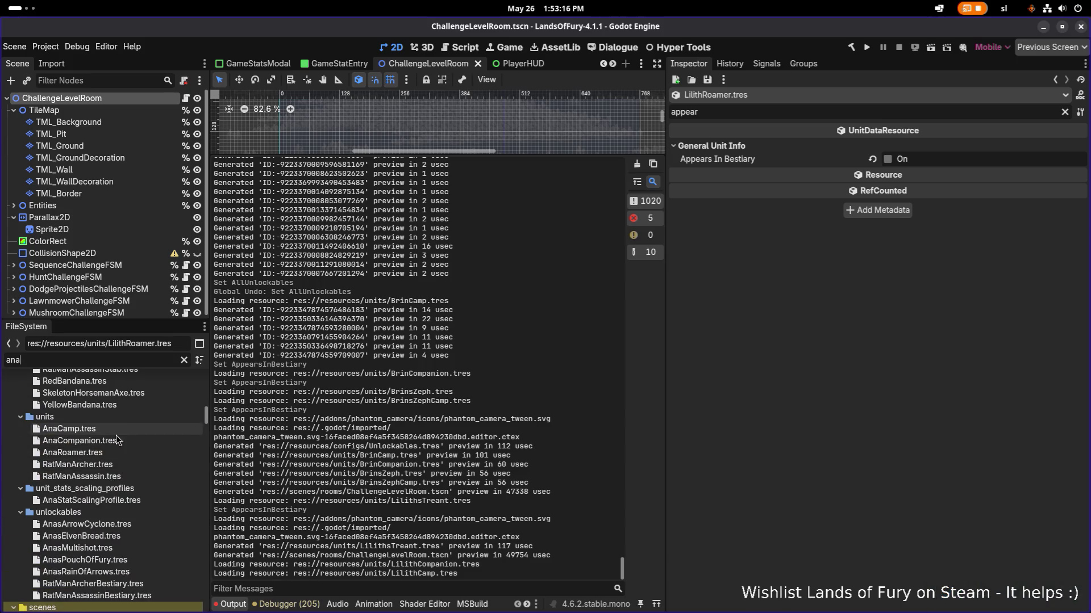
pyautogui.click(119, 429)
pyautogui.click(117, 442)
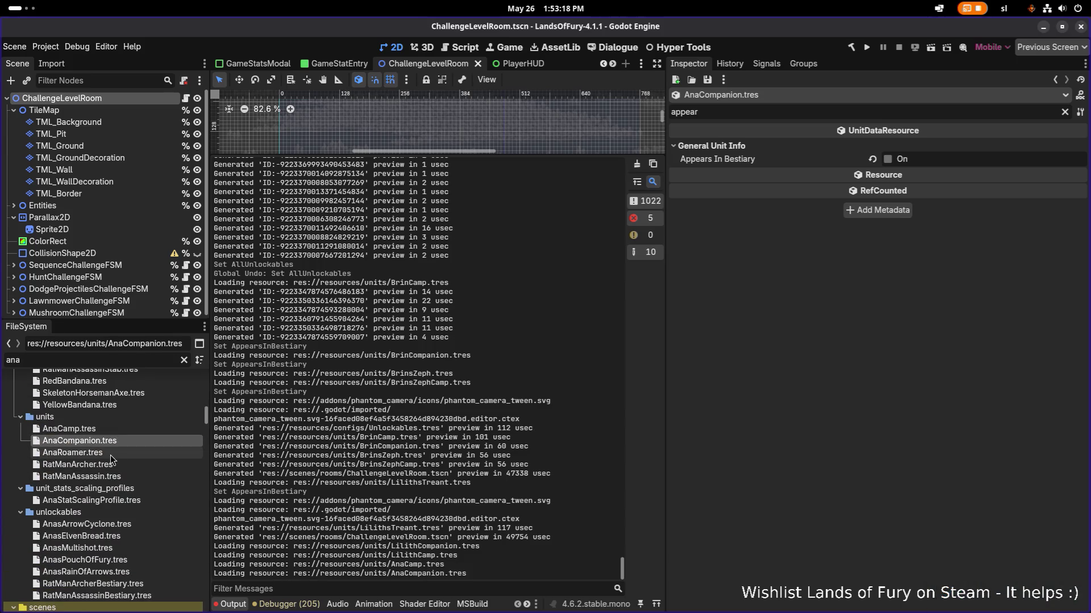
pyautogui.click(114, 452)
pyautogui.click(108, 466)
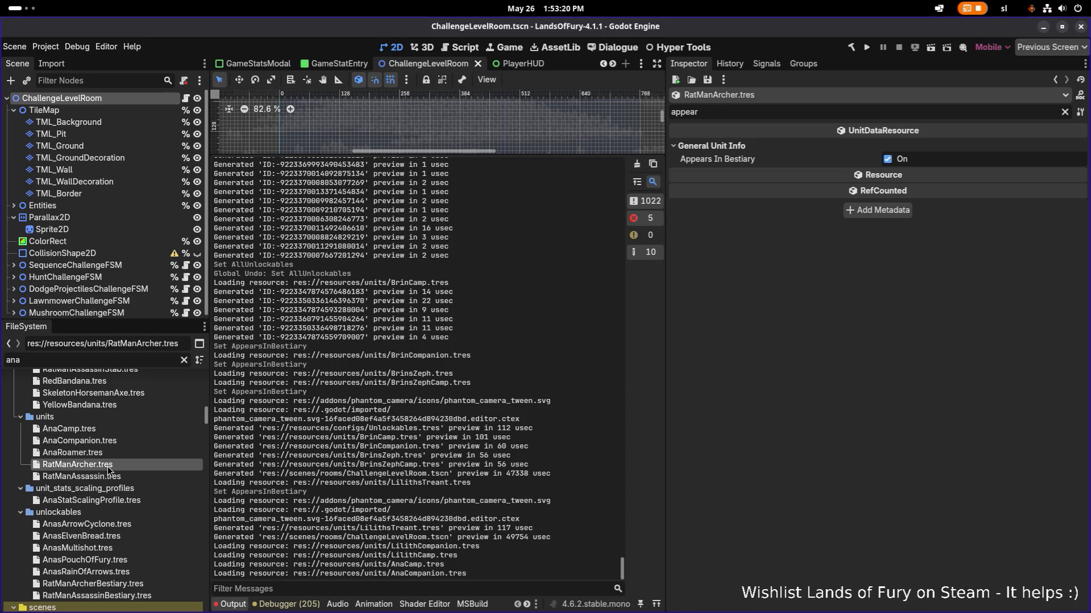
# Step: Tick Appears In Bestiary on AnaCamp.tres and save, then recheck AnaCompanion
pyautogui.click(108, 429)
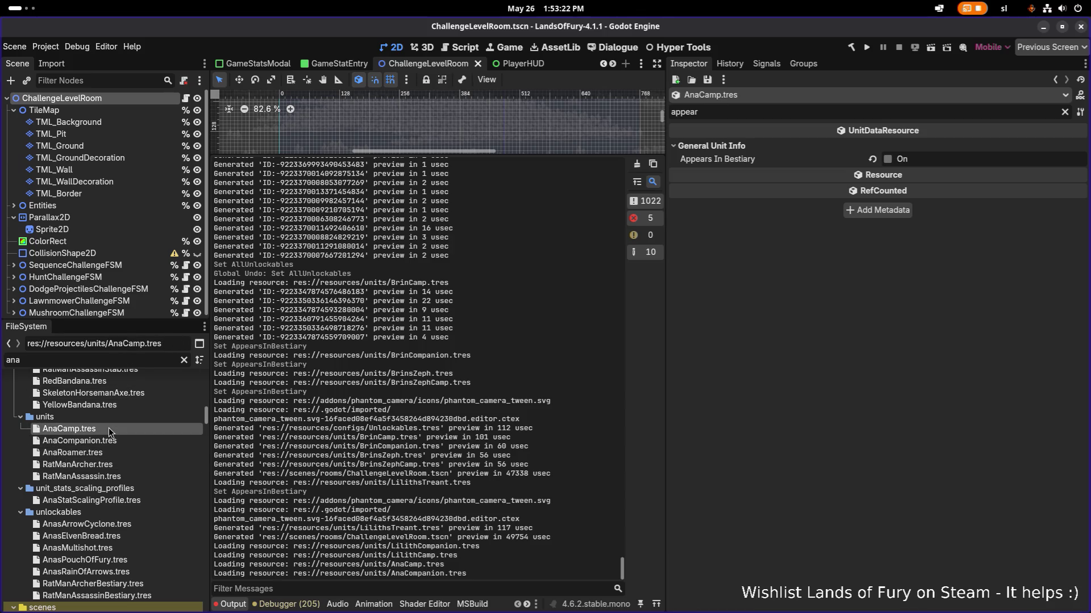
pyautogui.click(887, 160)
pyautogui.hotkey('ctrl', 's')
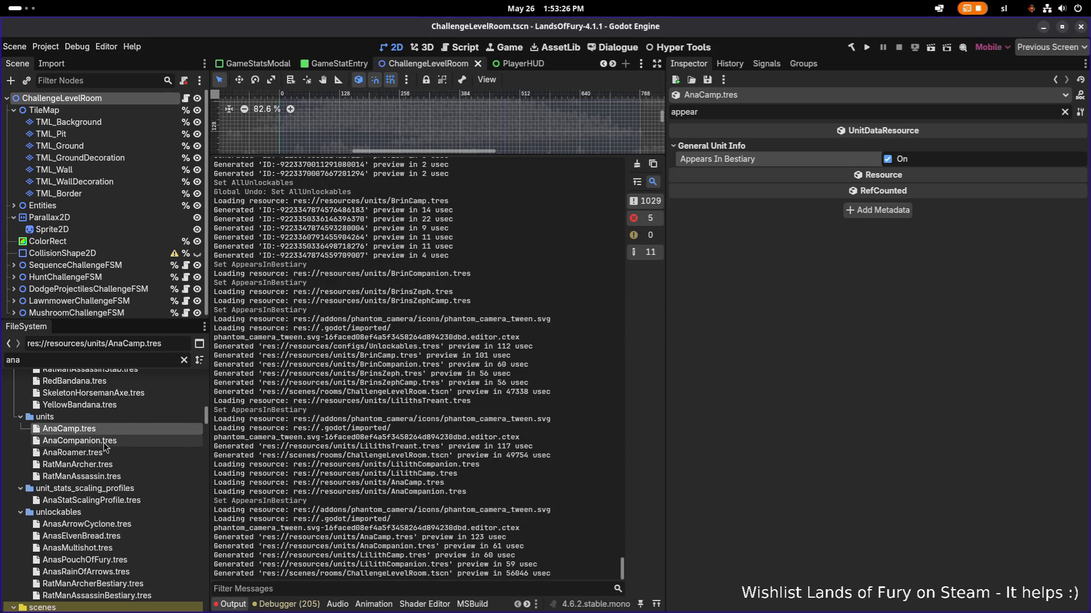
pyautogui.click(103, 442)
pyautogui.click(107, 428)
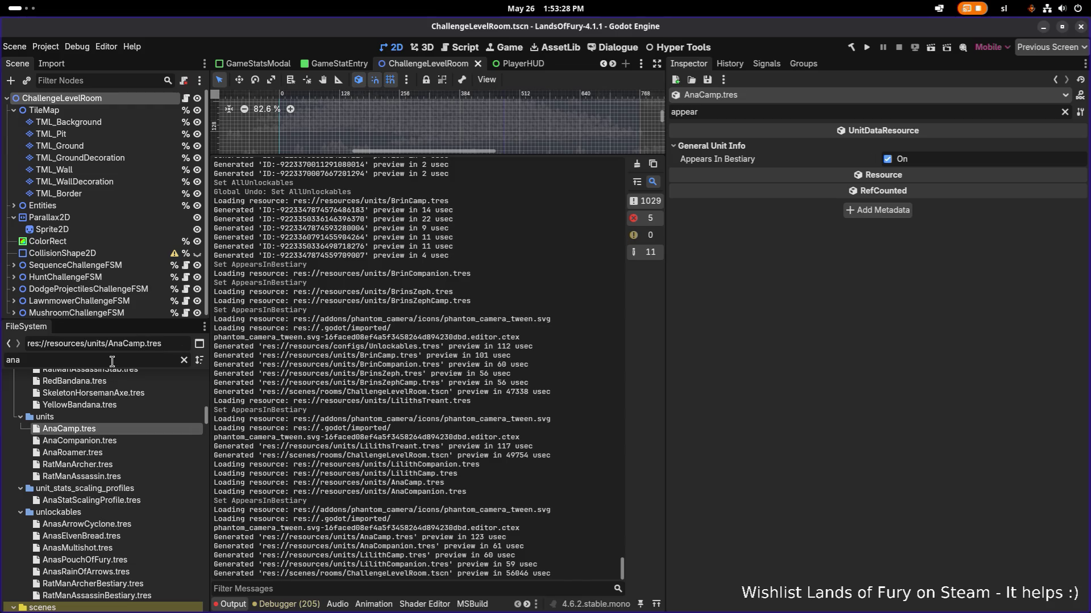
pyautogui.doubleClick(112, 361)
# Step: Filter for 'gothar' and check the bestiary flags of the Gothar Coalbeard camp, unit, companion and home resources
pyautogui.write('gothar')
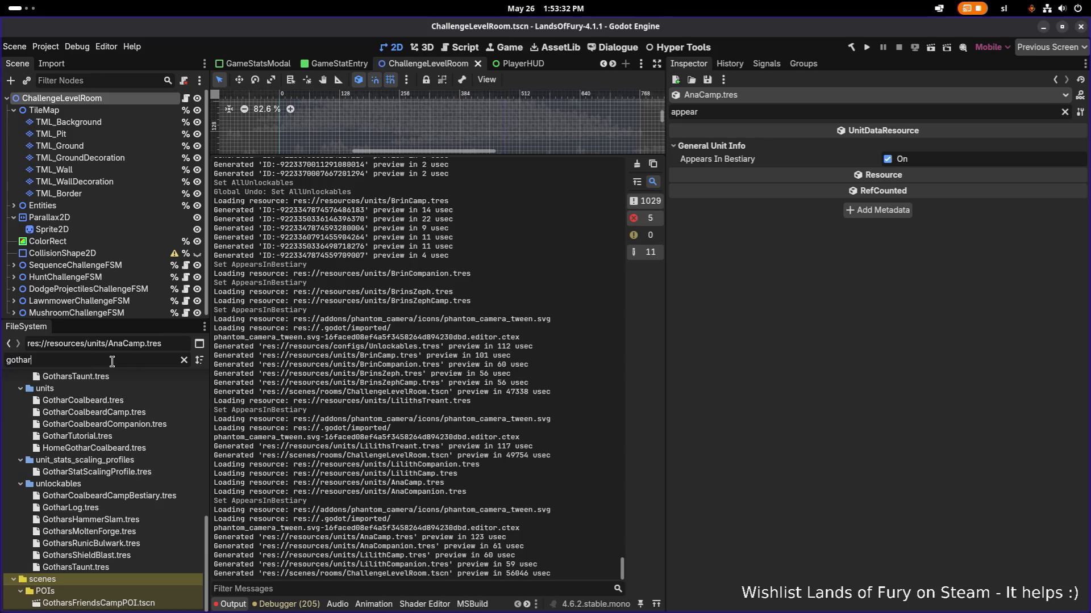
pyautogui.click(111, 413)
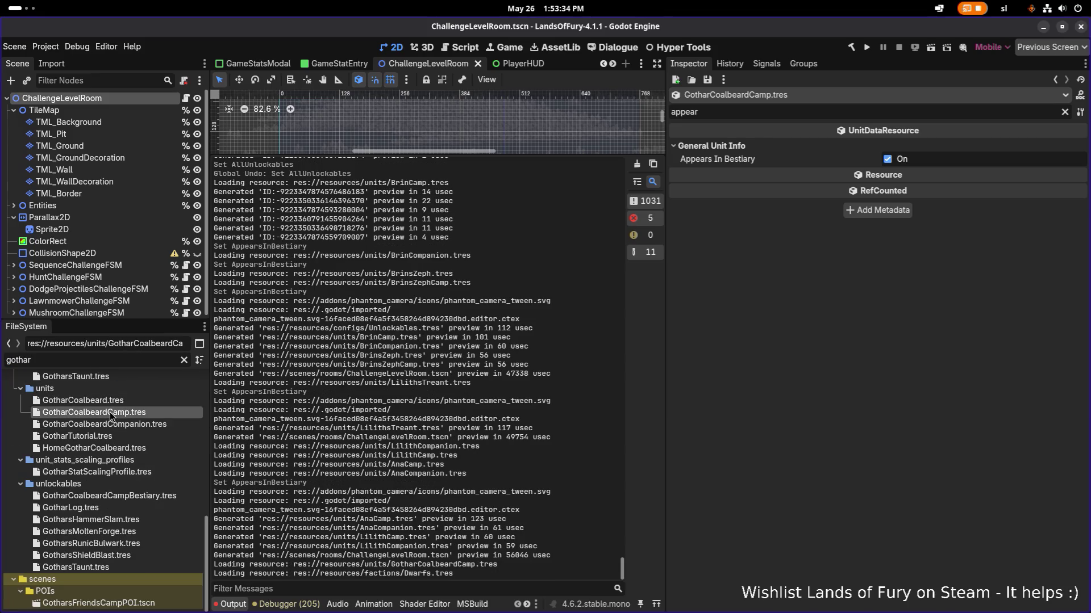
pyautogui.click(115, 403)
pyautogui.click(117, 418)
pyautogui.click(116, 425)
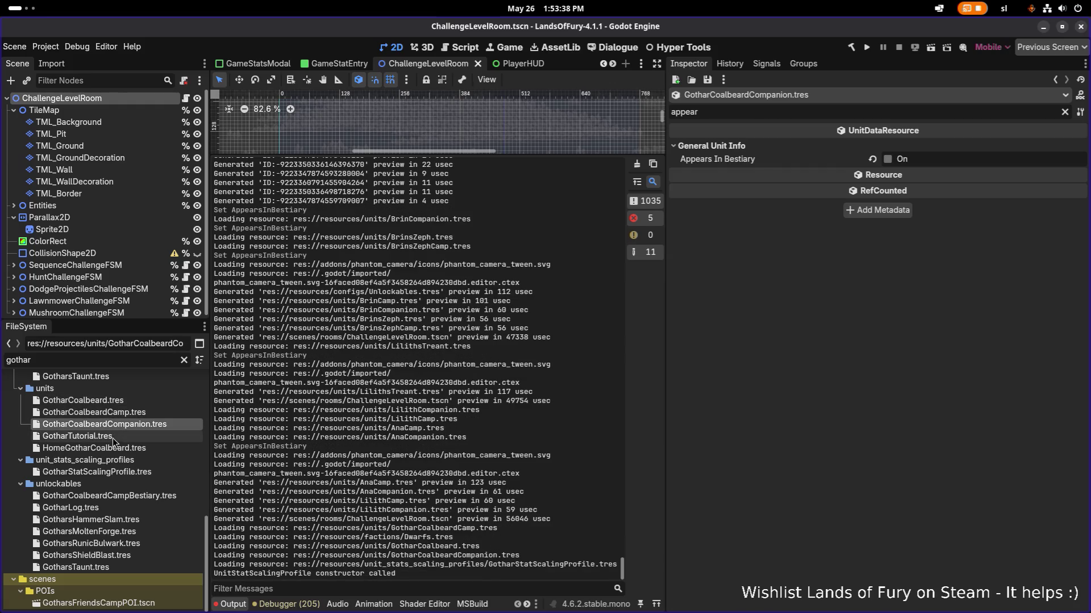
pyautogui.click(113, 438)
pyautogui.click(112, 449)
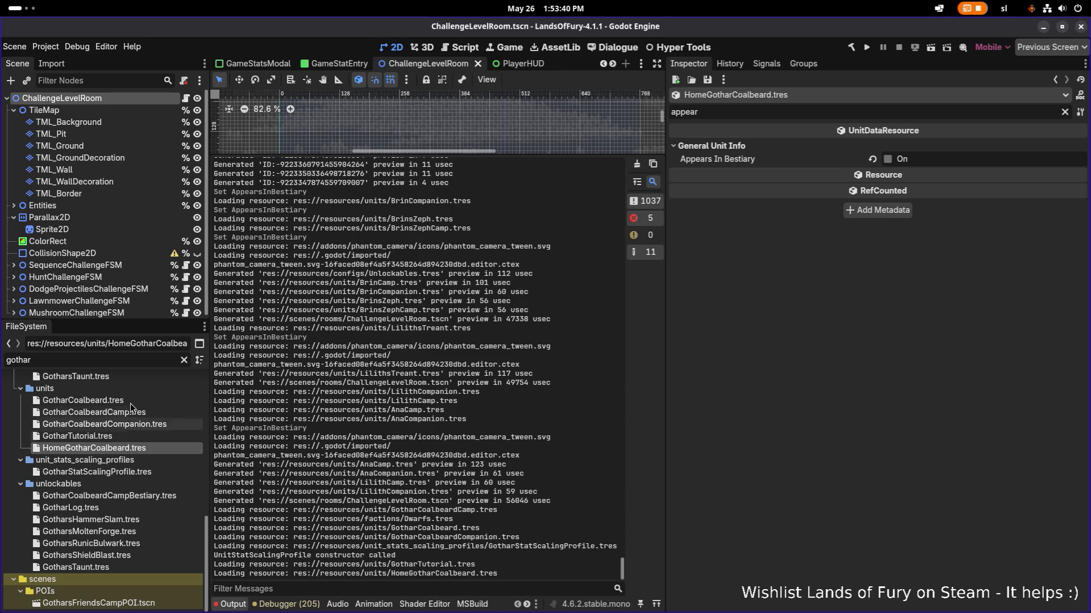
# Step: Filter for 'anton' and check AntonCamp.tres's bestiary flag
pyautogui.doubleClick(120, 359)
pyautogui.write('anton')
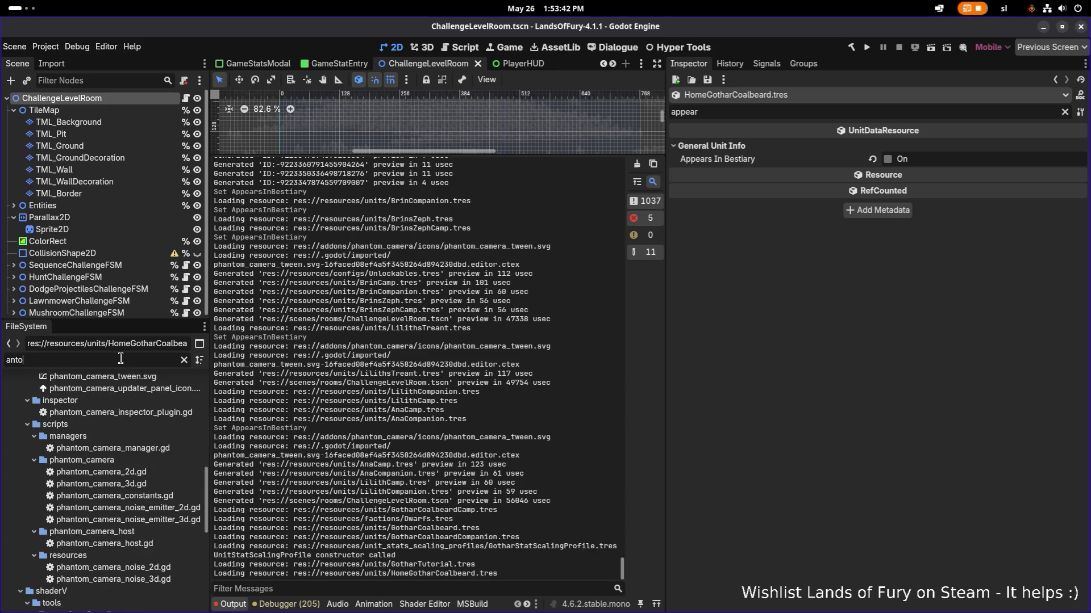
pyautogui.click(115, 448)
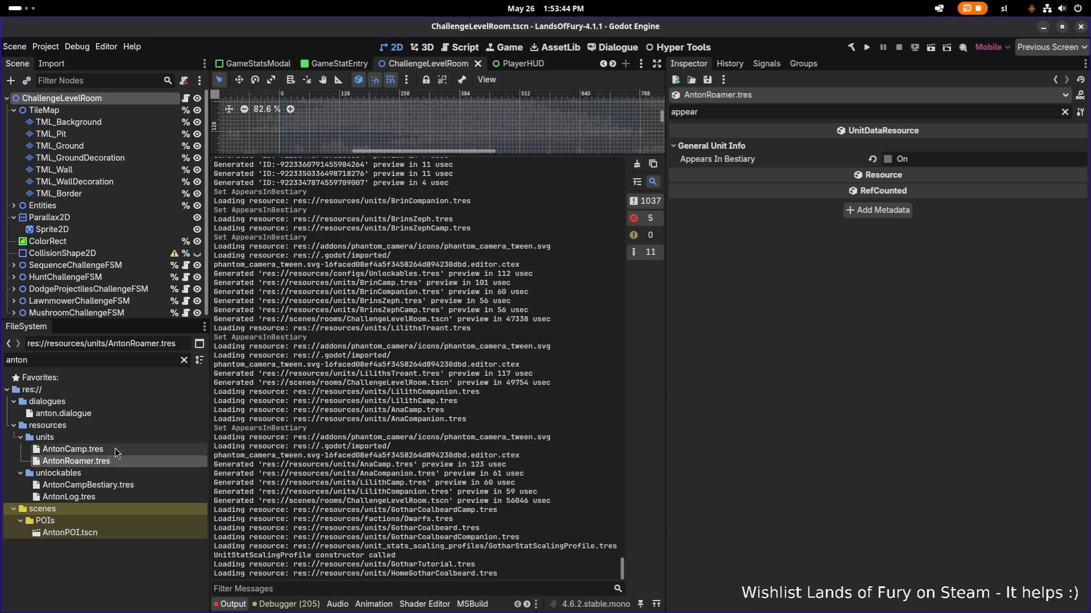
# Step: Filter for 'izzy' to check IzzyRoamer, IzzyCamp and IzzyWorld, then filter the files for 'zeph'
pyautogui.doubleClick(87, 361)
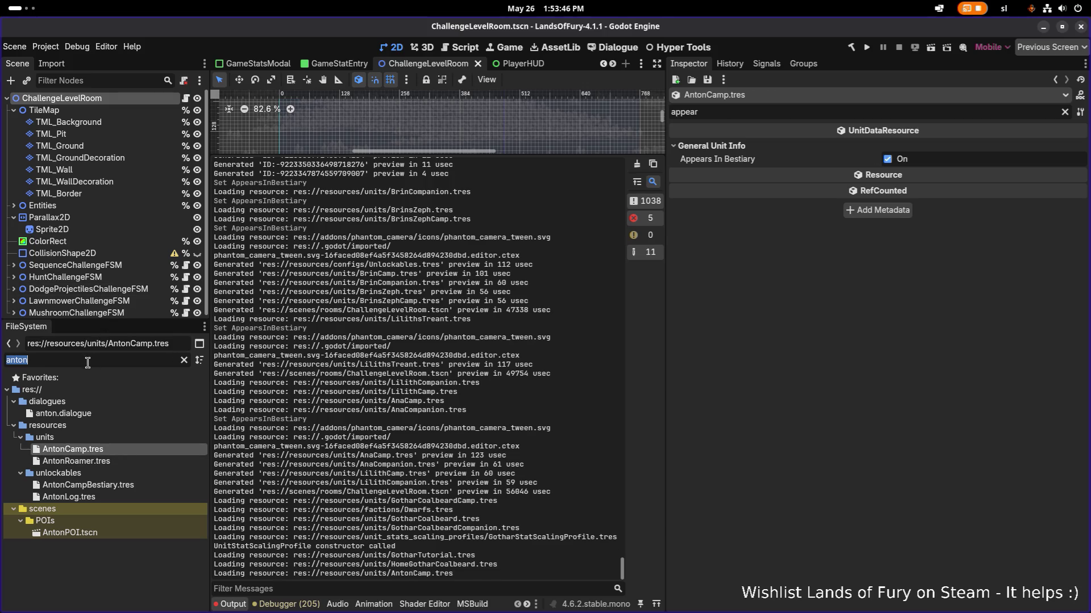
pyautogui.write('io')
pyautogui.press('BackSpace')
pyautogui.write('zzy')
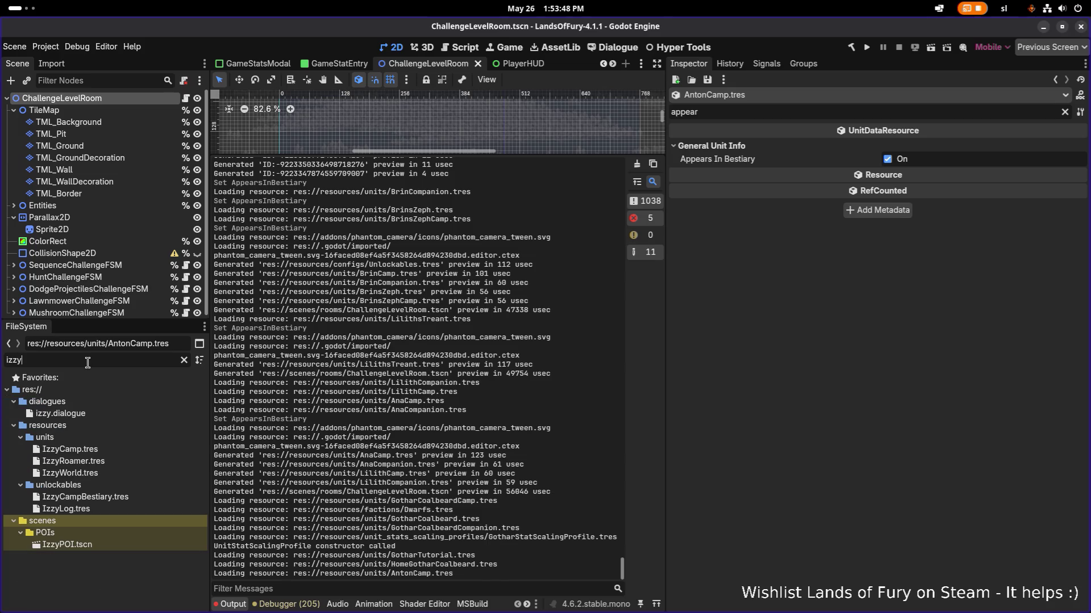
pyautogui.click(115, 459)
pyautogui.click(123, 450)
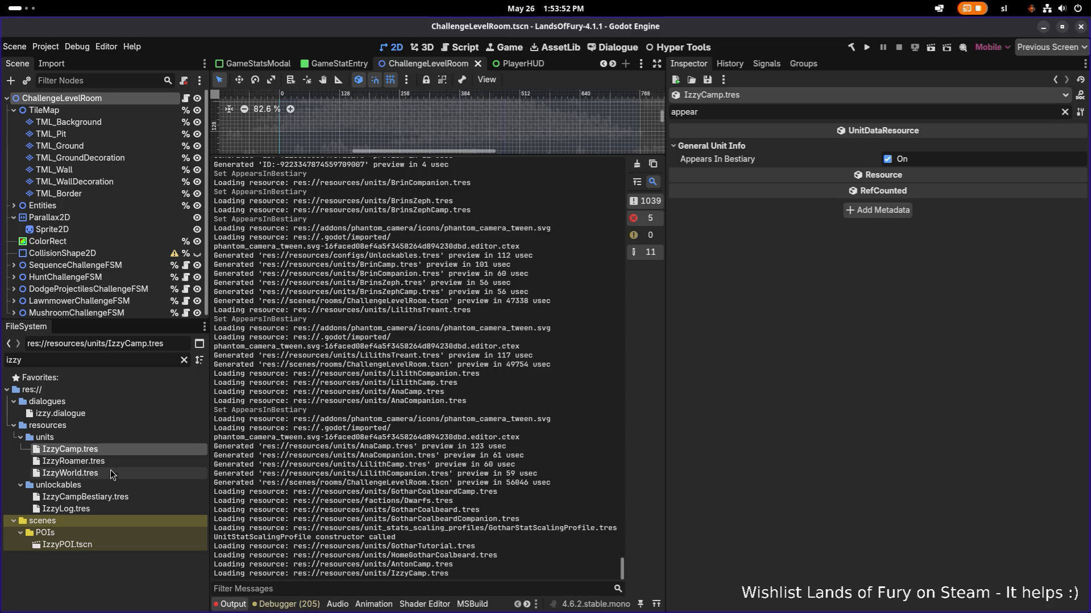
pyautogui.click(110, 472)
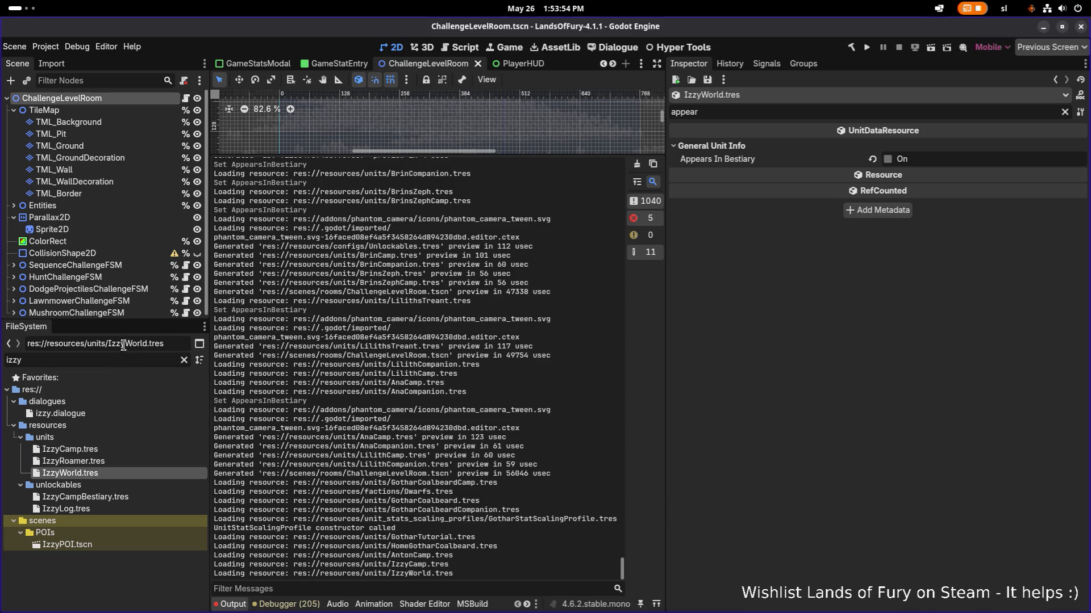
pyautogui.doubleClick(110, 363)
pyautogui.write('zeph')
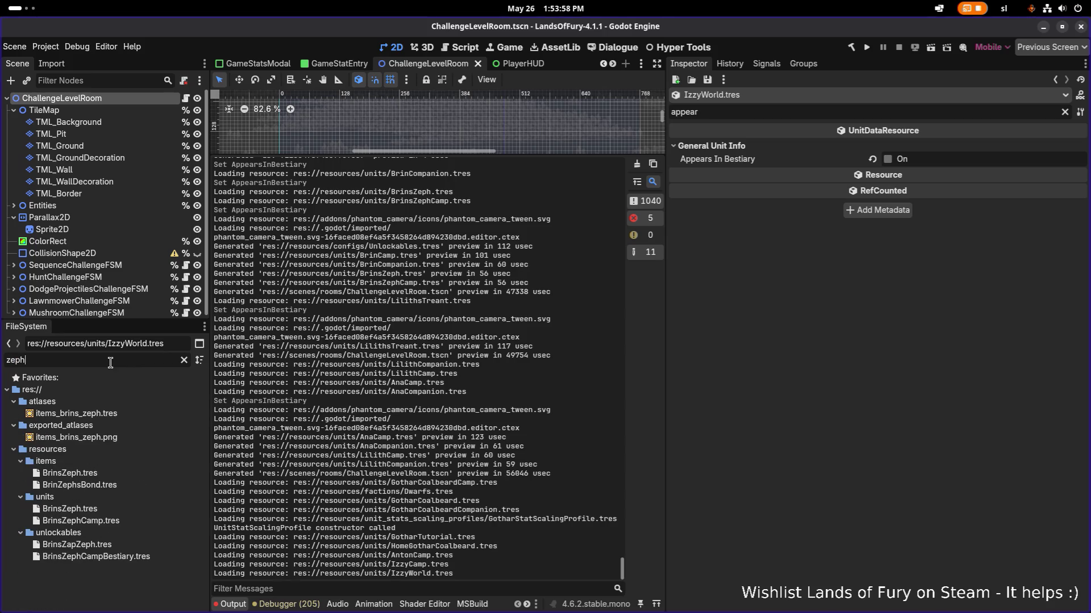
# Step: Check the bestiary settings of BrinsZeph and BrinsZephCamp.tres, then clear the file filter
pyautogui.click(97, 509)
pyautogui.click(100, 521)
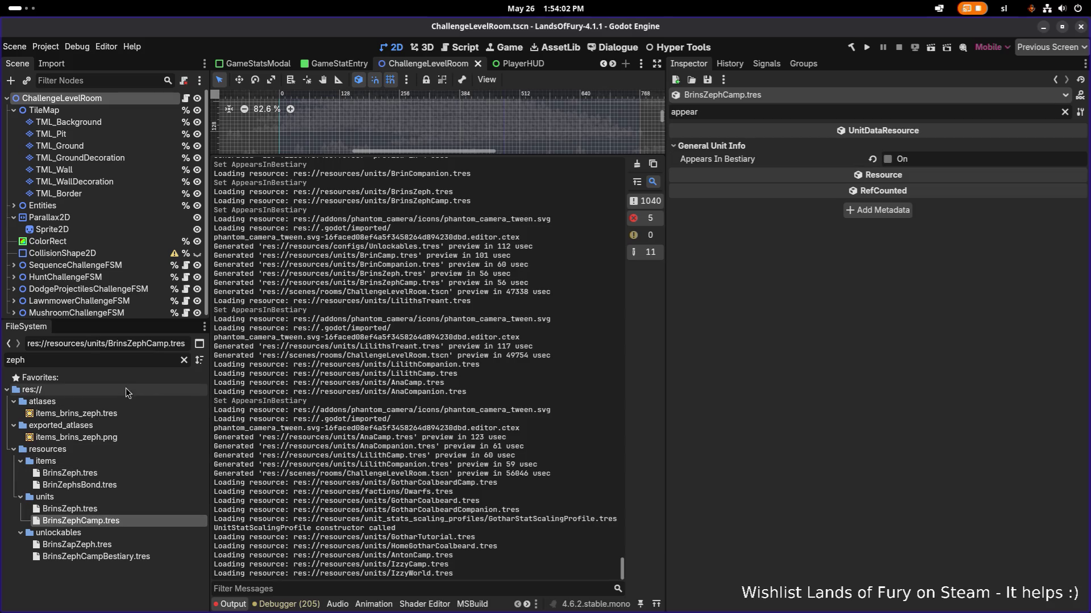
pyautogui.doubleClick(124, 358)
pyautogui.press('BackSpace')
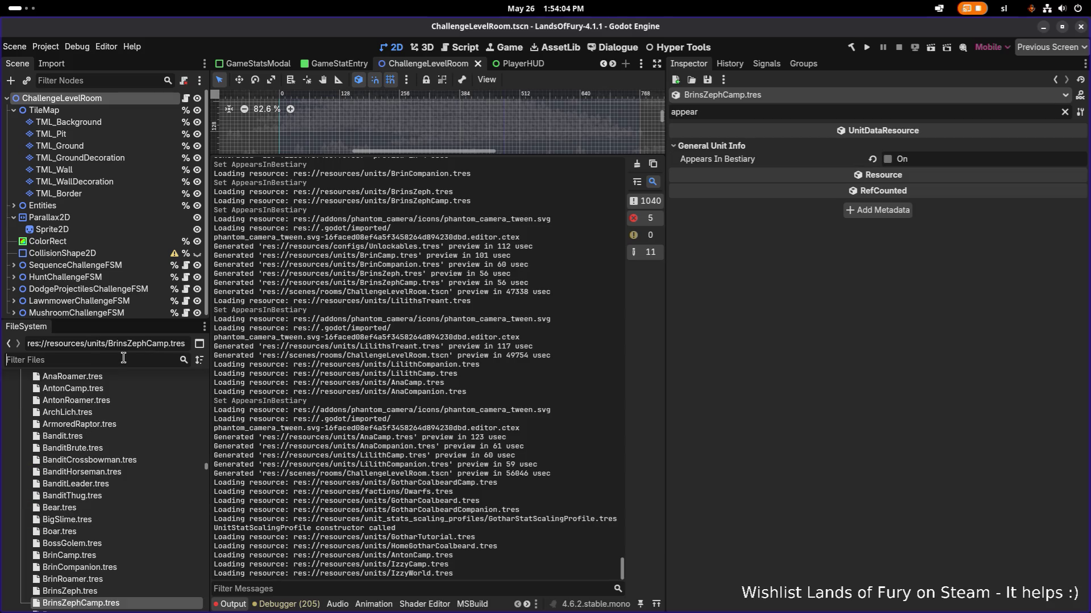
# Step: Filter for 'alpha' and turn off Appears In Bestiary on AlphaWolf.tres, saving it
pyautogui.write('alpha')
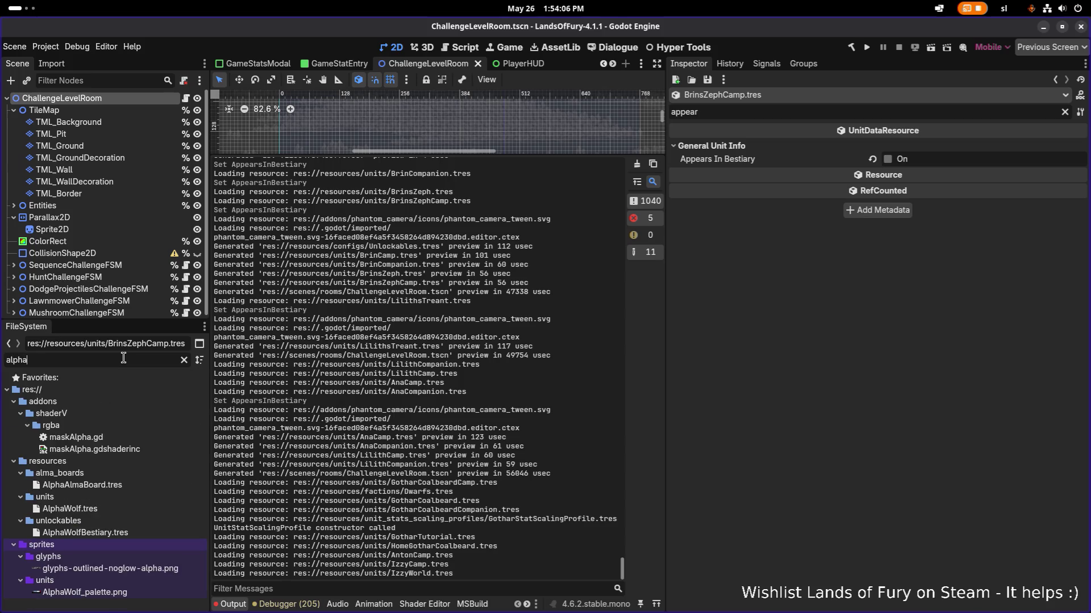
pyautogui.click(110, 512)
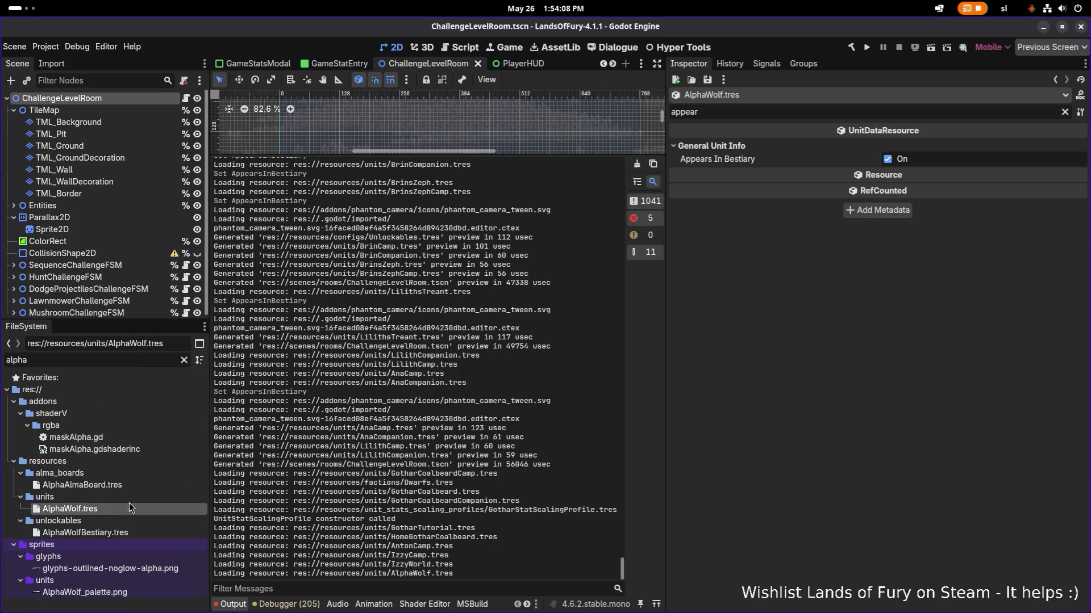
pyautogui.click(888, 159)
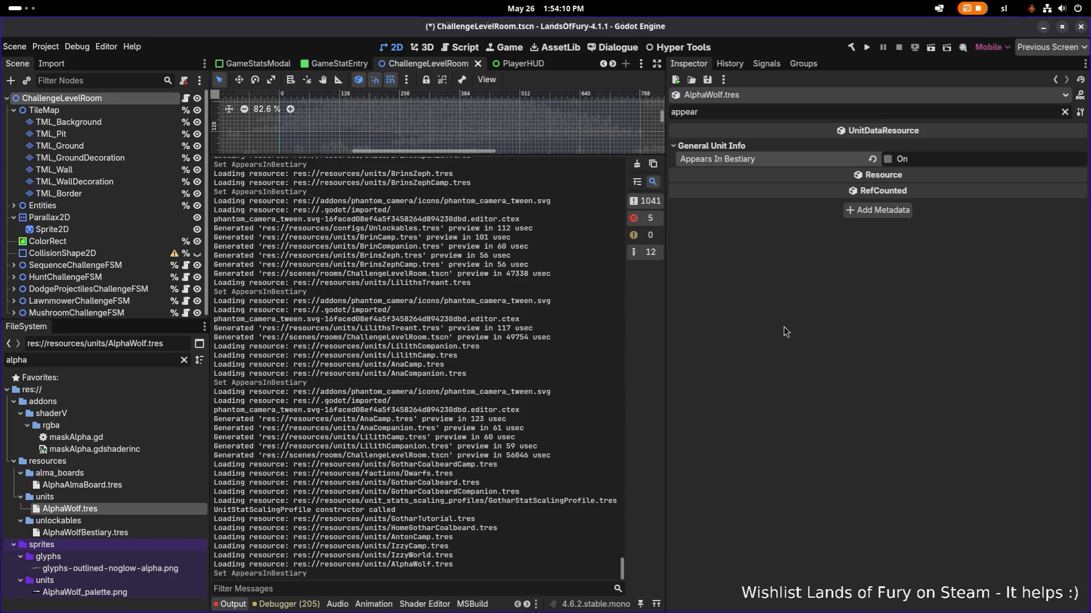
pyautogui.hotkey('ctrl', 's')
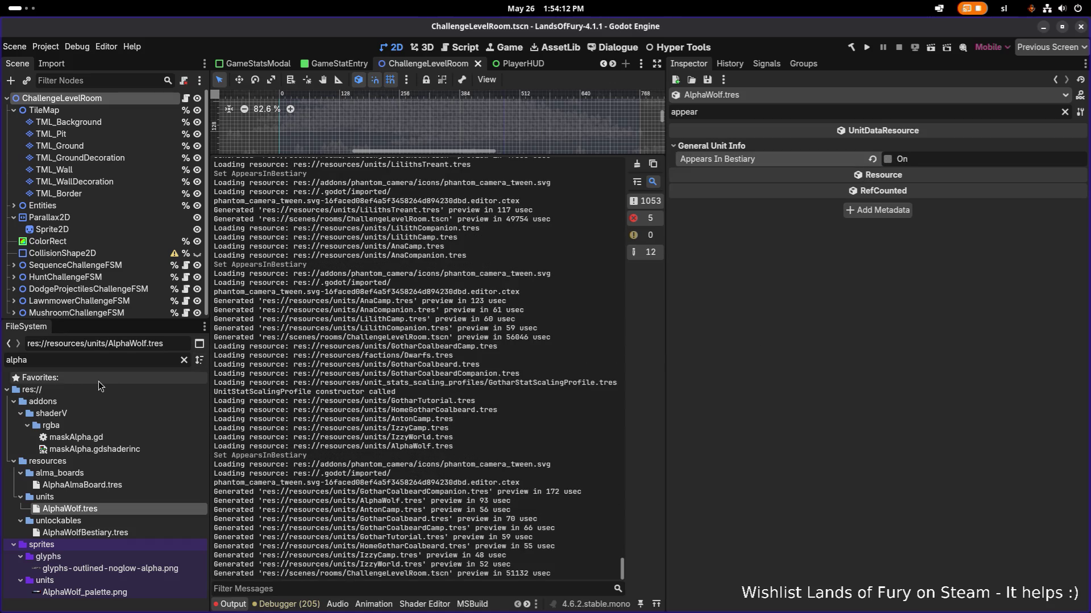
pyautogui.click(107, 362)
# Step: Look over the Alpha Wolf name and description rows in Translations.csv, then return to Godot
pyautogui.doubleClick(109, 360)
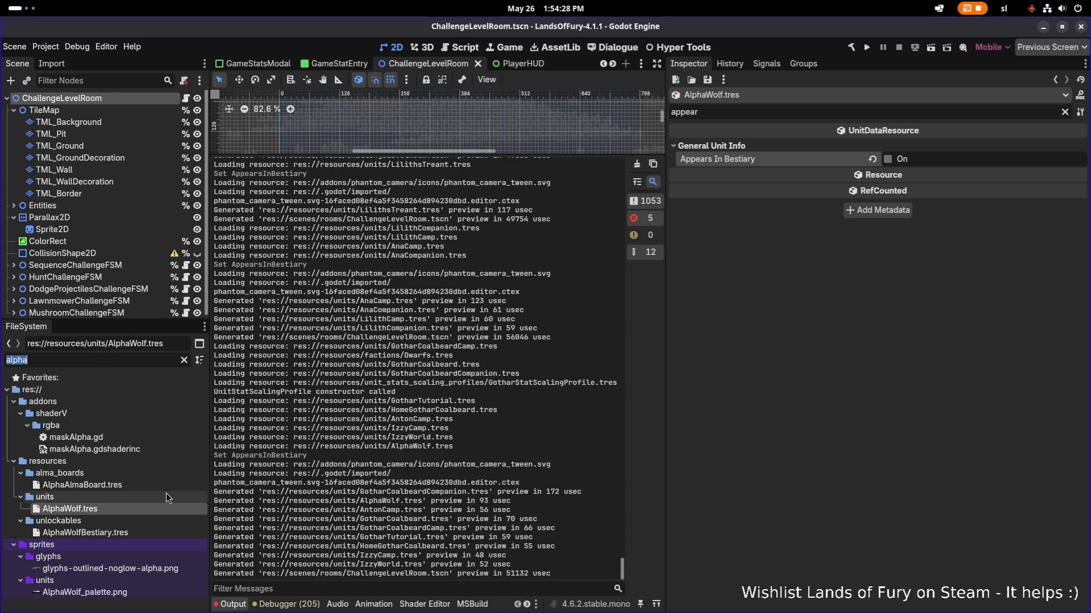
pyautogui.hotkey('alt', 'Tab')
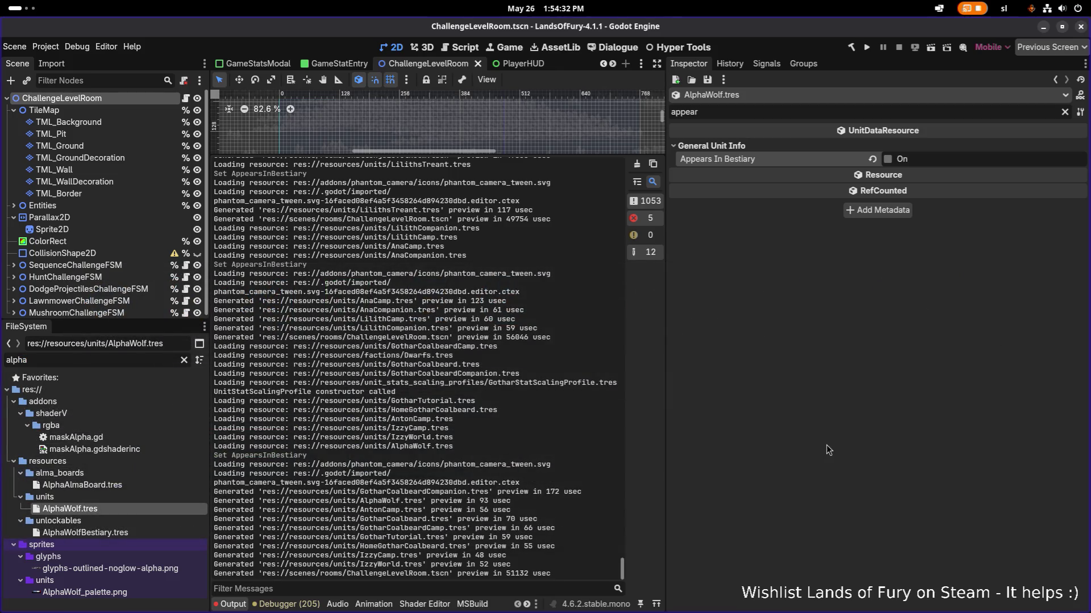
pyautogui.hotkey('alt', 'Tab')
pyautogui.click(578, 306)
pyautogui.scroll(-4, 578, 305)
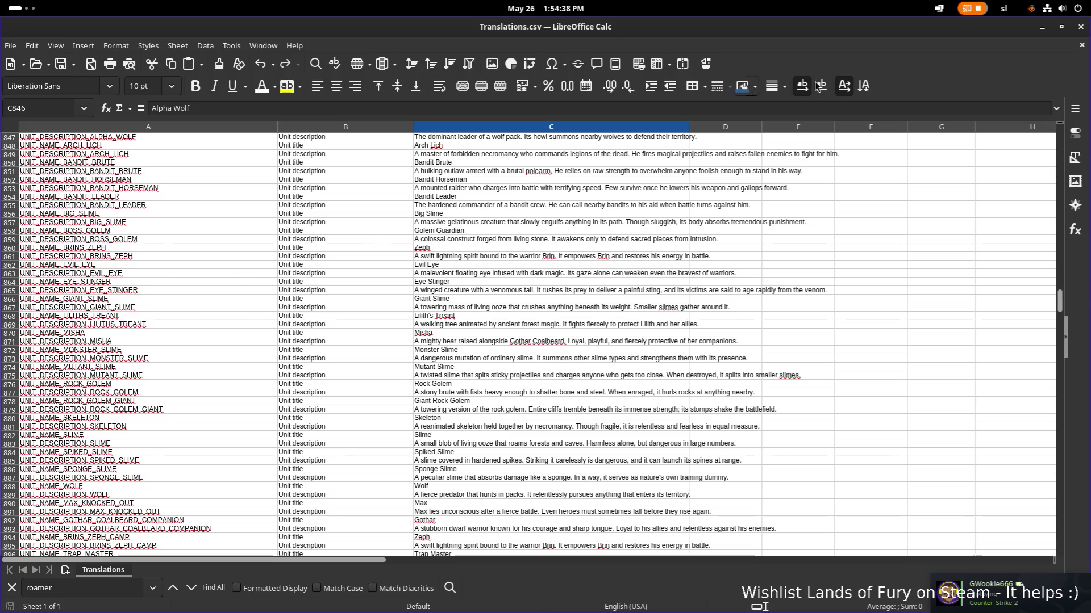
pyautogui.hotkey('alt', 'Tab')
# Step: Filter for 'eviley' and confirm EvilEye.tres is already excluded from the bestiary
pyautogui.doubleClick(78, 364)
pyautogui.write('eviley')
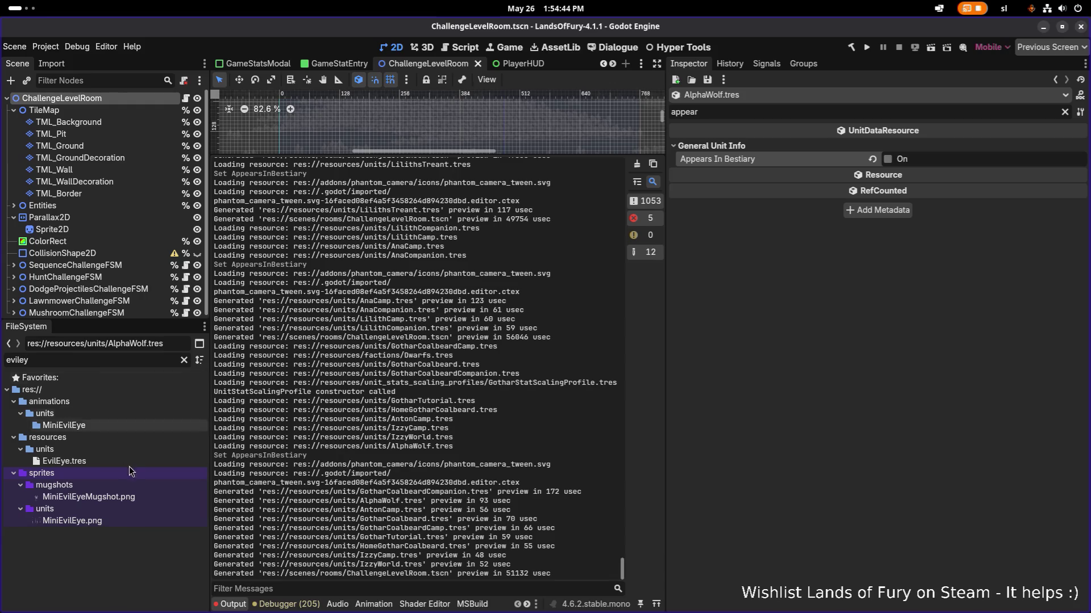
pyautogui.click(134, 461)
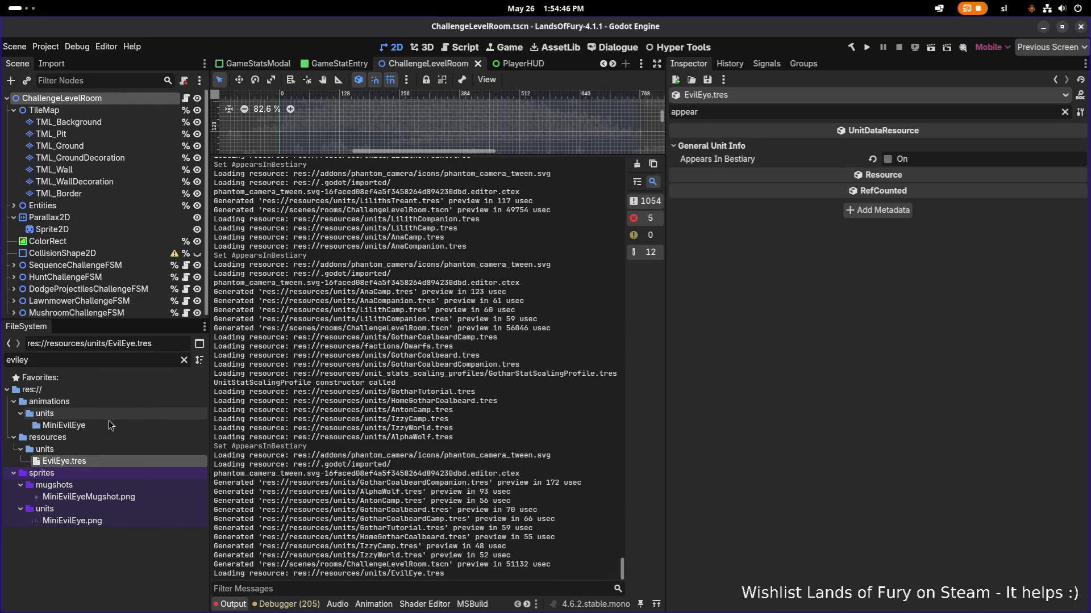
# Step: Filter for 'summoned', turn off Appears In Bestiary on SummonedGiantRat.tres, and save
pyautogui.doubleClick(143, 362)
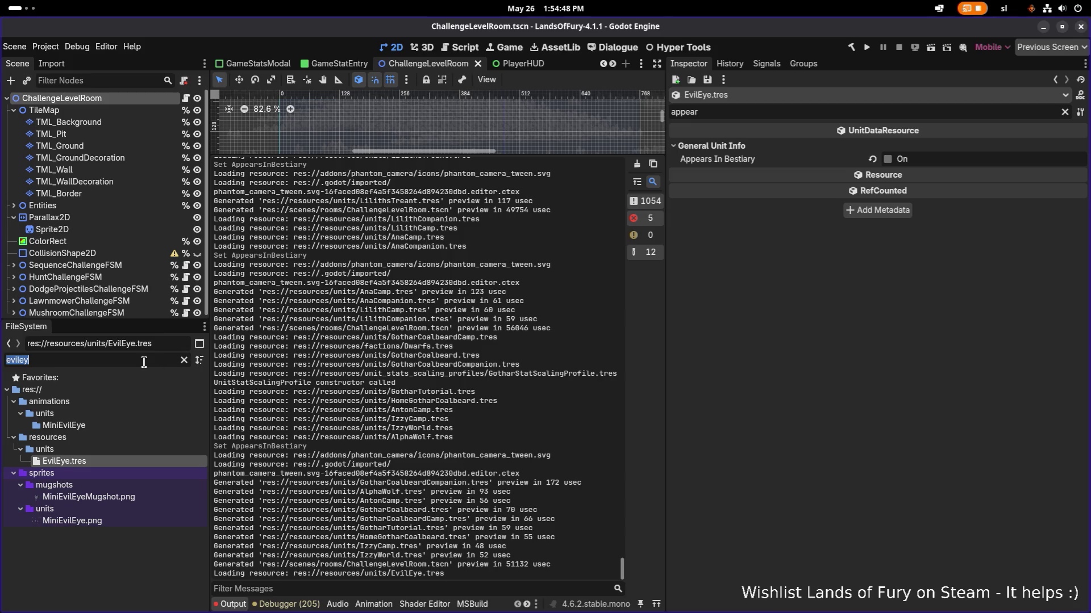
pyautogui.write('summoned')
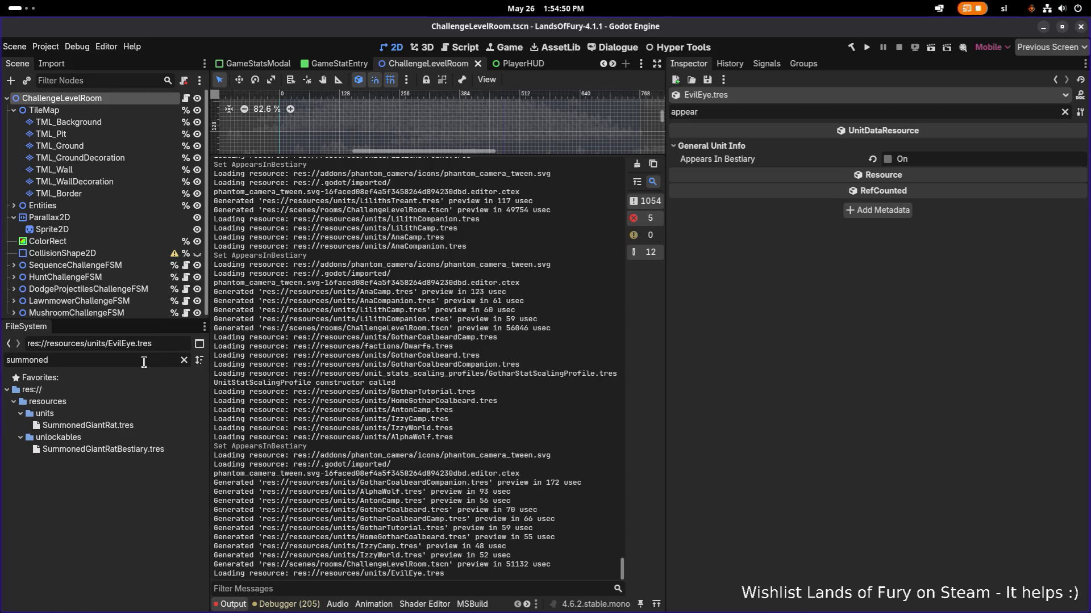
pyautogui.click(119, 425)
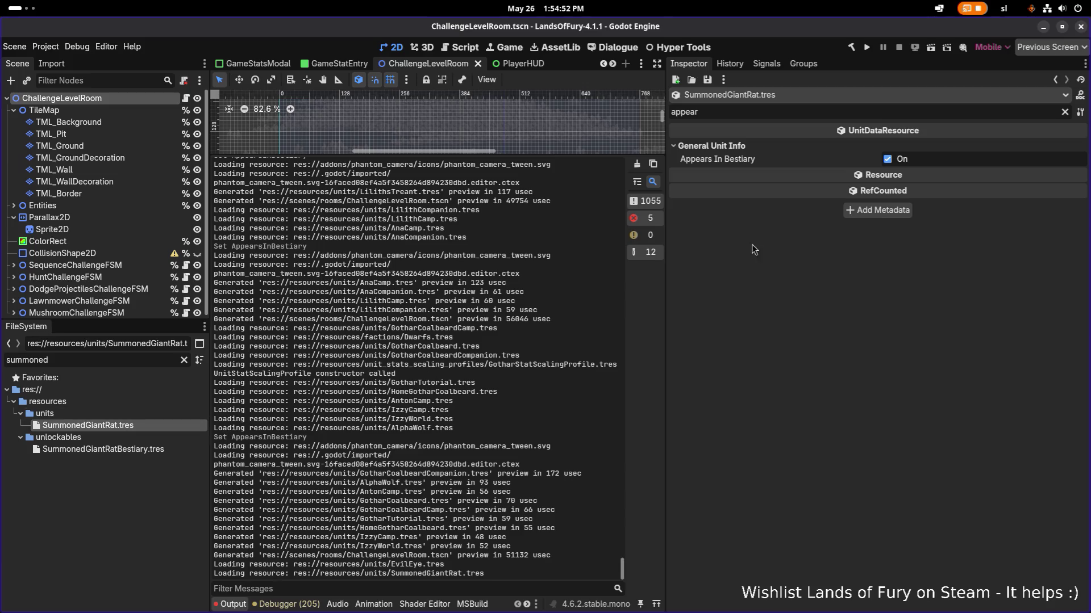
pyautogui.click(887, 160)
pyautogui.hotkey('ctrl', 's')
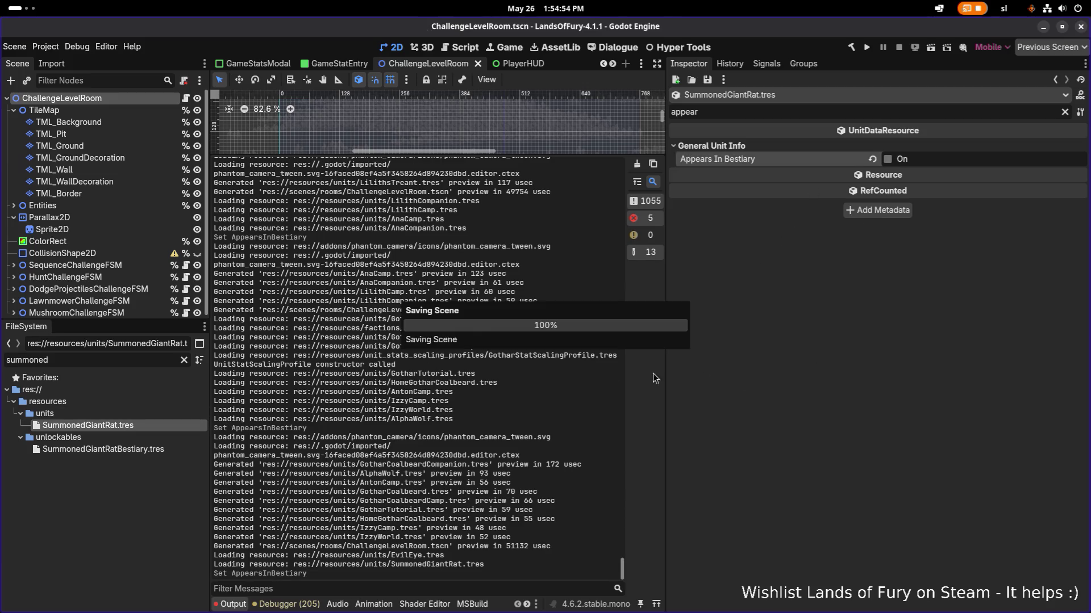
# Step: Clear the file filter and scroll through the full file tree
pyautogui.doubleClick(145, 363)
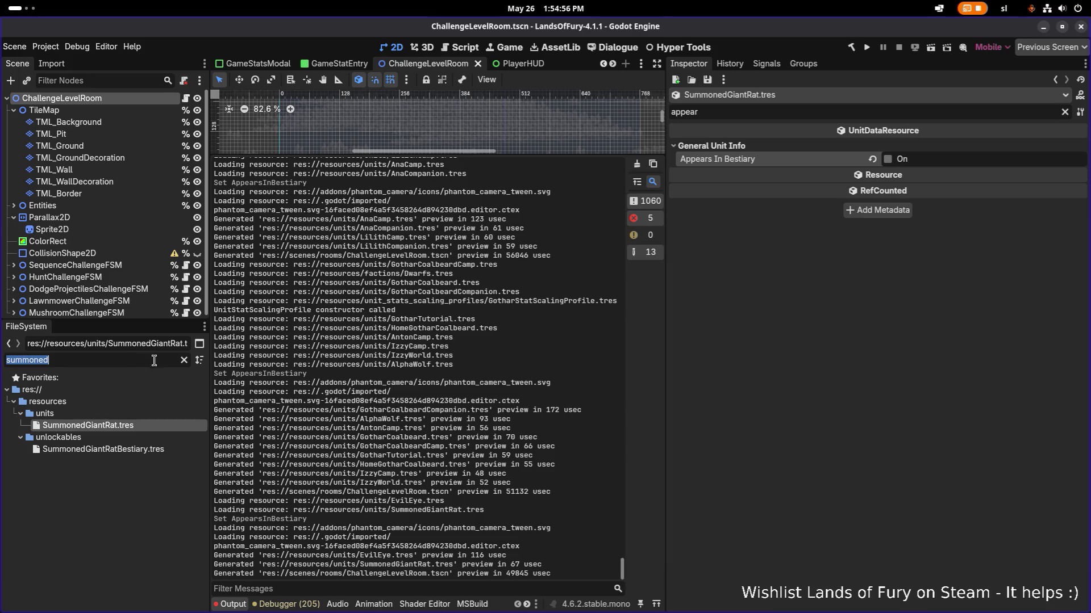
pyautogui.click(183, 361)
pyautogui.scroll(-6, 125, 441)
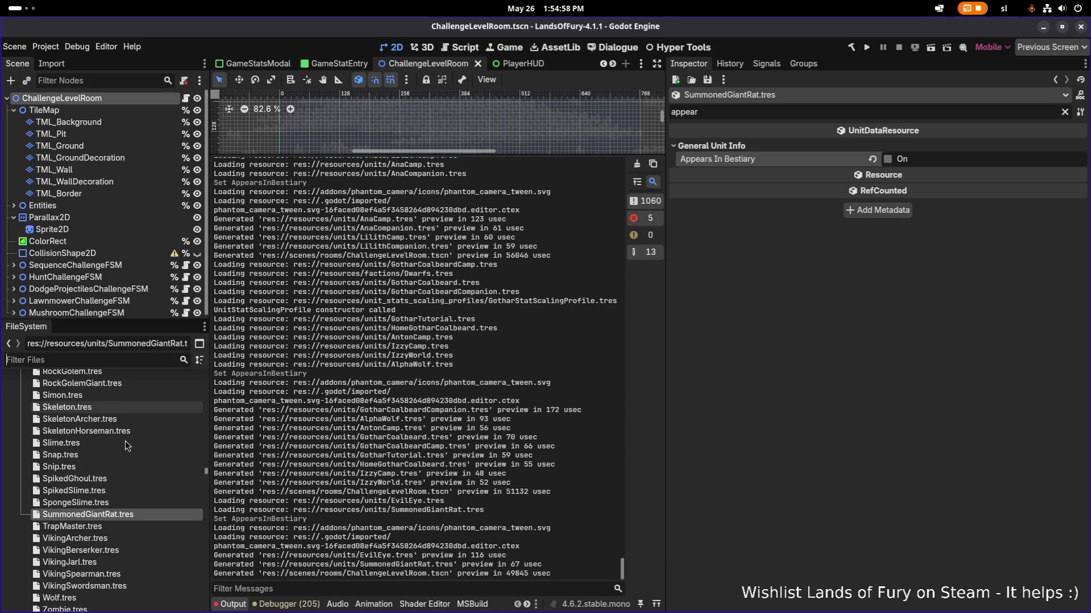
pyautogui.scroll(-15, 114, 496)
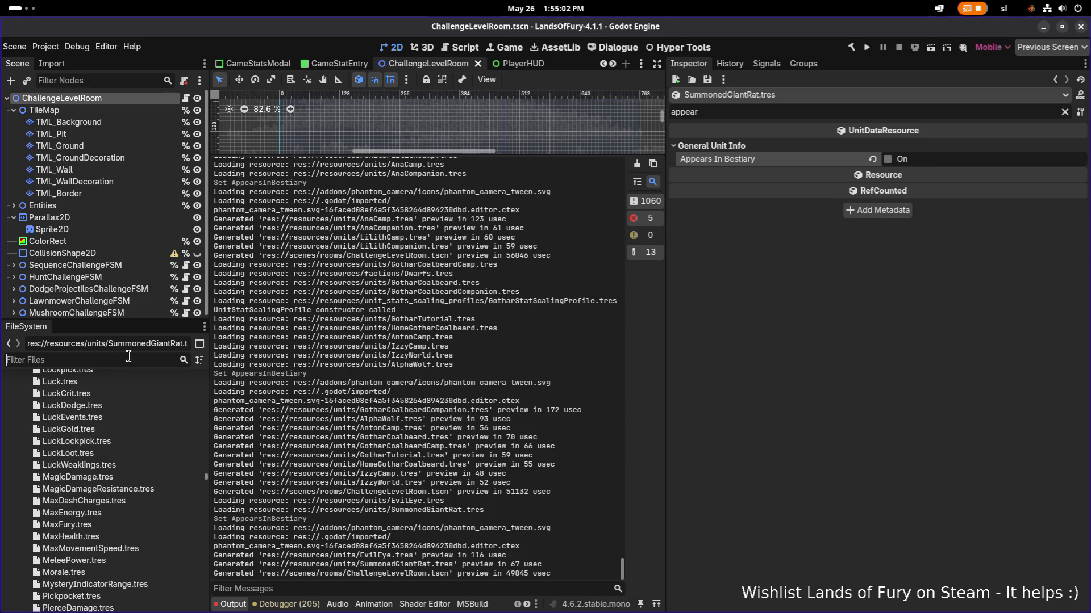
# Step: Open Unlockables.tres with all properties shown and review its All Unlockables and 64-entry Bestiary lists
pyautogui.write('unlockabls')
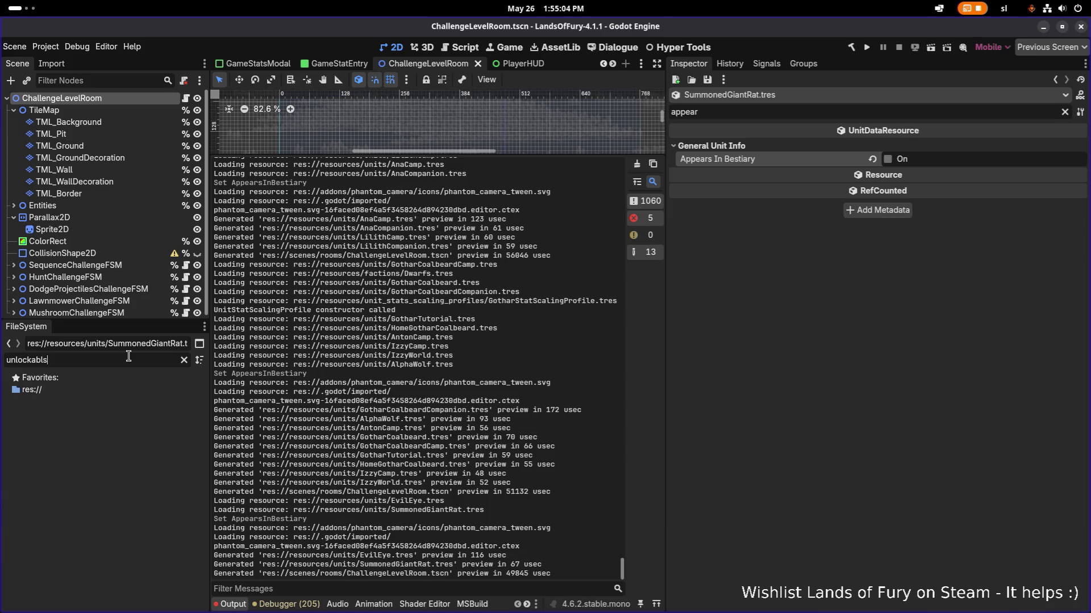
pyautogui.press('BackSpace')
pyautogui.write('es')
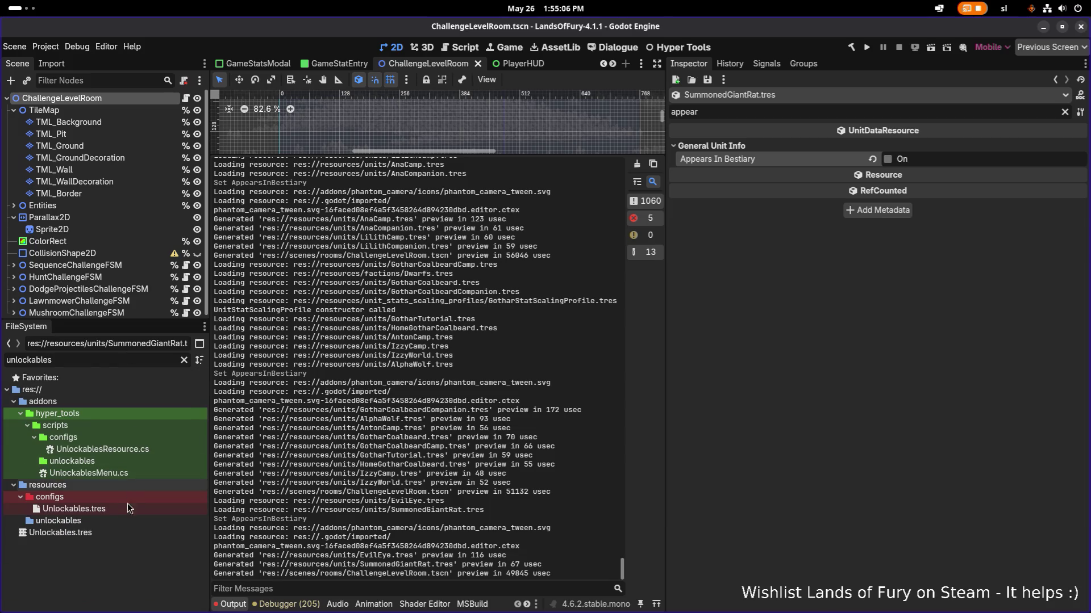
pyautogui.click(127, 509)
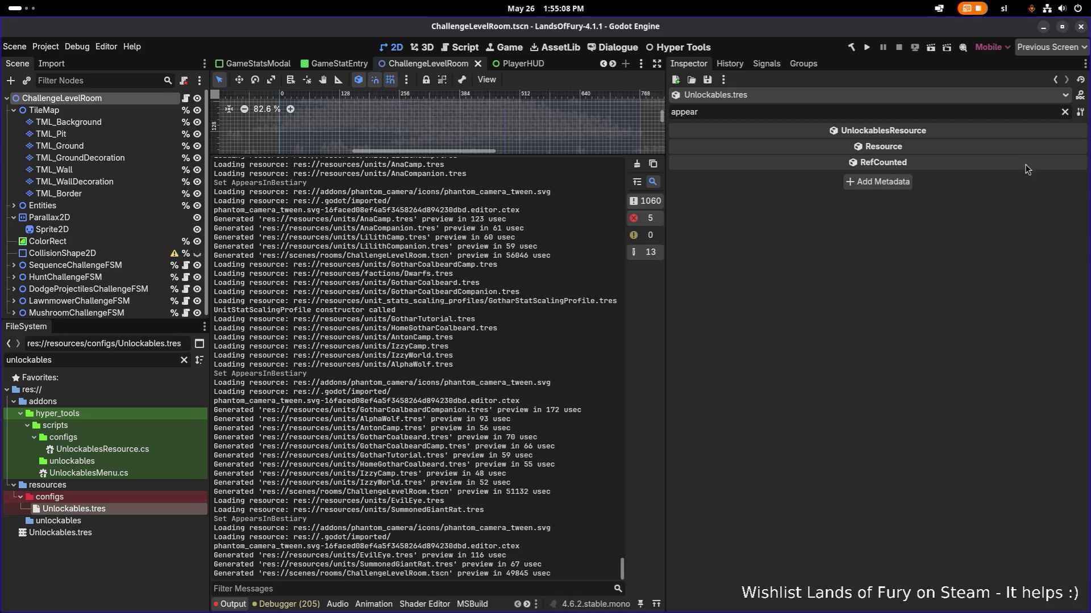
pyautogui.click(1065, 112)
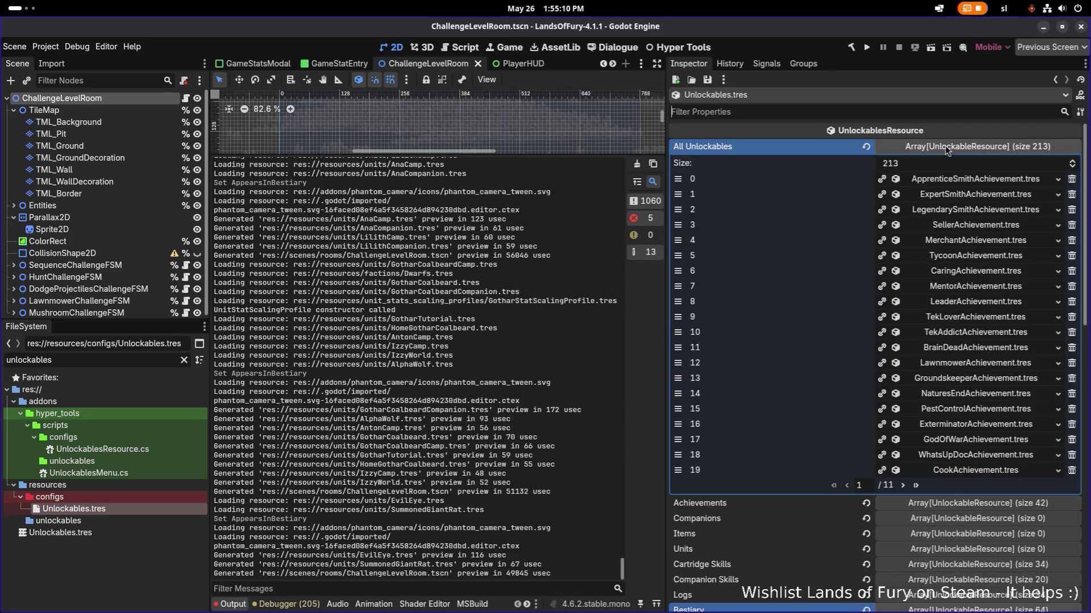
pyautogui.click(947, 146)
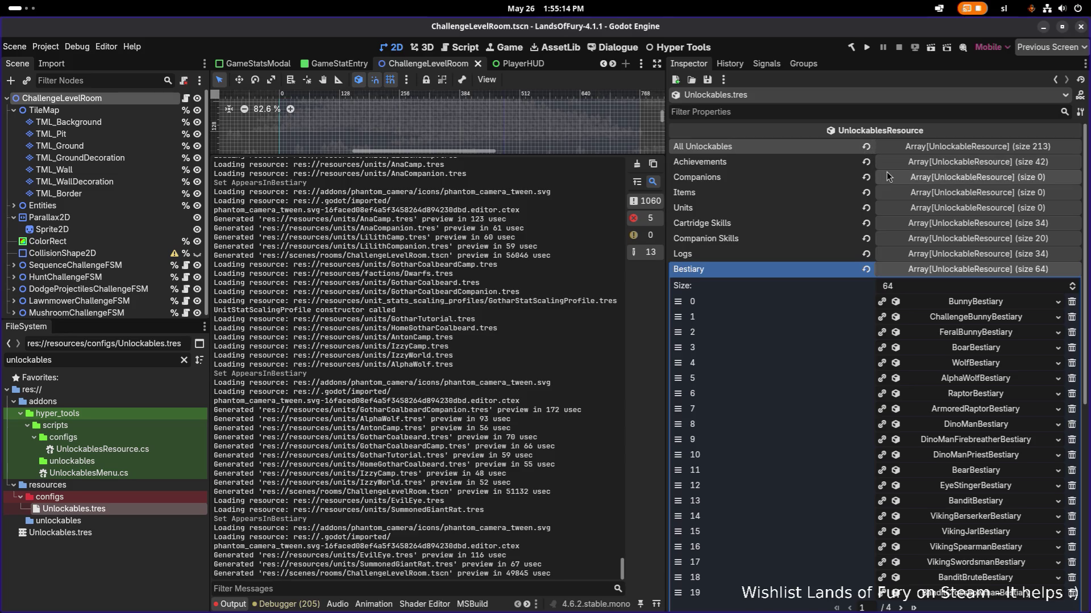
pyautogui.click(956, 271)
pyautogui.click(956, 270)
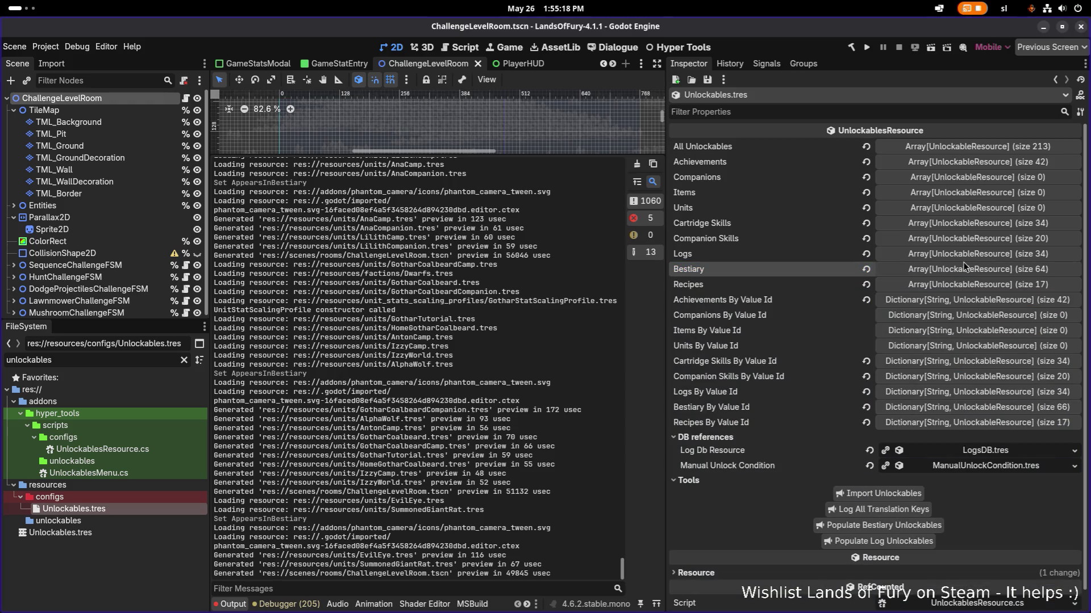